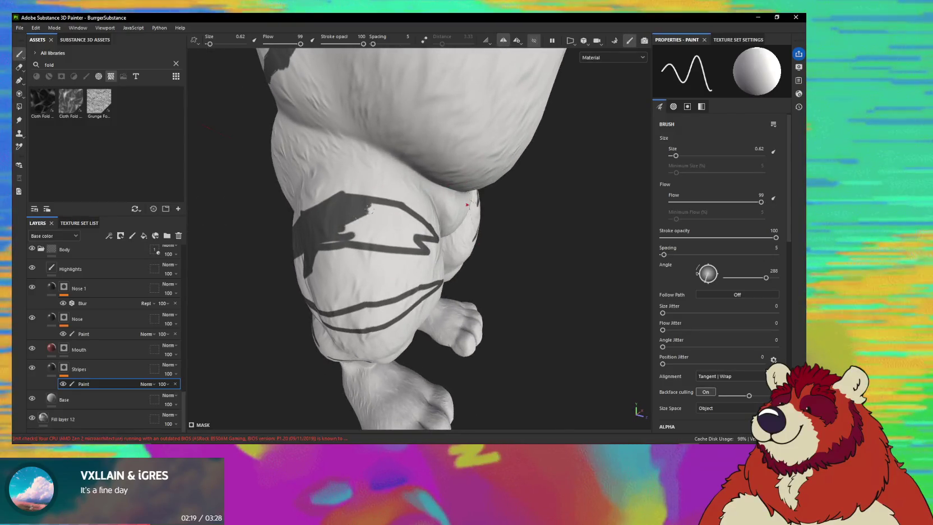
- Orbit around both legs, painting dark stripes on the thighs and lower legs at brush size 0.62
{"action": "left_click_drag", "start_coordinate": [467, 204], "coordinate": [323, 241], "text": "alt"}
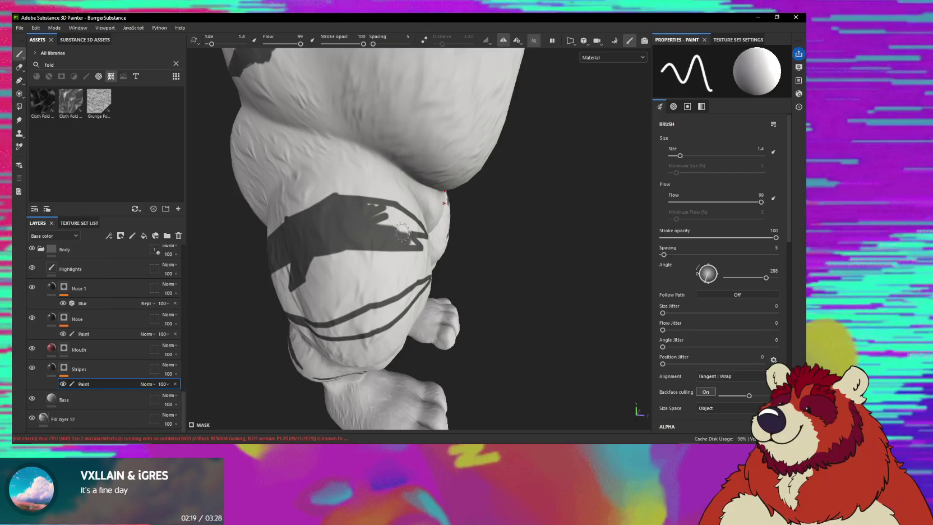
{"action": "left_click_drag", "start_coordinate": [402, 231], "coordinate": [395, 223], "text": "alt"}
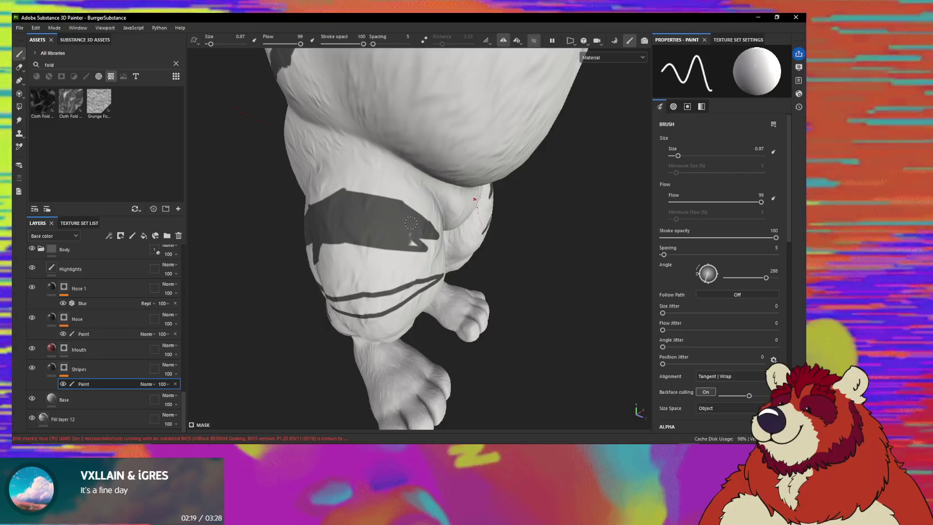
{"action": "mouse_move", "coordinate": [396, 229]}
{"action": "left_mouse_down", "text": "alt"}
{"action": "mouse_move", "coordinate": [389, 245]}
{"action": "mouse_move", "coordinate": [429, 231]}
{"action": "left_mouse_up", "text": "alt"}
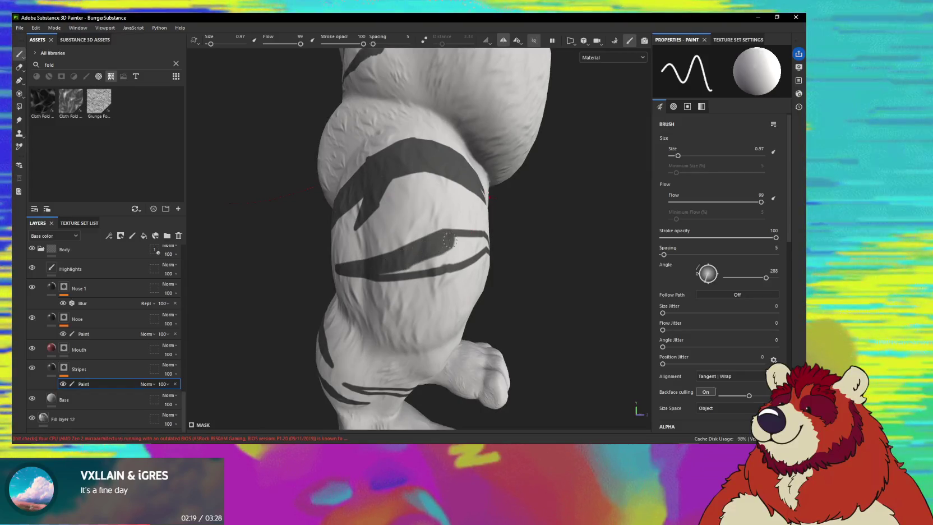
{"action": "mouse_move", "coordinate": [439, 244]}
{"action": "left_mouse_down", "text": "alt"}
{"action": "mouse_move", "coordinate": [422, 257]}
{"action": "mouse_move", "coordinate": [465, 244]}
{"action": "mouse_move", "coordinate": [454, 241]}
{"action": "left_mouse_up", "text": "alt"}
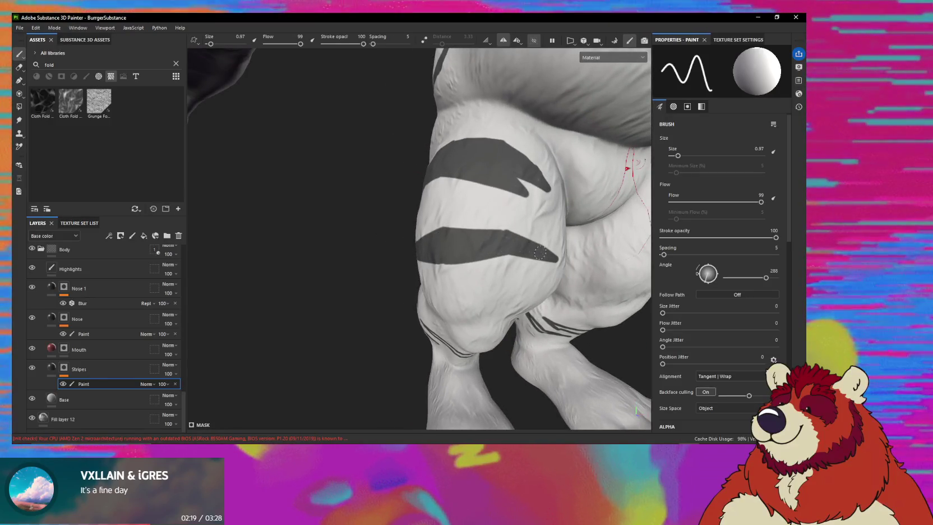
{"action": "mouse_move", "coordinate": [540, 253]}
{"action": "left_mouse_down", "text": "alt"}
{"action": "mouse_move", "coordinate": [422, 194]}
{"action": "mouse_move", "coordinate": [442, 303]}
{"action": "mouse_move", "coordinate": [470, 260]}
{"action": "mouse_move", "coordinate": [453, 271]}
{"action": "mouse_move", "coordinate": [459, 277]}
{"action": "left_mouse_up", "text": "alt"}
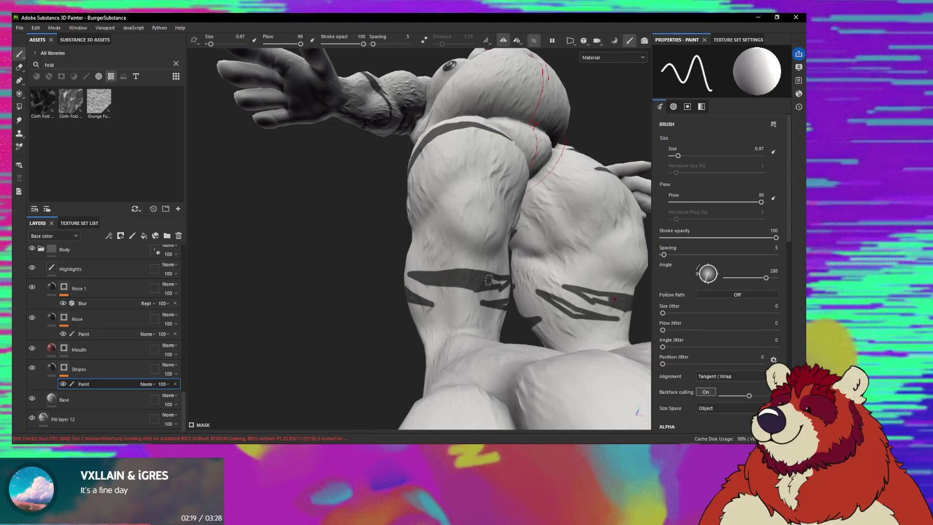
{"action": "mouse_move", "coordinate": [488, 280]}
{"action": "left_mouse_down", "text": "alt"}
{"action": "mouse_move", "coordinate": [499, 285]}
{"action": "mouse_move", "coordinate": [512, 273]}
{"action": "mouse_move", "coordinate": [469, 264]}
{"action": "mouse_move", "coordinate": [523, 288]}
{"action": "mouse_move", "coordinate": [493, 269]}
{"action": "left_mouse_up", "text": "alt"}
{"action": "mouse_move", "coordinate": [346, 263]}
{"action": "left_mouse_down", "text": "alt"}
{"action": "mouse_move", "coordinate": [393, 177]}
{"action": "mouse_move", "coordinate": [542, 177]}
{"action": "mouse_move", "coordinate": [355, 223]}
{"action": "left_mouse_up", "text": "alt"}
{"action": "mouse_move", "coordinate": [356, 223]}
{"action": "right_mouse_down", "text": "alt"}
{"action": "mouse_move", "coordinate": [327, 187]}
{"action": "mouse_move", "coordinate": [220, 205]}
{"action": "right_mouse_up", "text": "alt"}
{"action": "mouse_move", "coordinate": [221, 204]}
{"action": "left_mouse_down", "text": "alt"}
{"action": "mouse_move", "coordinate": [371, 181]}
{"action": "mouse_move", "coordinate": [412, 358]}
{"action": "mouse_move", "coordinate": [418, 276]}
{"action": "mouse_move", "coordinate": [406, 222]}
{"action": "mouse_move", "coordinate": [438, 271]}
{"action": "mouse_move", "coordinate": [416, 256]}
{"action": "mouse_move", "coordinate": [422, 229]}
{"action": "mouse_move", "coordinate": [451, 205]}
{"action": "left_mouse_up", "text": "alt"}
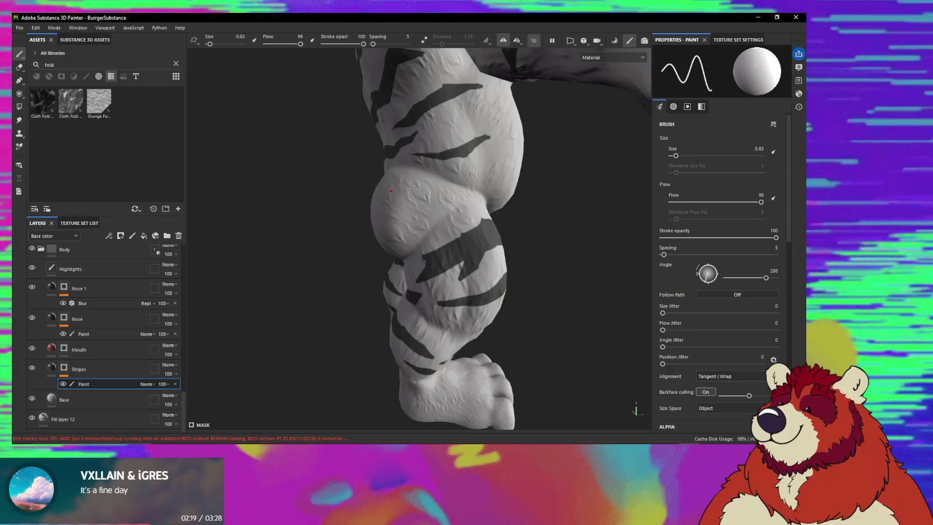
- Draw straight dark stroke segments across the side of the upper thigh
{"action": "left_click", "coordinate": [430, 190], "text": "shift"}
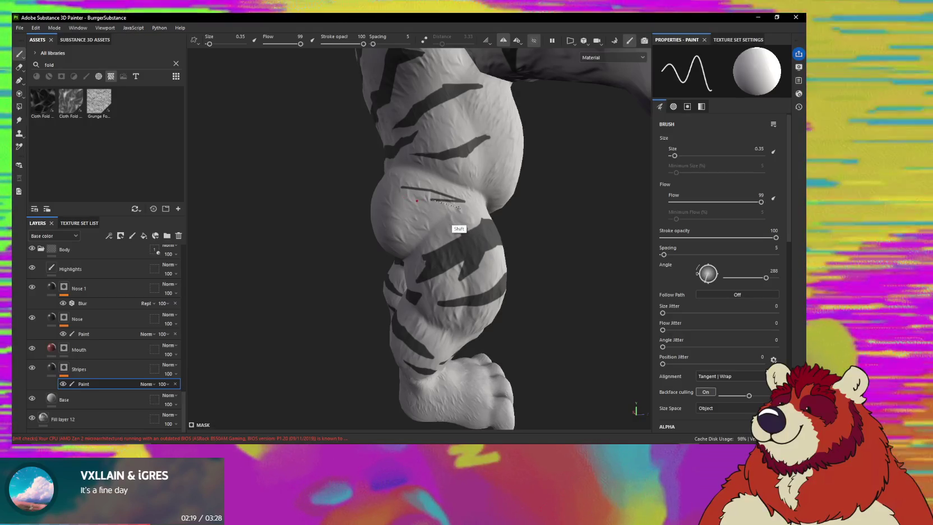
{"action": "left_click", "coordinate": [464, 211], "text": "shift"}
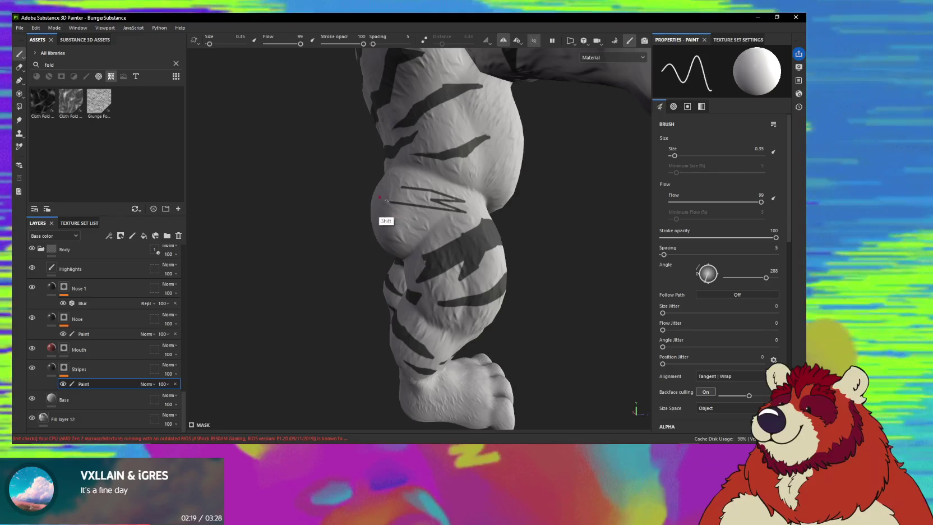
{"action": "left_click", "coordinate": [406, 200], "text": "shift"}
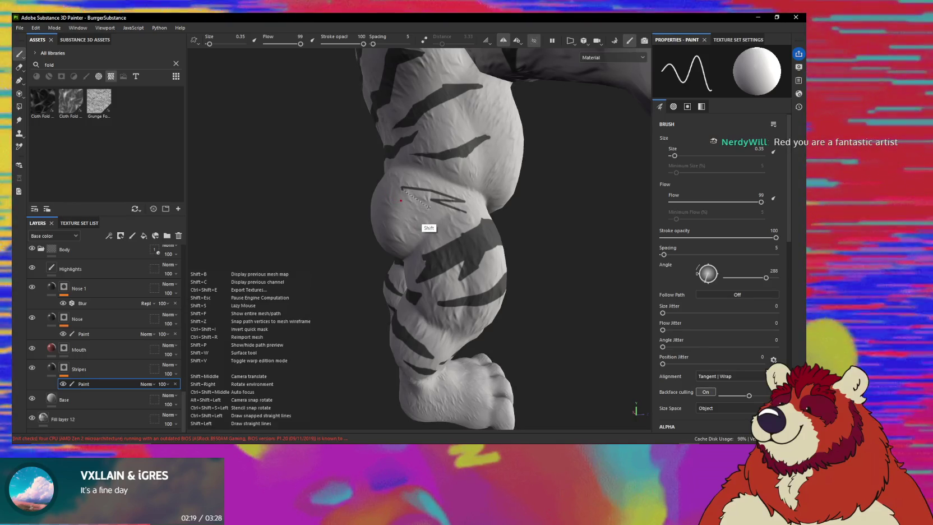
{"action": "left_click", "coordinate": [468, 213], "text": "shift"}
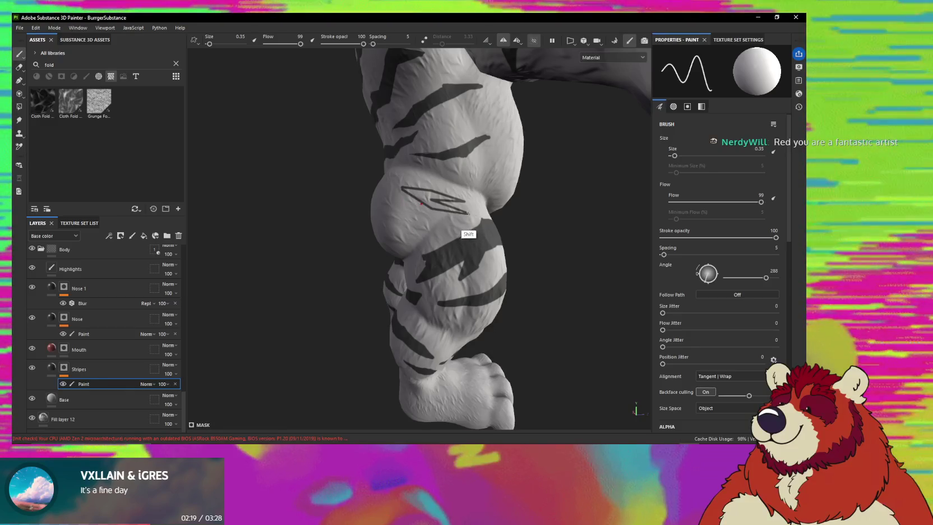
- Raise the brush size to 0.63 and extend the new thigh stripe from a side view
{"action": "left_click_drag", "start_coordinate": [468, 213], "coordinate": [430, 199], "text": "alt"}
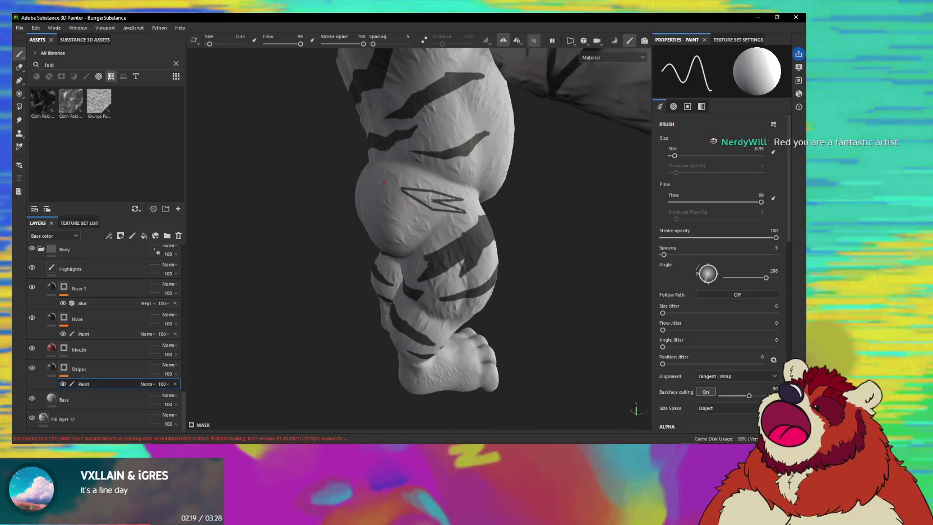
{"action": "right_click_drag", "start_coordinate": [430, 197], "coordinate": [437, 196], "text": "ctrl"}
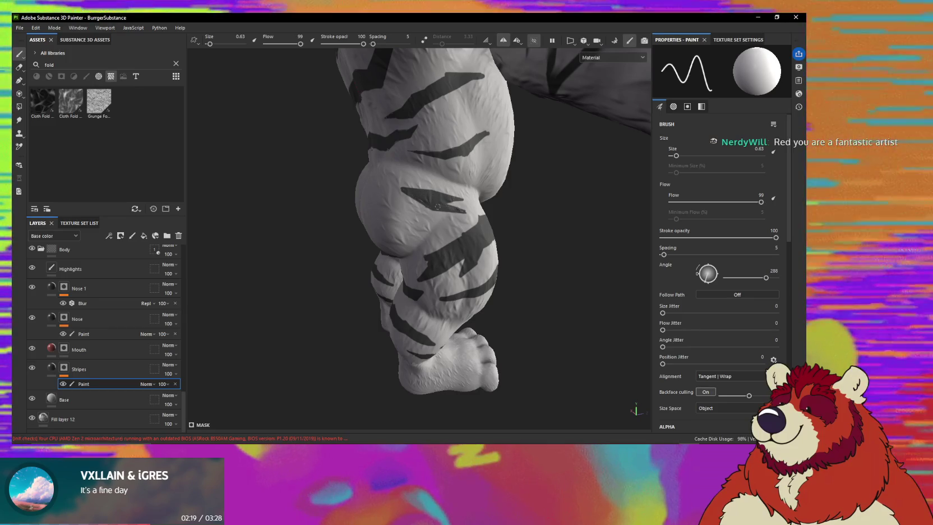
{"action": "scroll", "coordinate": [504, 224], "scroll_direction": "up", "scroll_amount": 6}
{"action": "mouse_move", "coordinate": [523, 230]}
{"action": "left_mouse_down", "text": "alt"}
{"action": "mouse_move", "coordinate": [463, 262]}
{"action": "mouse_move", "coordinate": [385, 233]}
{"action": "mouse_move", "coordinate": [297, 241]}
{"action": "mouse_move", "coordinate": [358, 229]}
{"action": "mouse_move", "coordinate": [374, 256]}
{"action": "mouse_move", "coordinate": [387, 248]}
{"action": "mouse_move", "coordinate": [392, 220]}
{"action": "mouse_move", "coordinate": [433, 269]}
{"action": "mouse_move", "coordinate": [439, 245]}
{"action": "left_mouse_up", "text": "alt"}
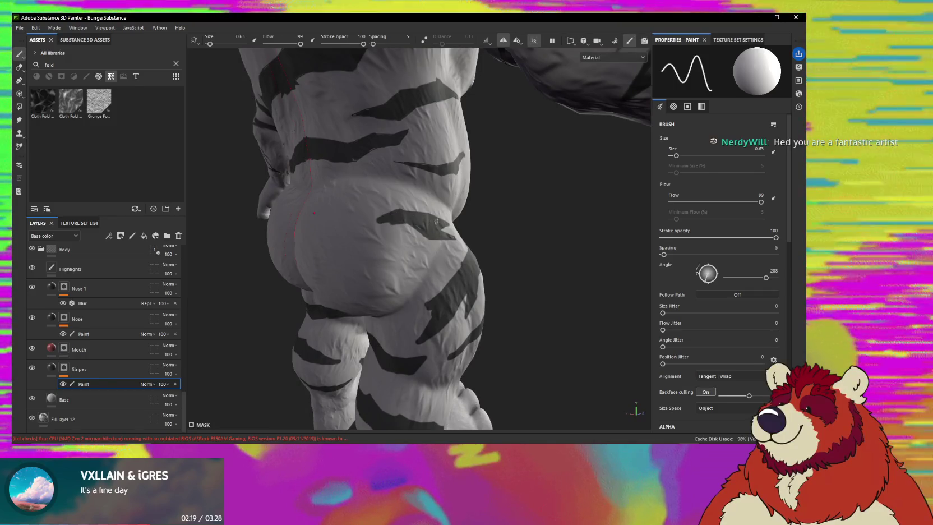
{"action": "mouse_move", "coordinate": [397, 214]}
{"action": "left_mouse_down", "text": "alt"}
{"action": "mouse_move", "coordinate": [376, 212]}
{"action": "mouse_move", "coordinate": [408, 250]}
{"action": "mouse_move", "coordinate": [391, 221]}
{"action": "left_mouse_up", "text": "alt"}
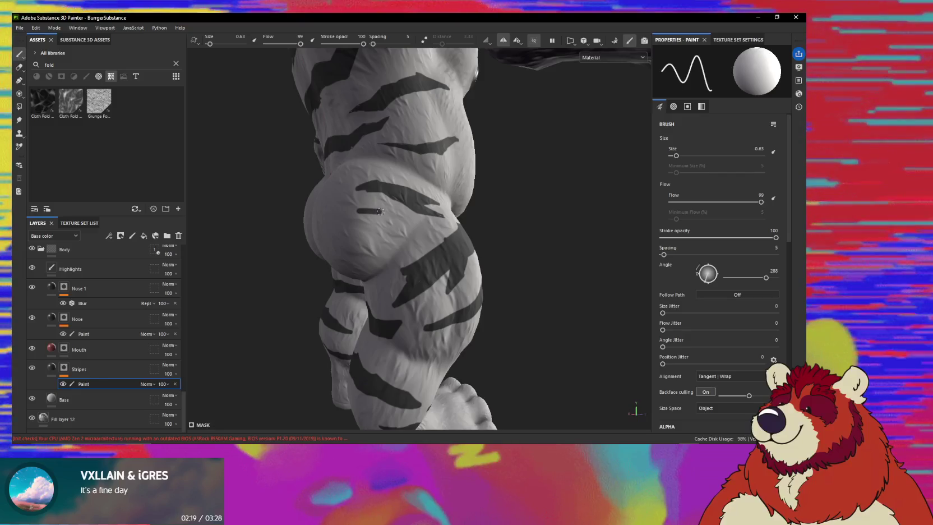
- Lengthen the dark thigh stroke, then draw thin straight lines beside it at brush size 0.35
{"action": "left_click_drag", "start_coordinate": [380, 211], "coordinate": [412, 221]}
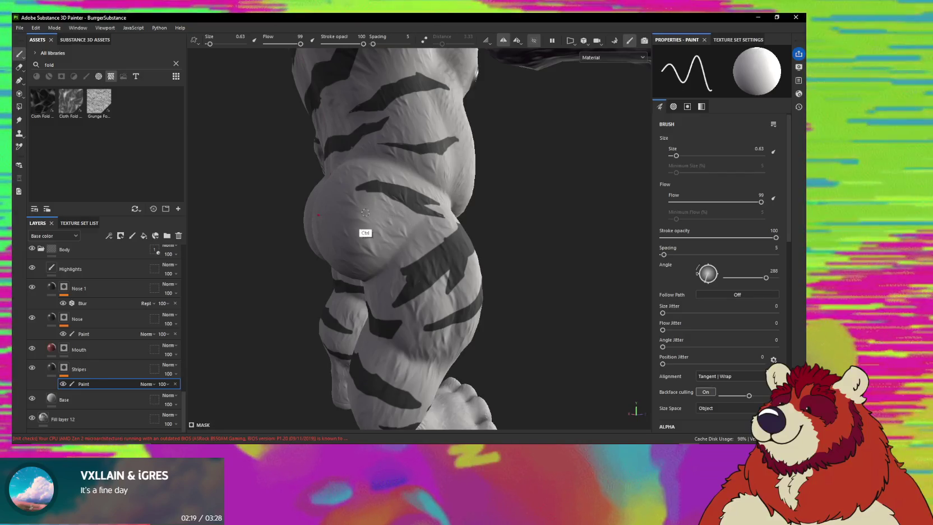
{"action": "left_click", "coordinate": [396, 210], "text": "shift"}
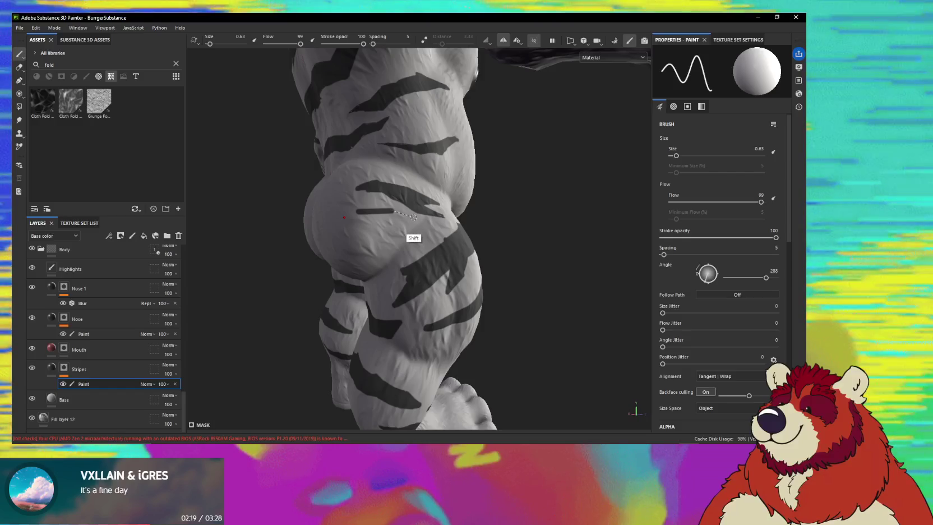
{"action": "right_click_drag", "start_coordinate": [415, 216], "coordinate": [360, 211], "text": "ctrl"}
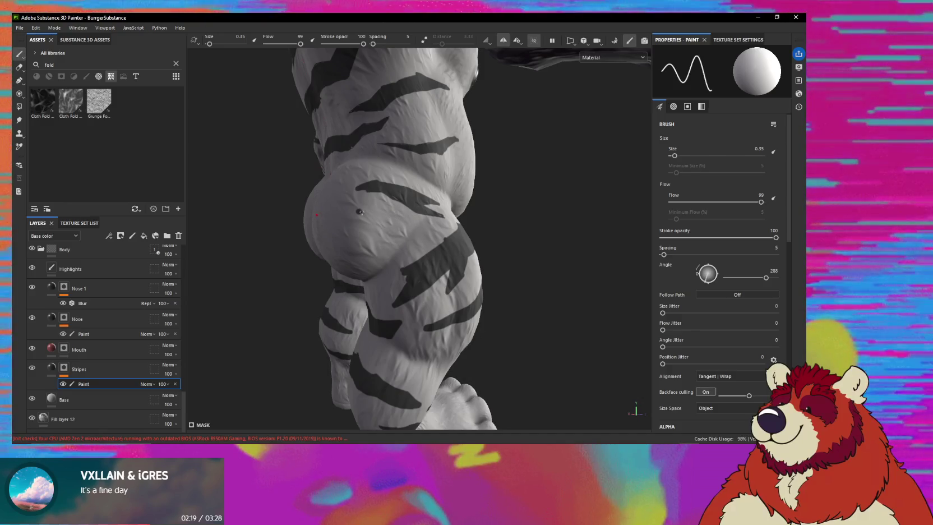
{"action": "left_click", "coordinate": [395, 214], "text": "shift"}
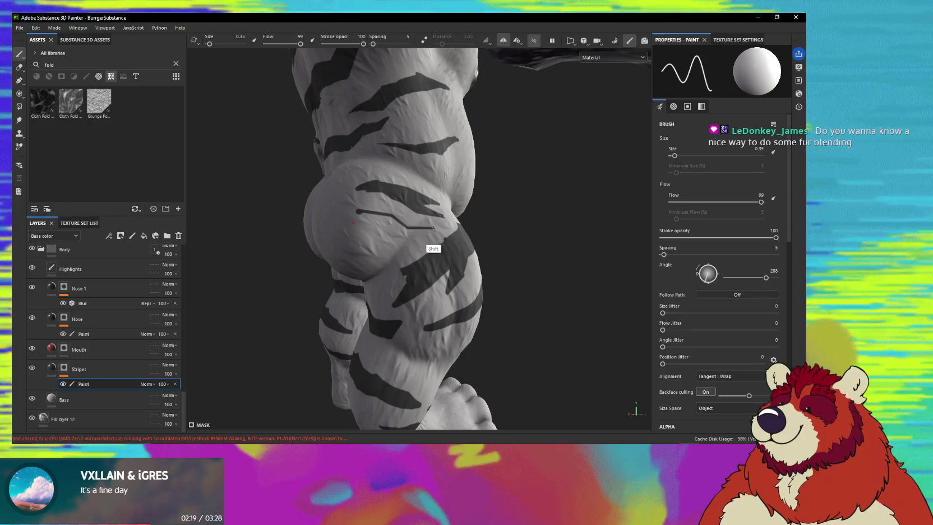
{"action": "left_click", "coordinate": [418, 230], "text": "shift"}
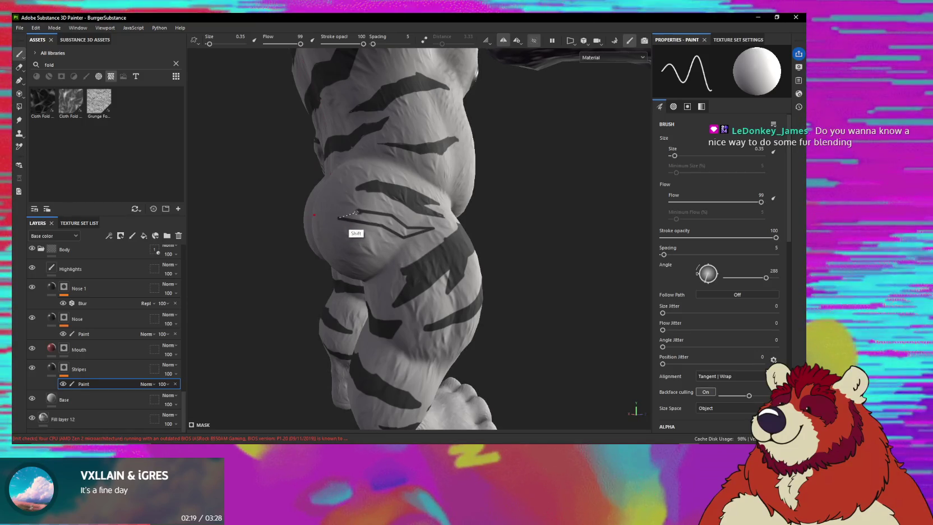
- Stamp a dark dab onto the outer thigh from a new angle
{"action": "left_click_drag", "start_coordinate": [317, 219], "coordinate": [278, 218], "text": "alt"}
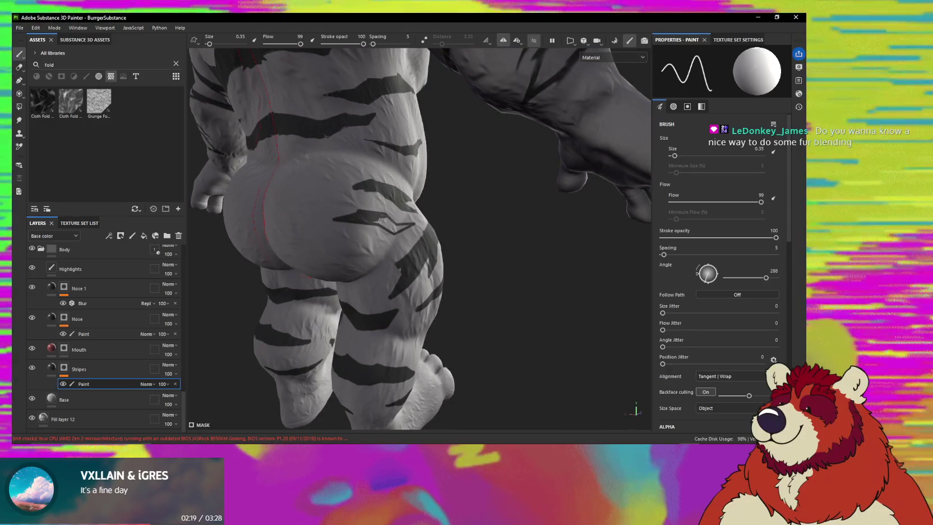
{"action": "left_click", "coordinate": [393, 222]}
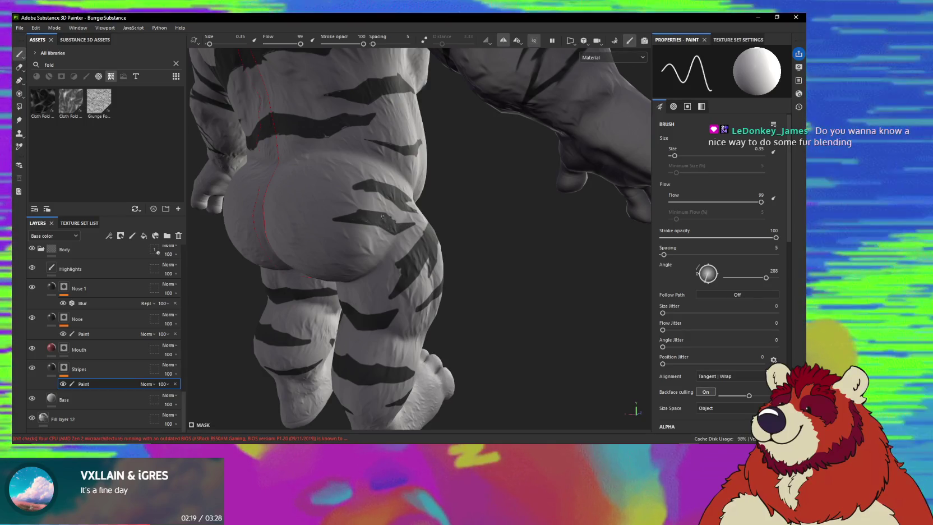
{"action": "mouse_move", "coordinate": [389, 235]}
{"action": "left_mouse_down", "text": "alt"}
{"action": "mouse_move", "coordinate": [370, 284]}
{"action": "mouse_move", "coordinate": [387, 286]}
{"action": "mouse_move", "coordinate": [378, 245]}
{"action": "mouse_move", "coordinate": [378, 263]}
{"action": "left_mouse_up", "text": "alt"}
- Switch to Smudge at size 1.37 and blur the thigh stripe ends into soft, feathered tips
{"action": "key", "text": "s"}
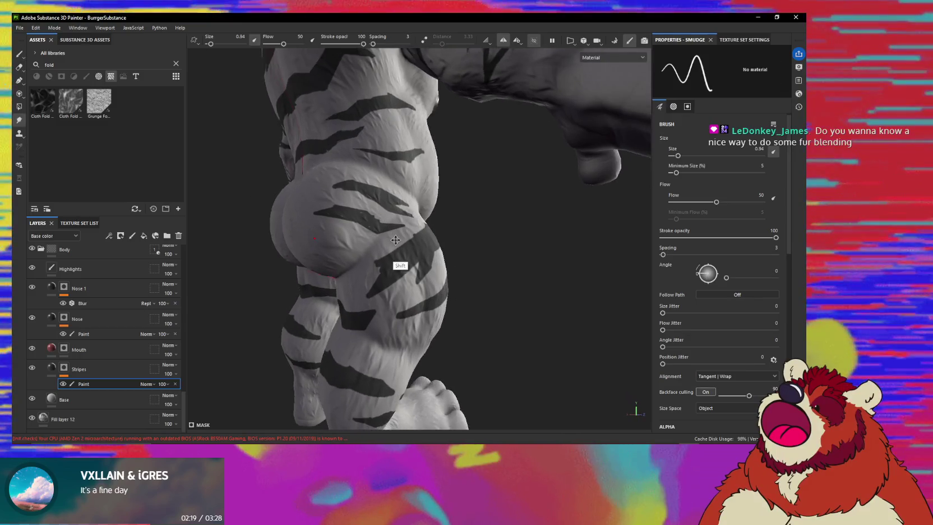
{"action": "key", "text": "bracketright"}
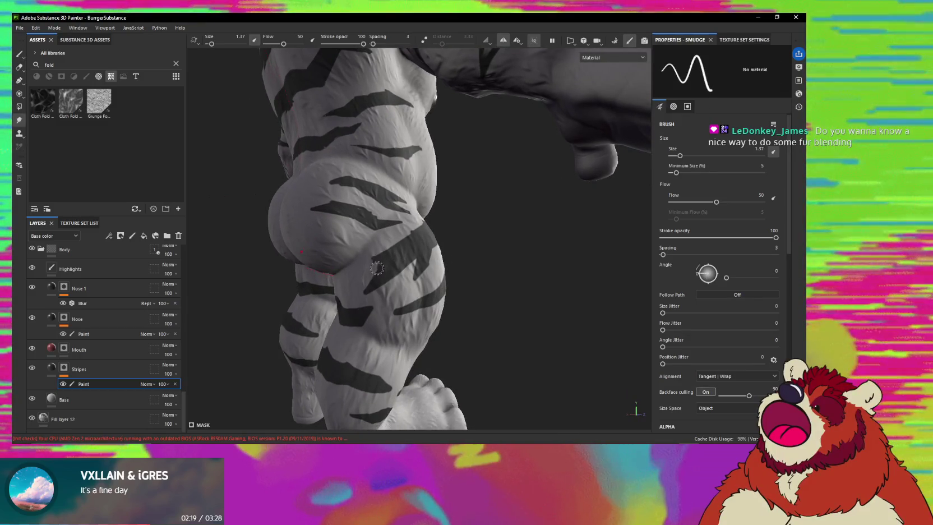
{"action": "mouse_move", "coordinate": [378, 263]}
{"action": "left_mouse_down", "text": "alt"}
{"action": "mouse_move", "coordinate": [417, 254]}
{"action": "mouse_move", "coordinate": [396, 266]}
{"action": "mouse_move", "coordinate": [402, 277]}
{"action": "mouse_move", "coordinate": [416, 250]}
{"action": "mouse_move", "coordinate": [385, 396]}
{"action": "mouse_move", "coordinate": [394, 253]}
{"action": "left_mouse_up", "text": "alt"}
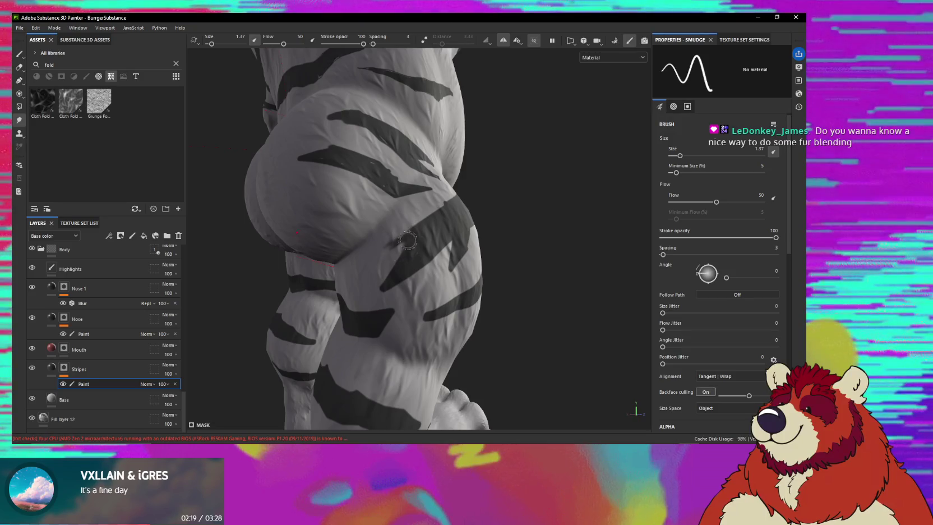
{"action": "left_click_drag", "start_coordinate": [407, 276], "coordinate": [408, 247], "text": "alt"}
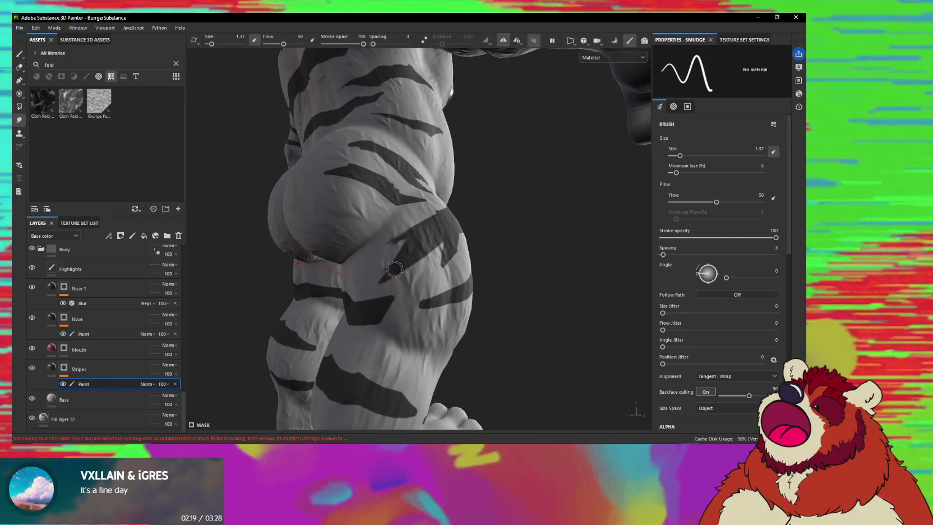
{"action": "left_click_drag", "start_coordinate": [401, 254], "coordinate": [404, 256], "text": "alt"}
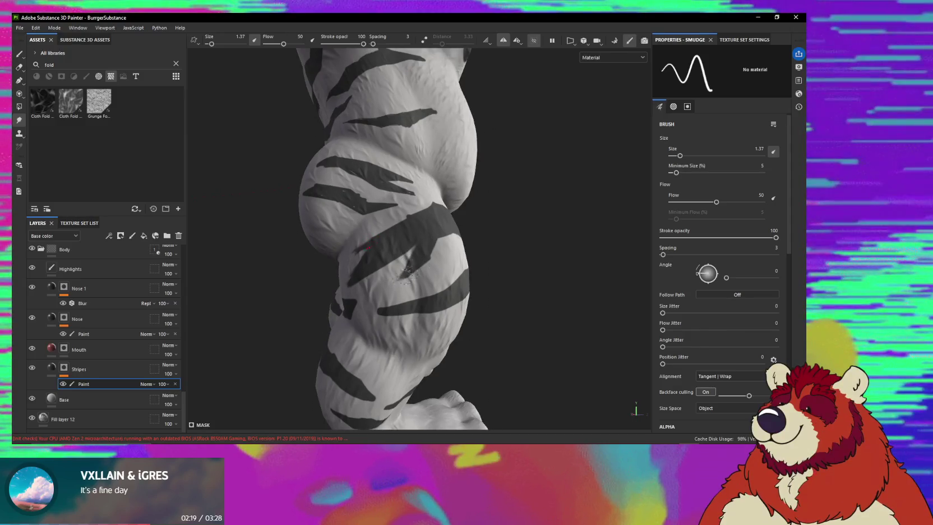
{"action": "left_click_drag", "start_coordinate": [406, 274], "coordinate": [421, 261], "text": "alt"}
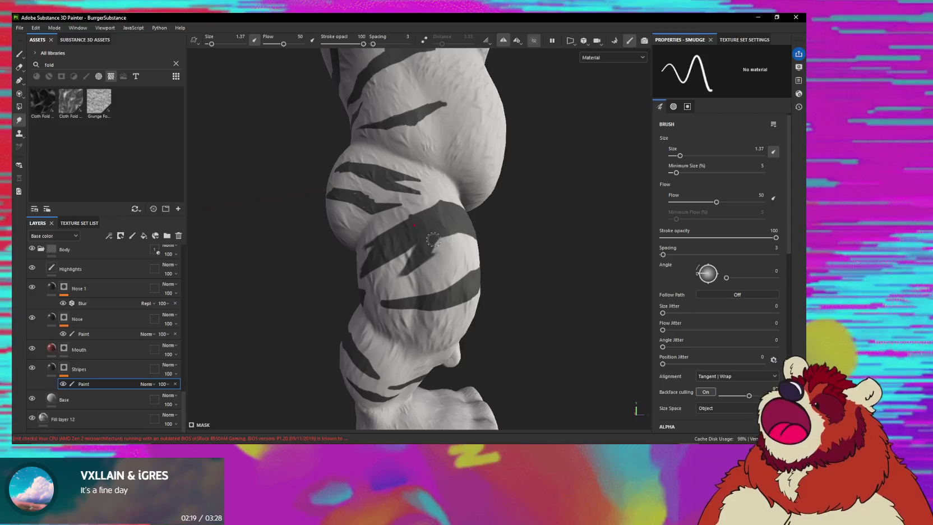
{"action": "mouse_move", "coordinate": [451, 235]}
{"action": "left_mouse_down", "text": "alt"}
{"action": "mouse_move", "coordinate": [428, 240]}
{"action": "mouse_move", "coordinate": [465, 231]}
{"action": "mouse_move", "coordinate": [447, 262]}
{"action": "left_mouse_up", "text": "alt"}
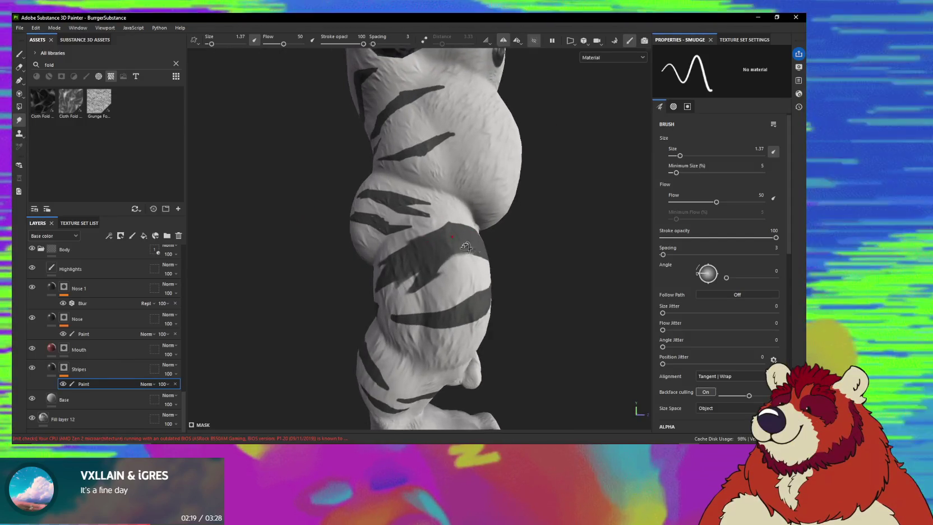
{"action": "mouse_move", "coordinate": [413, 270]}
{"action": "left_mouse_down", "text": "alt"}
{"action": "mouse_move", "coordinate": [422, 253]}
{"action": "mouse_move", "coordinate": [472, 266]}
{"action": "mouse_move", "coordinate": [450, 236]}
{"action": "mouse_move", "coordinate": [436, 242]}
{"action": "left_mouse_up", "text": "alt"}
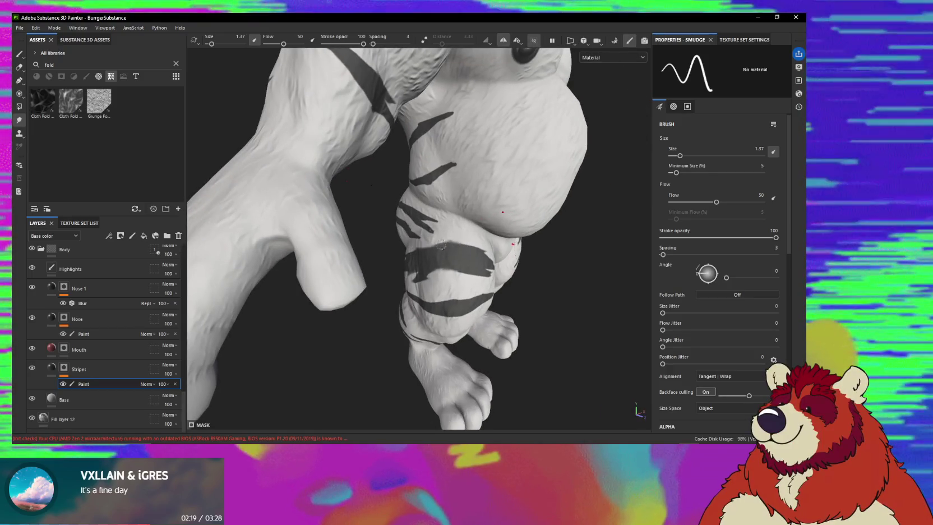
{"action": "mouse_move", "coordinate": [468, 243]}
{"action": "left_mouse_down", "text": "alt"}
{"action": "mouse_move", "coordinate": [400, 230]}
{"action": "mouse_move", "coordinate": [420, 232]}
{"action": "mouse_move", "coordinate": [408, 241]}
{"action": "mouse_move", "coordinate": [463, 241]}
{"action": "left_mouse_up", "text": "alt"}
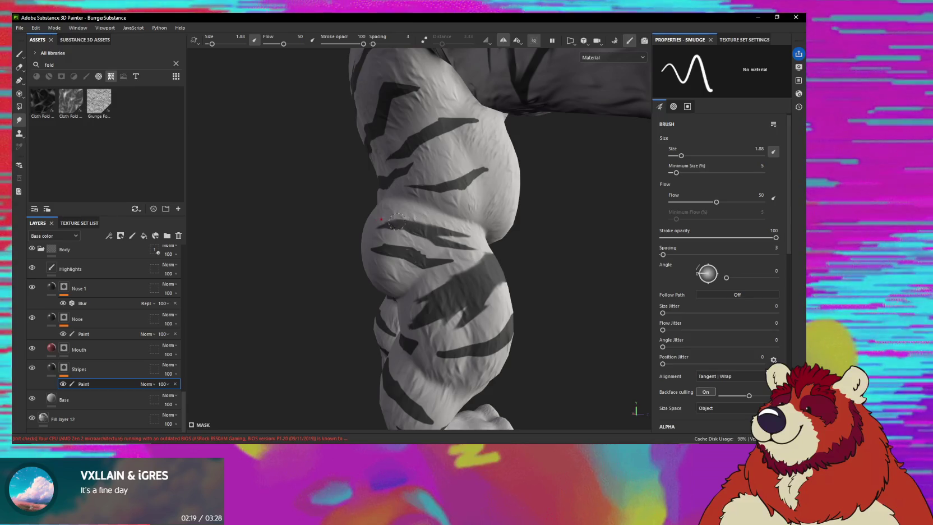
{"action": "left_click_drag", "start_coordinate": [398, 222], "coordinate": [392, 216], "text": "alt"}
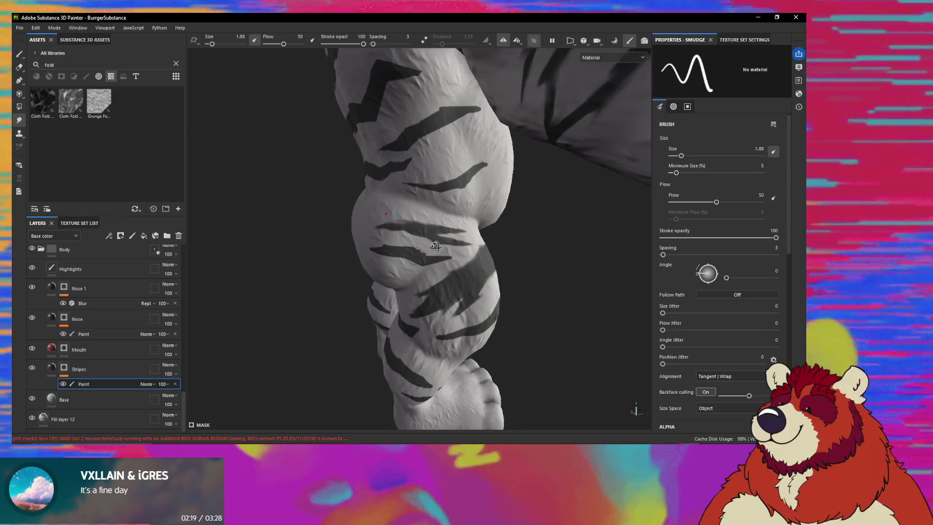
- Resize the smudge brush, feather the lower-leg stripe tips, and resume painting at size 0.35
{"action": "key", "text": "bracketleft"}
{"action": "key", "text": "bracketleft"}
{"action": "key", "text": "bracketleft"}
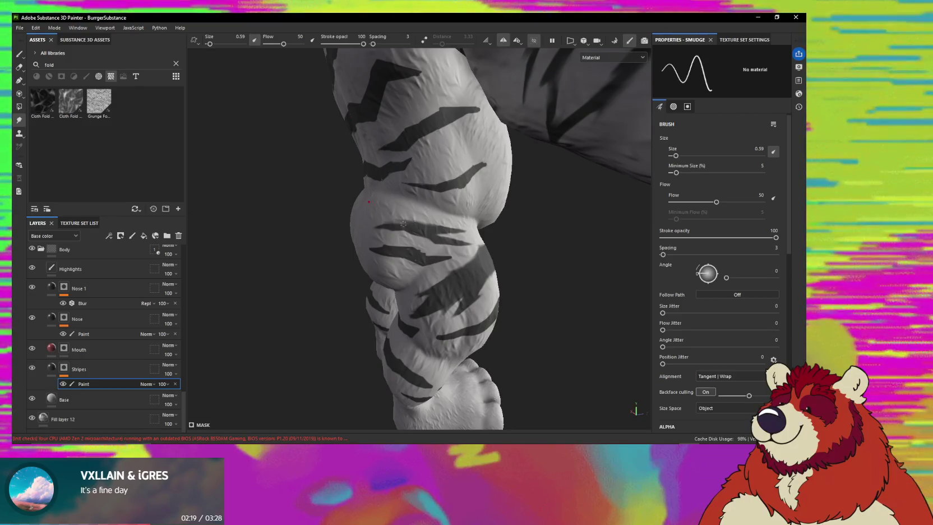
{"action": "key", "text": "bracketright"}
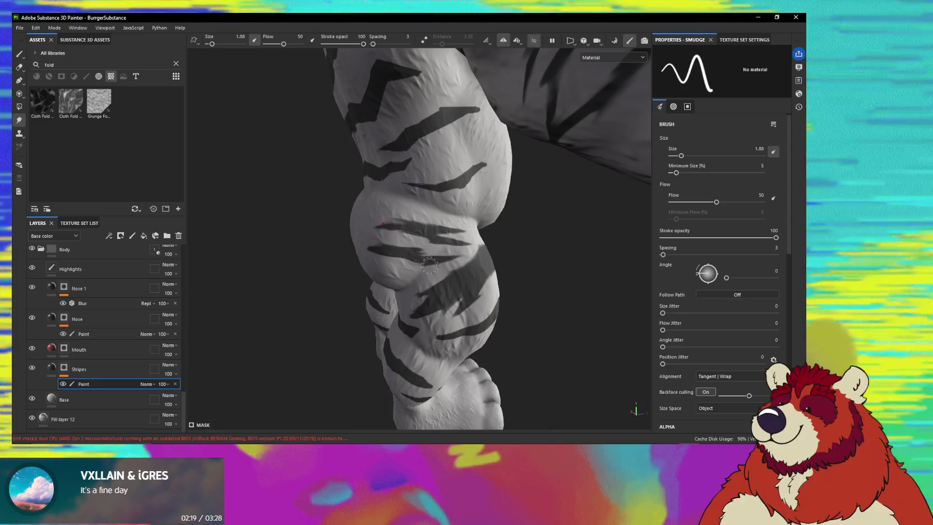
{"action": "mouse_move", "coordinate": [429, 266]}
{"action": "left_mouse_down", "text": "alt"}
{"action": "mouse_move", "coordinate": [438, 260]}
{"action": "mouse_move", "coordinate": [430, 246]}
{"action": "mouse_move", "coordinate": [463, 246]}
{"action": "mouse_move", "coordinate": [446, 255]}
{"action": "mouse_move", "coordinate": [466, 232]}
{"action": "left_mouse_up", "text": "alt"}
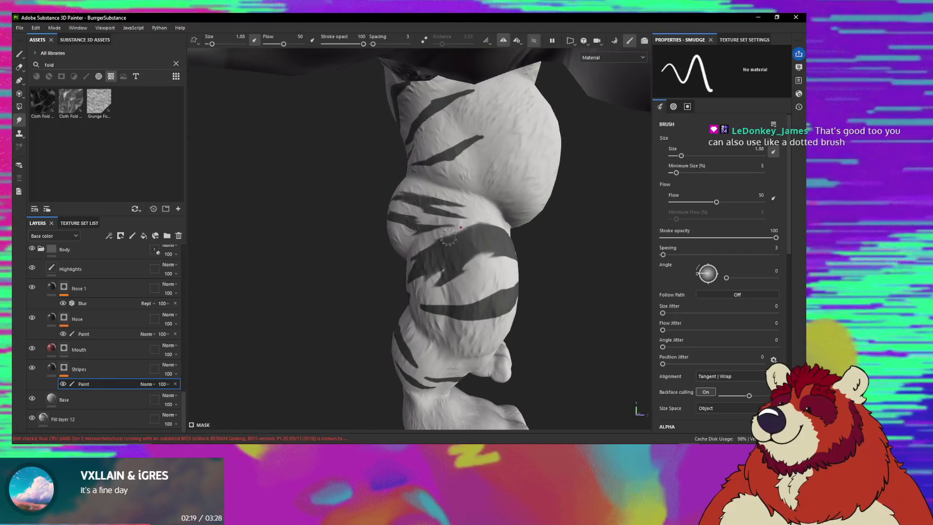
{"action": "key", "text": "1"}
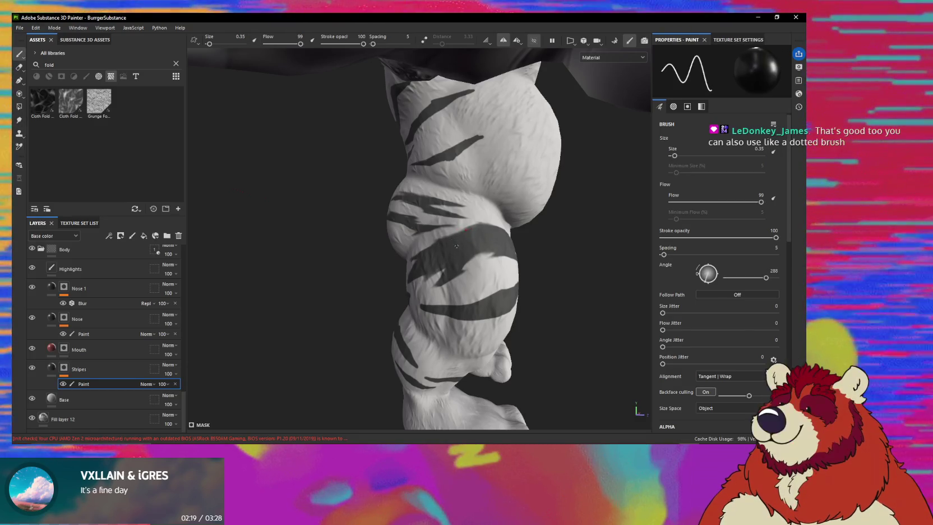
- Draw thin straight dark accent lines alongside the thigh stripes with the 0.35 paint brush
{"action": "left_click_drag", "start_coordinate": [469, 243], "coordinate": [464, 252], "text": "alt"}
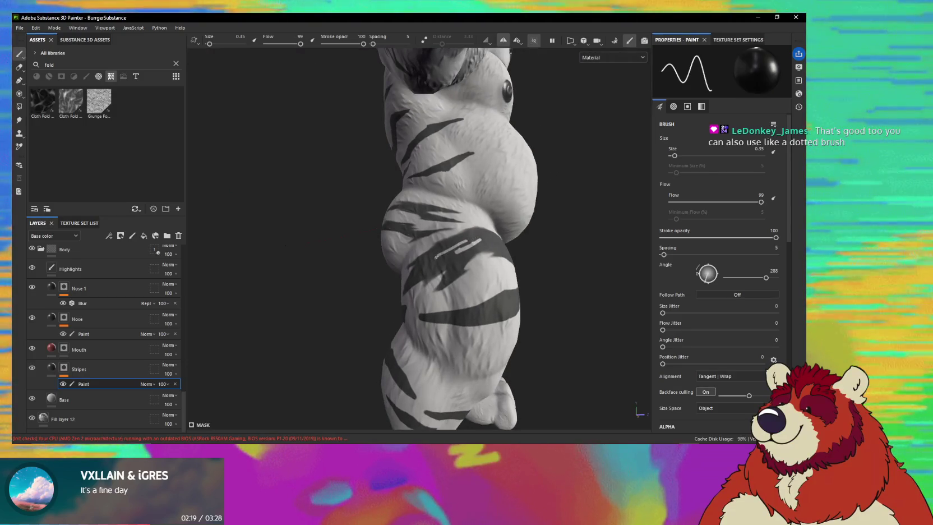
{"action": "left_click_drag", "start_coordinate": [468, 243], "coordinate": [490, 237], "text": "alt"}
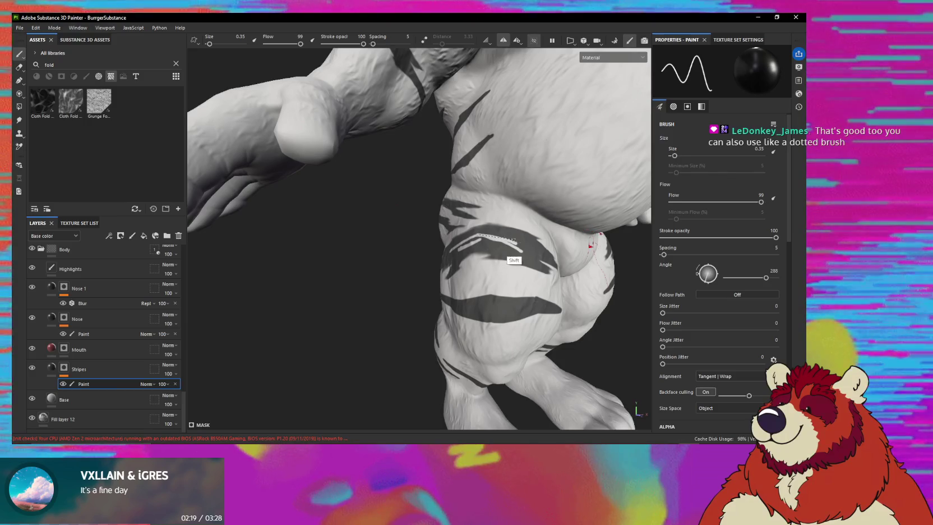
{"action": "left_click", "coordinate": [532, 256], "text": "shift"}
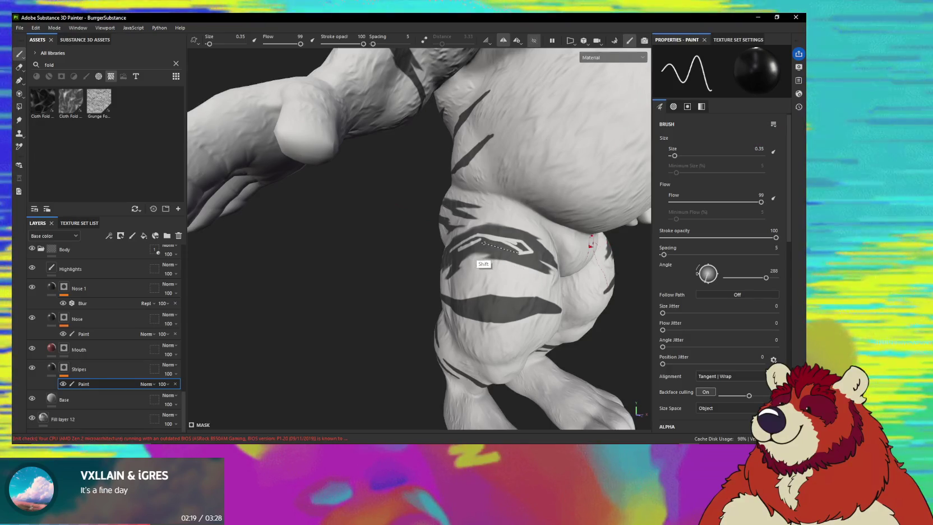
{"action": "left_click_drag", "start_coordinate": [451, 245], "coordinate": [507, 235], "text": "alt"}
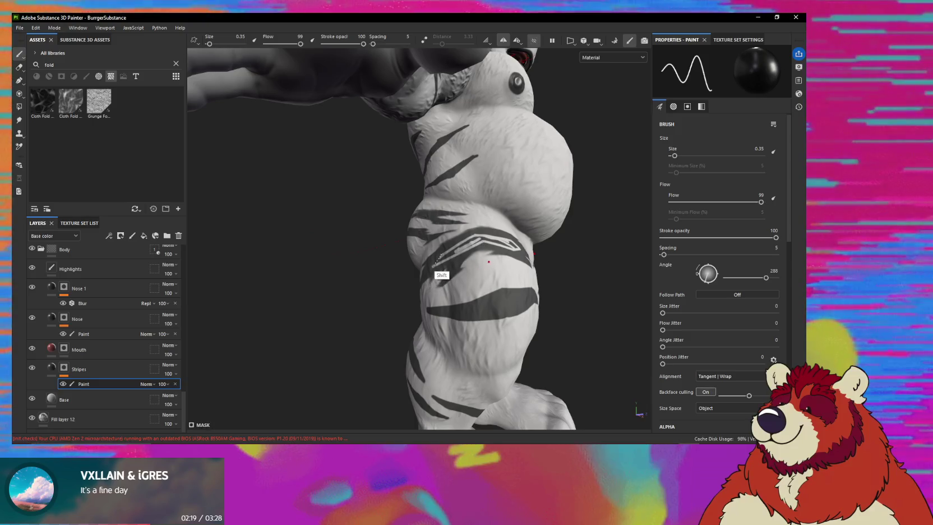
{"action": "right_click_drag", "start_coordinate": [465, 244], "coordinate": [476, 238], "text": "ctrl"}
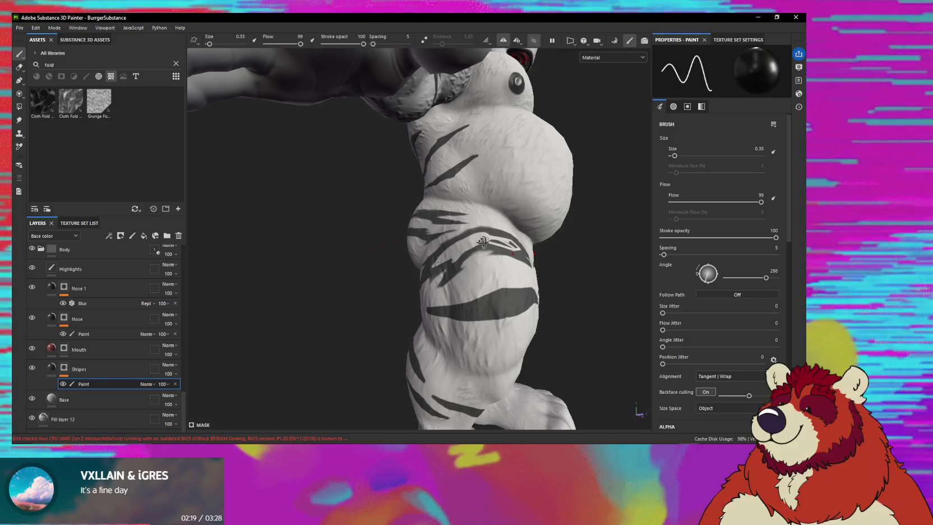
{"action": "left_click_drag", "start_coordinate": [483, 242], "coordinate": [510, 242], "text": "alt"}
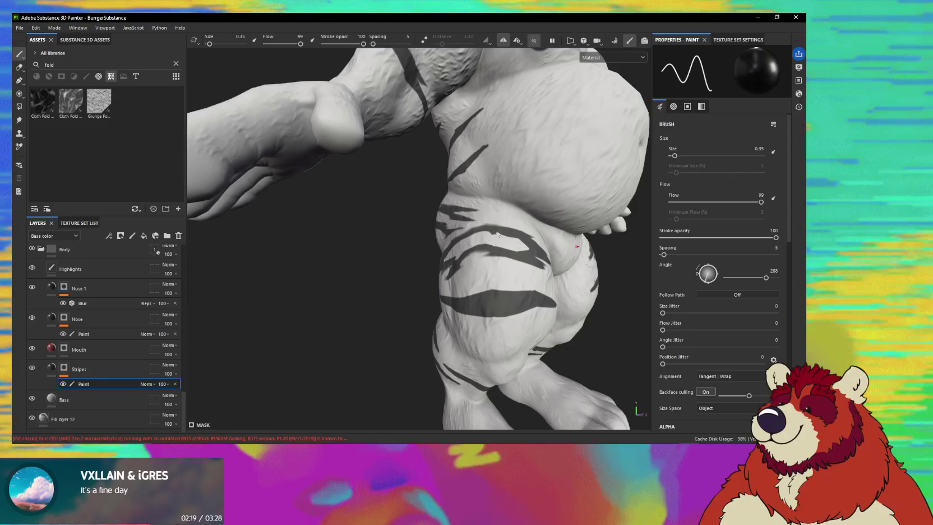
{"action": "mouse_move", "coordinate": [509, 246]}
{"action": "left_mouse_down", "text": "alt"}
{"action": "mouse_move", "coordinate": [529, 248]}
{"action": "mouse_move", "coordinate": [474, 254]}
{"action": "left_mouse_up", "text": "alt"}
{"action": "key", "text": "5"}
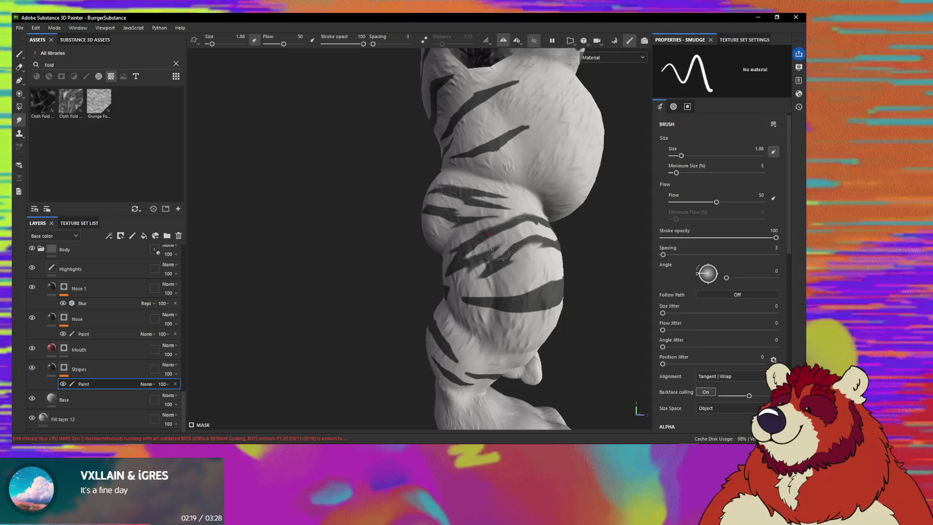
- Smudge over the new accent lines on the front thigh, enlarging the smudge brush to 3.14
{"action": "left_click_drag", "start_coordinate": [516, 255], "coordinate": [451, 255], "text": "alt"}
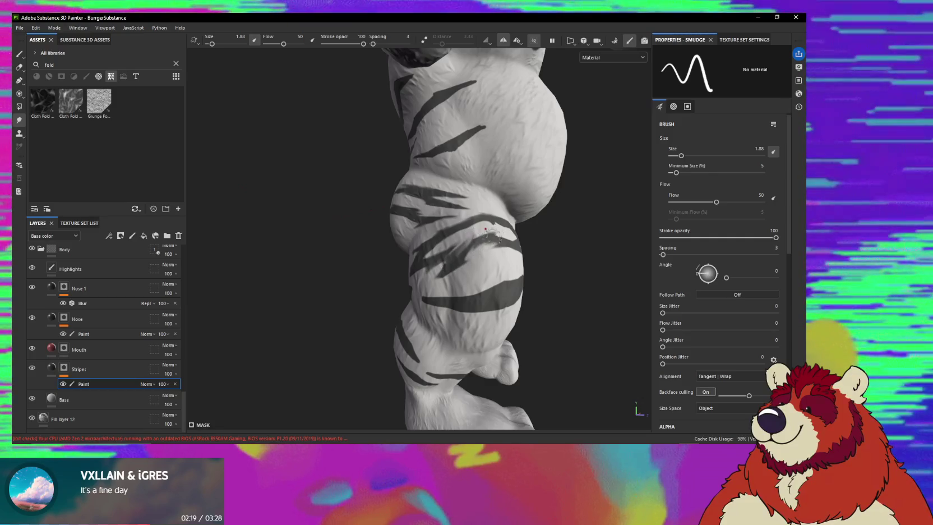
{"action": "left_click_drag", "start_coordinate": [496, 230], "coordinate": [487, 238], "text": "alt"}
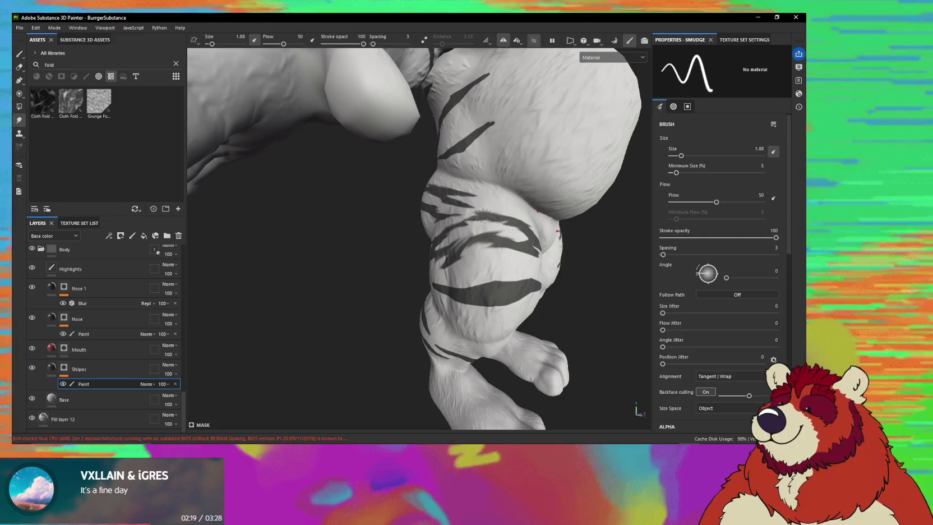
{"action": "left_click_drag", "start_coordinate": [507, 223], "coordinate": [473, 220], "text": "alt"}
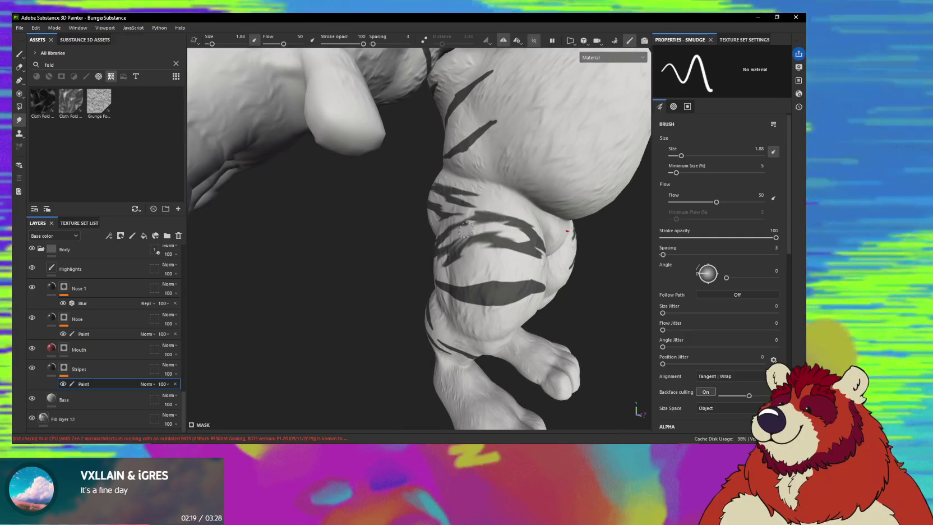
{"action": "mouse_move", "coordinate": [473, 220]}
{"action": "left_mouse_down", "text": "alt"}
{"action": "mouse_move", "coordinate": [496, 241]}
{"action": "mouse_move", "coordinate": [487, 253]}
{"action": "mouse_move", "coordinate": [508, 256]}
{"action": "mouse_move", "coordinate": [495, 257]}
{"action": "left_mouse_up", "text": "alt"}
{"action": "key", "text": "]"}
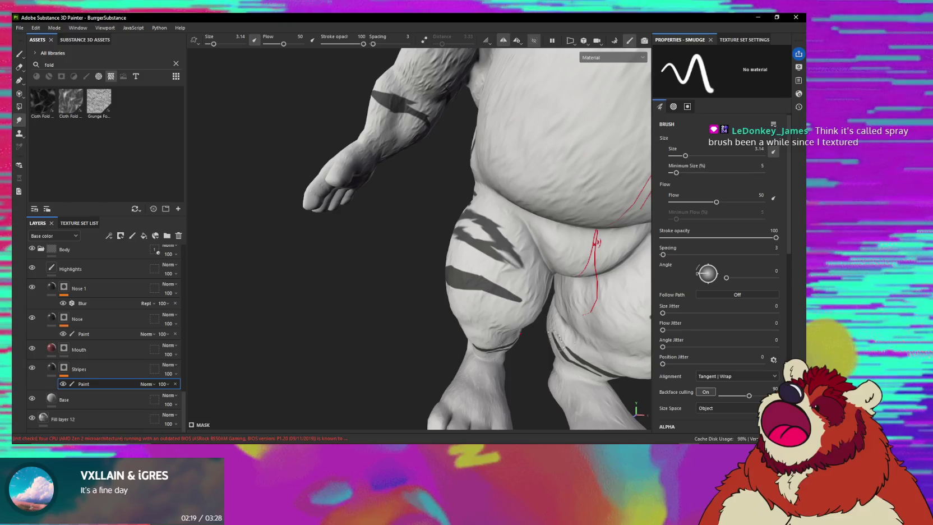
- Back in Paint mode, filter the assets to Brushes, search 'spray' and load Paint Spray
{"action": "key", "text": "1"}
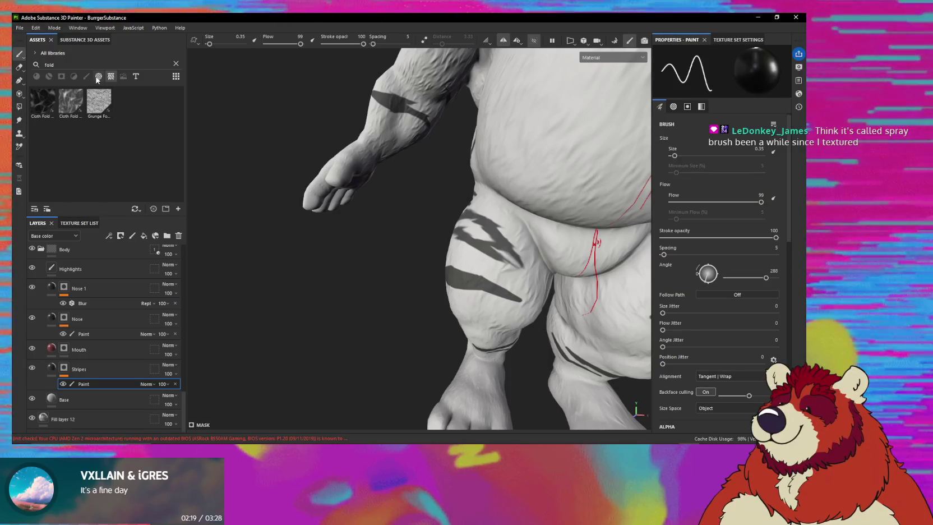
{"action": "left_click", "coordinate": [177, 64]}
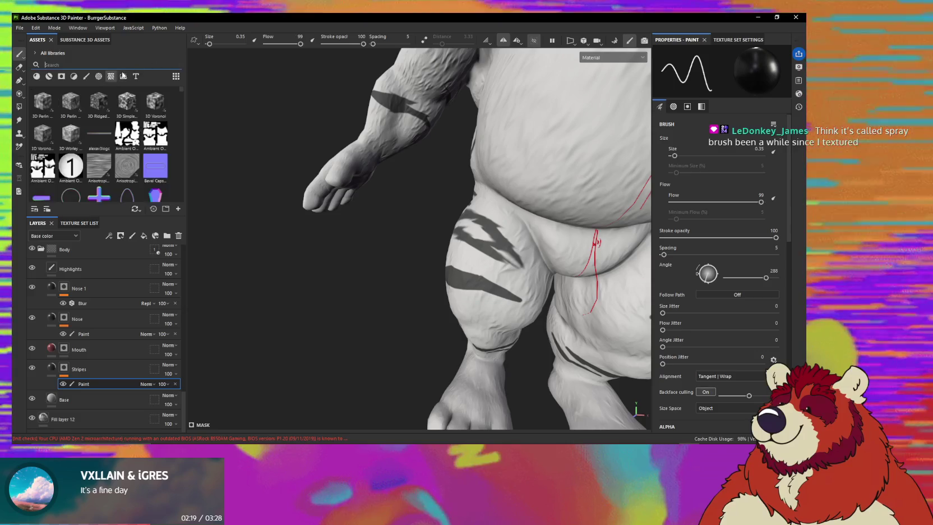
{"action": "left_click", "coordinate": [86, 76]}
{"action": "type", "text": "spray"}
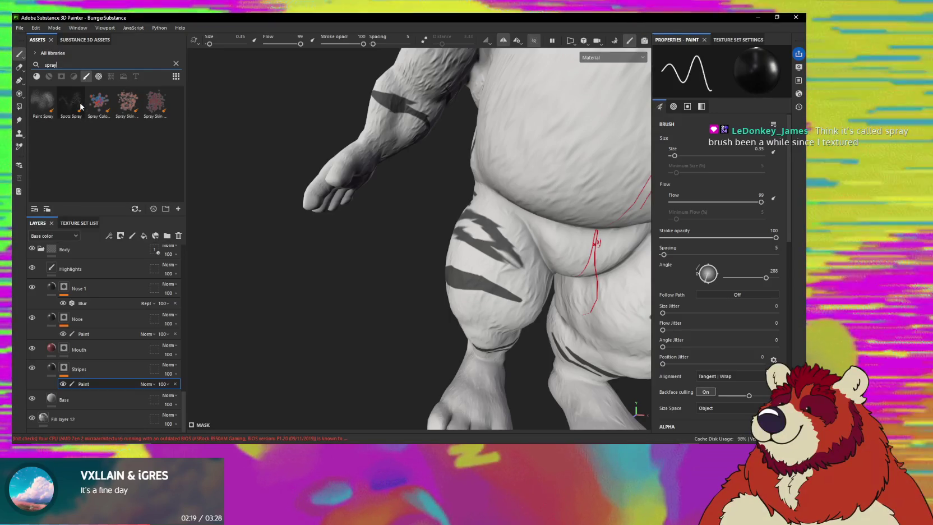
{"action": "left_click", "coordinate": [48, 107]}
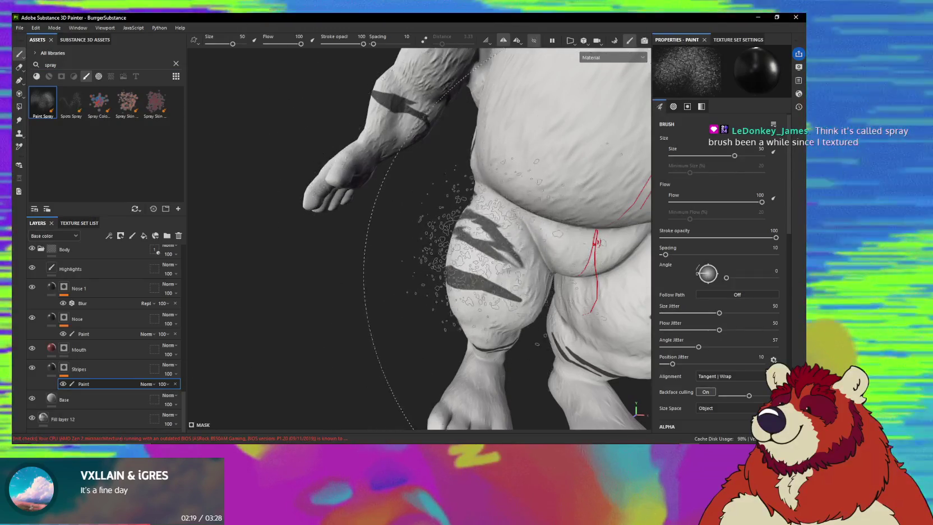
- Zoom in on the thigh and paint crisp dark stripes with a smaller Paint Spray brush
{"action": "left_click_drag", "start_coordinate": [513, 263], "coordinate": [518, 297], "text": "alt"}
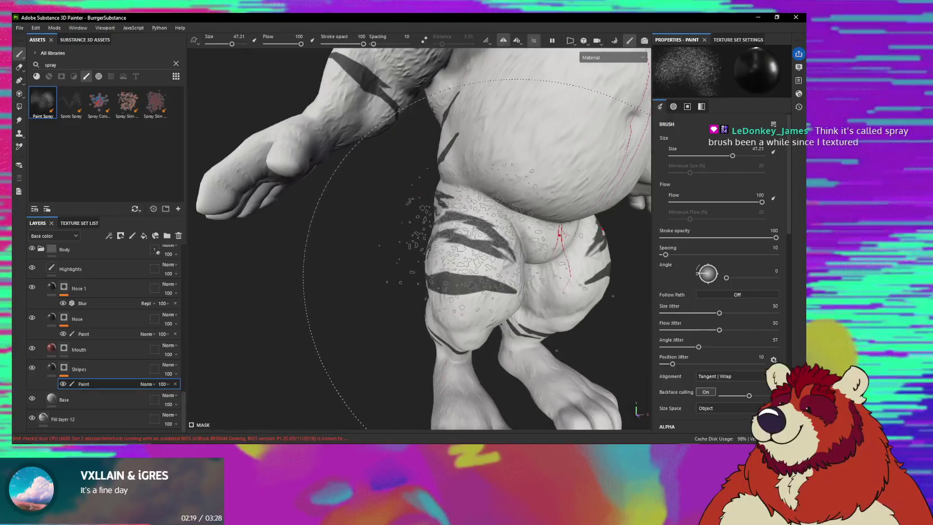
{"action": "mouse_move", "coordinate": [516, 275]}
{"action": "right_mouse_down", "text": "ctrl"}
{"action": "mouse_move", "coordinate": [474, 243]}
{"action": "mouse_move", "coordinate": [468, 250]}
{"action": "right_mouse_up", "text": "ctrl"}
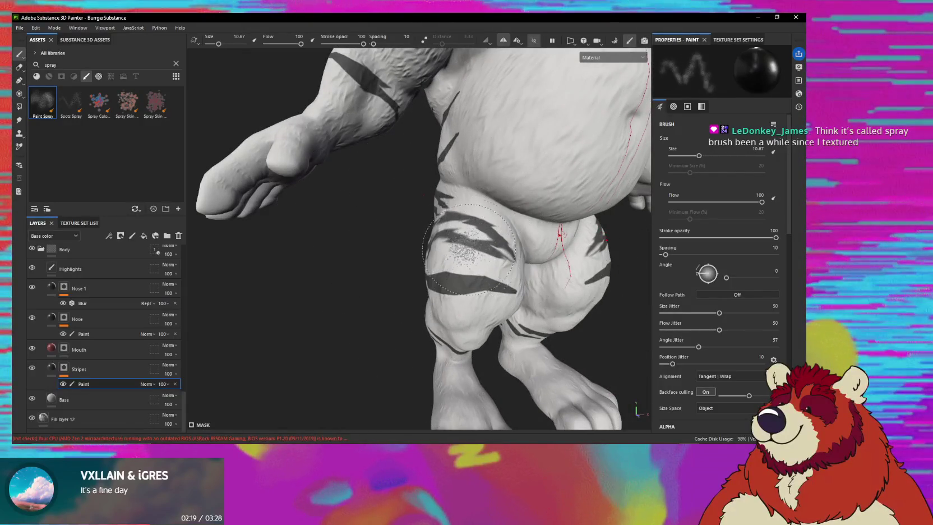
{"action": "left_click_drag", "start_coordinate": [461, 252], "coordinate": [474, 282], "text": "alt"}
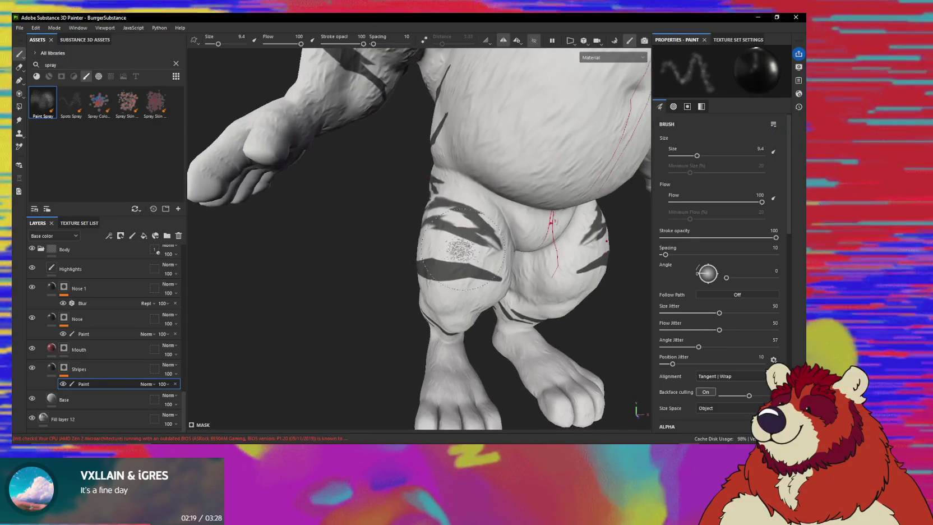
{"action": "right_click_drag", "start_coordinate": [473, 282], "coordinate": [455, 205], "text": "alt"}
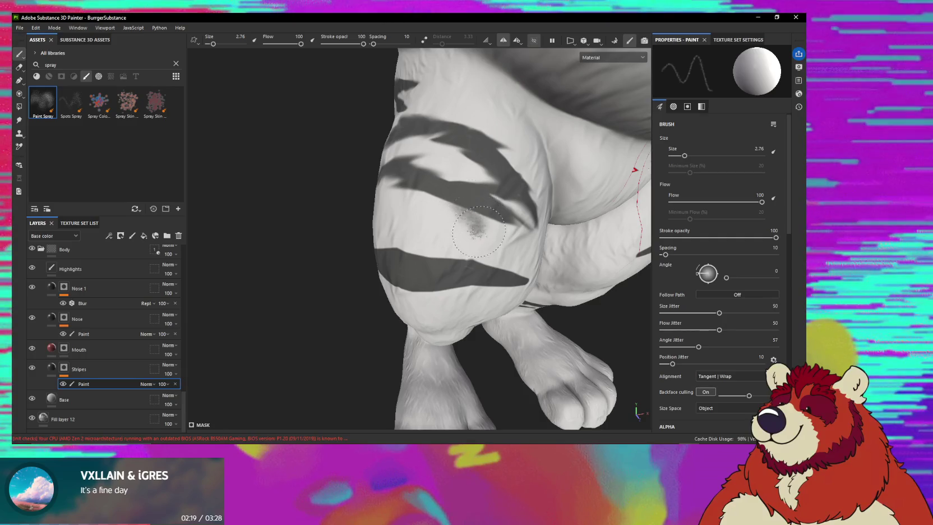
{"action": "left_click_drag", "start_coordinate": [479, 236], "coordinate": [470, 231], "text": "alt"}
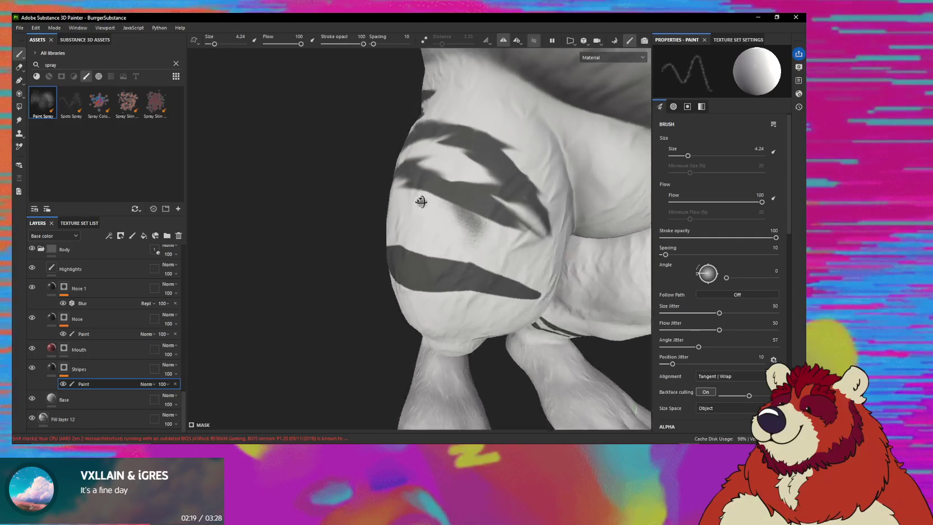
{"action": "right_click_drag", "start_coordinate": [481, 238], "coordinate": [487, 240], "text": "ctrl"}
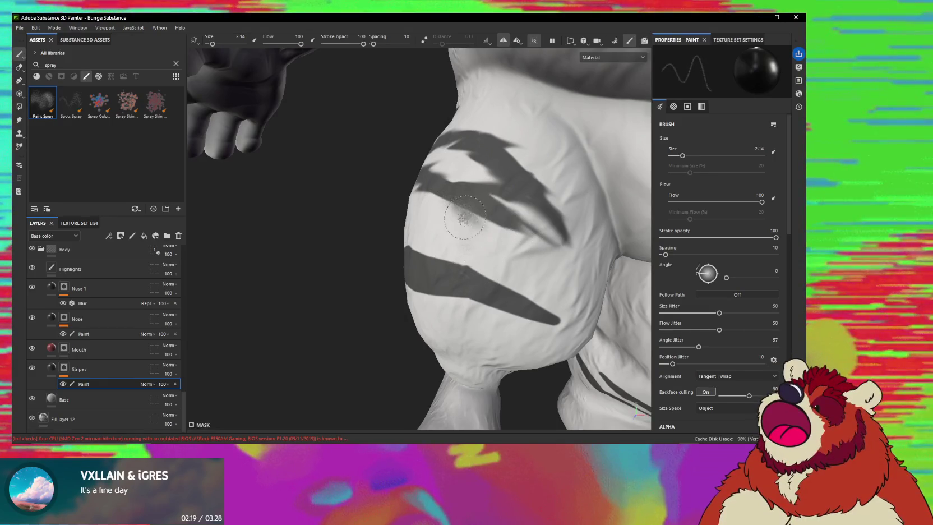
{"action": "left_click_drag", "start_coordinate": [516, 224], "coordinate": [474, 201], "text": "alt"}
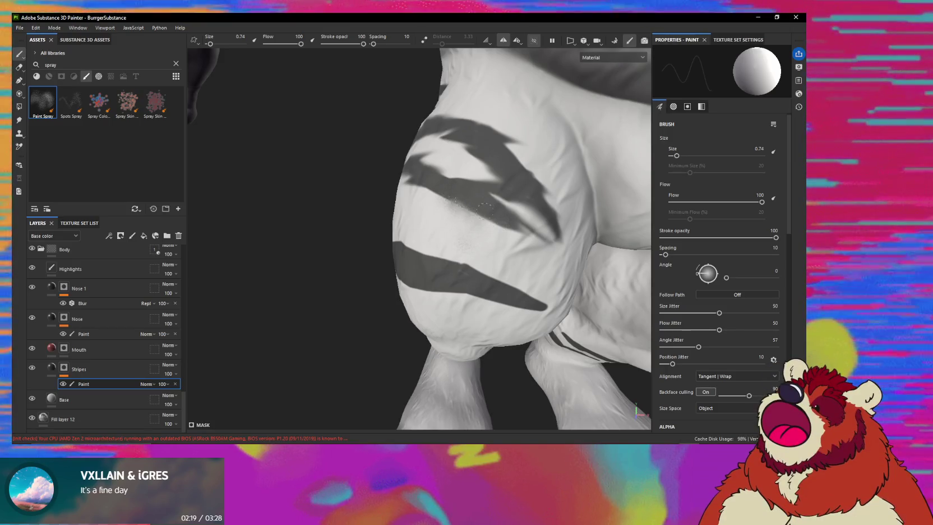
- Swap between black and white and refine the stripe tips with the brush reduced to 1.12
{"action": "key", "text": "x"}
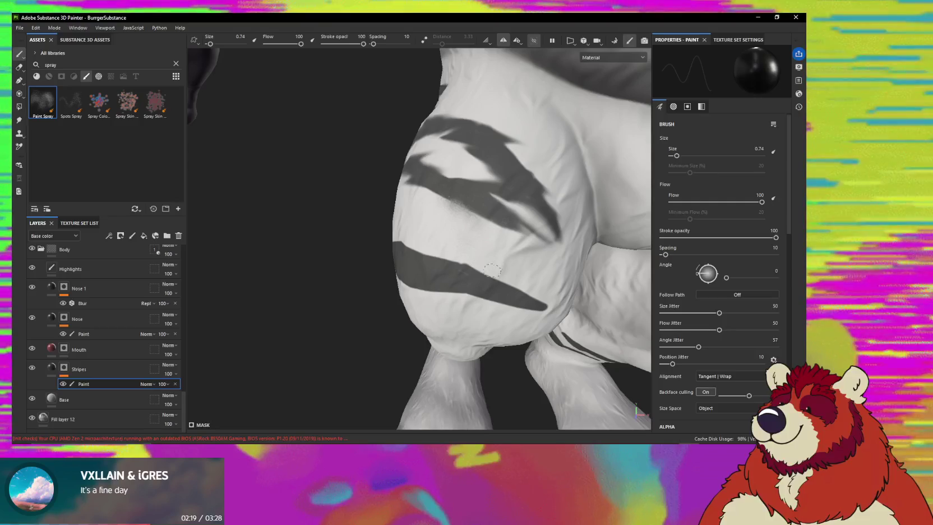
{"action": "key", "text": "bracketright"}
{"action": "key", "text": "bracketright"}
{"action": "key", "text": "bracketright"}
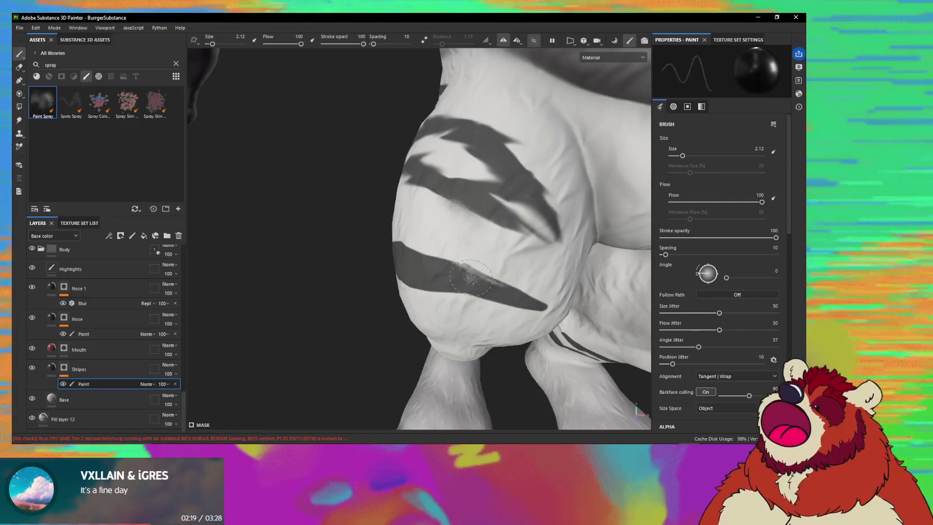
{"action": "key", "text": "x"}
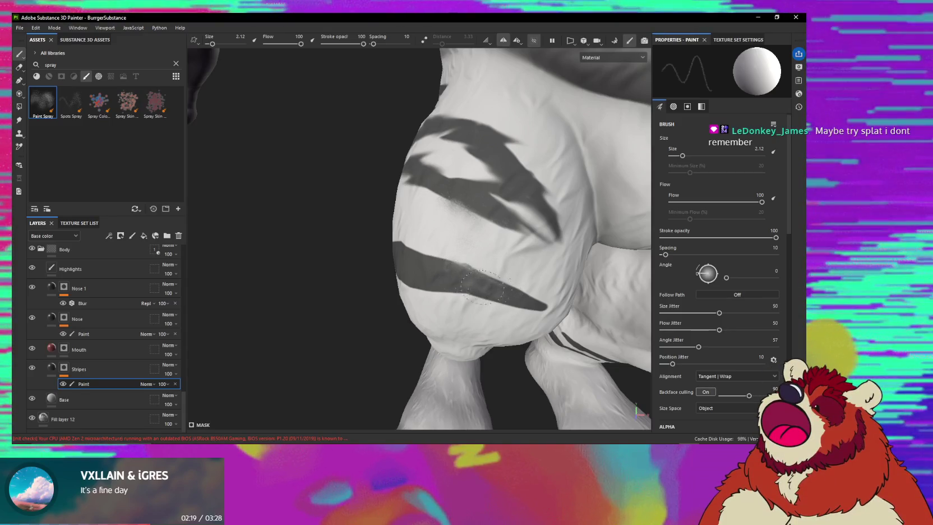
{"action": "key", "text": "bracketleft"}
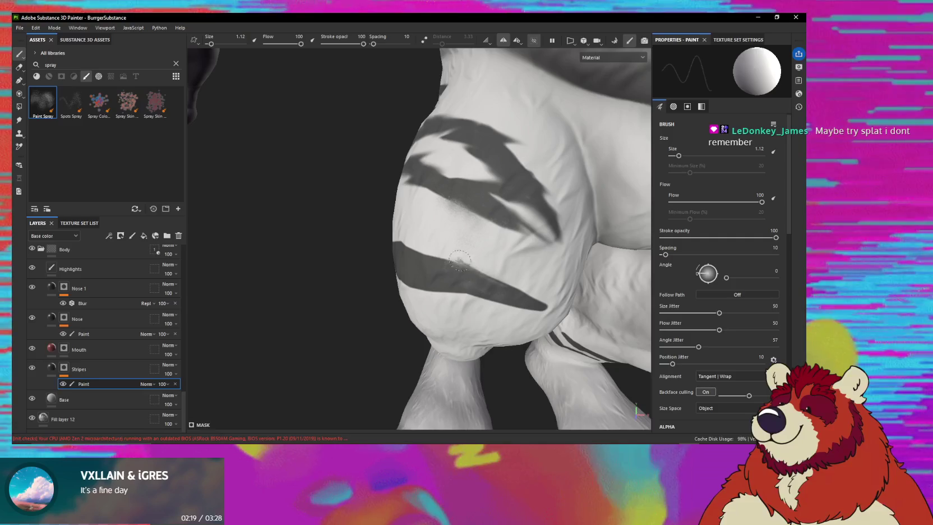
{"action": "left_click_drag", "start_coordinate": [511, 288], "coordinate": [467, 254], "text": "alt"}
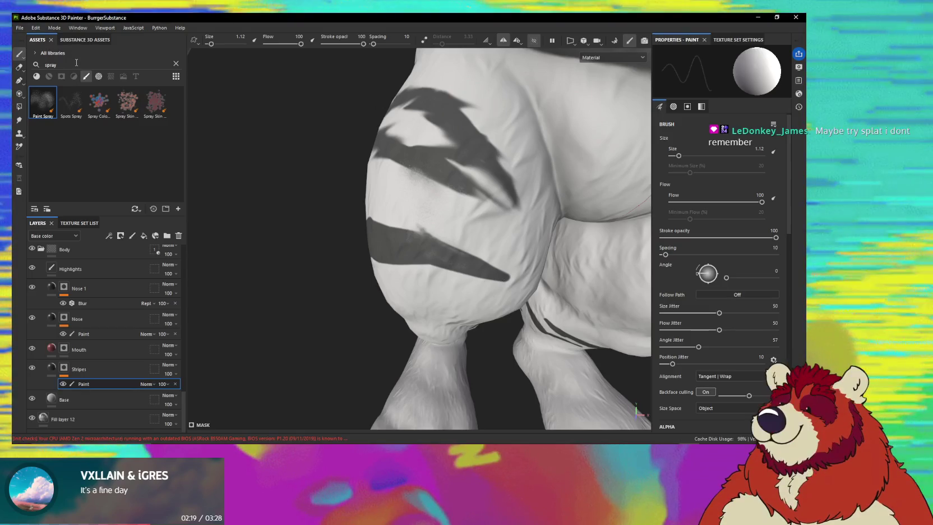
- Spray Spots Spray speckles on the thigh at size 2.44, then search the assets for 'splat'
{"action": "left_click", "coordinate": [71, 102]}
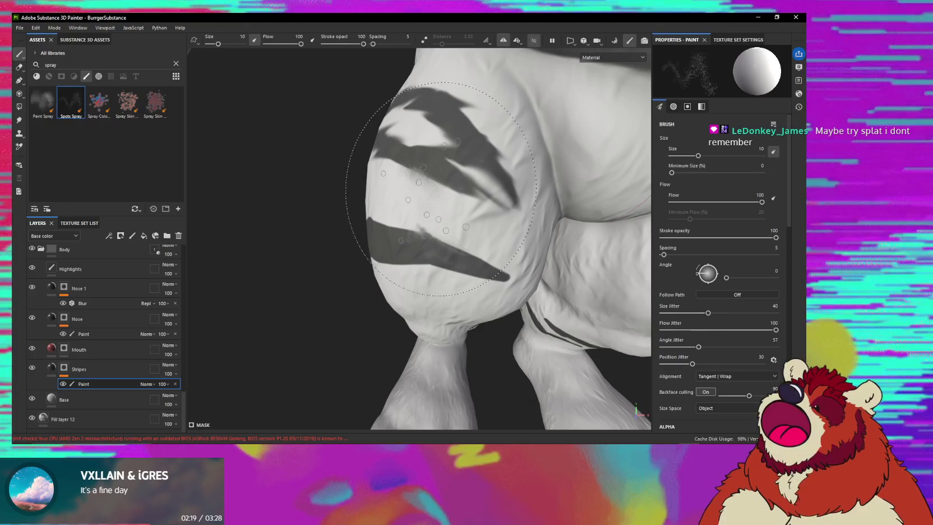
{"action": "left_click_drag", "start_coordinate": [455, 198], "coordinate": [446, 182], "text": "alt"}
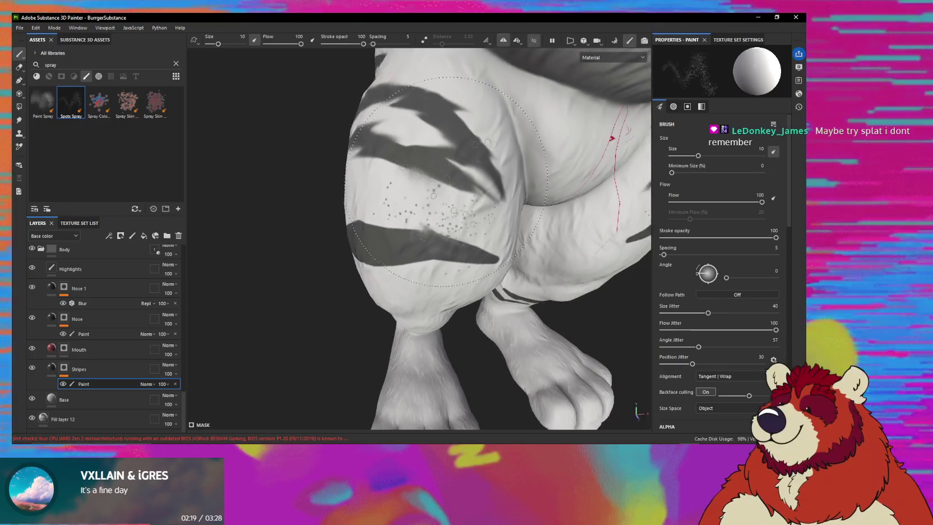
{"action": "right_click_drag", "start_coordinate": [424, 191], "coordinate": [395, 195], "text": "ctrl"}
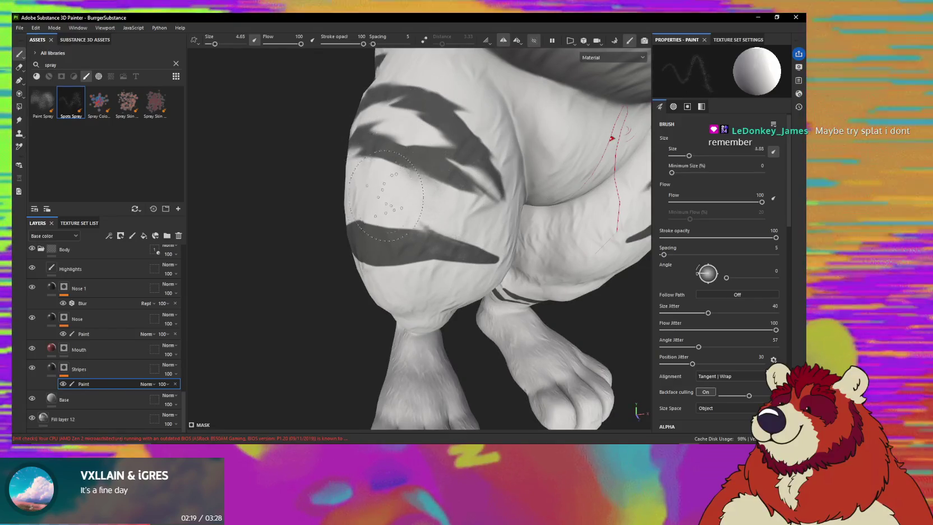
{"action": "left_click_drag", "start_coordinate": [395, 195], "coordinate": [425, 214]}
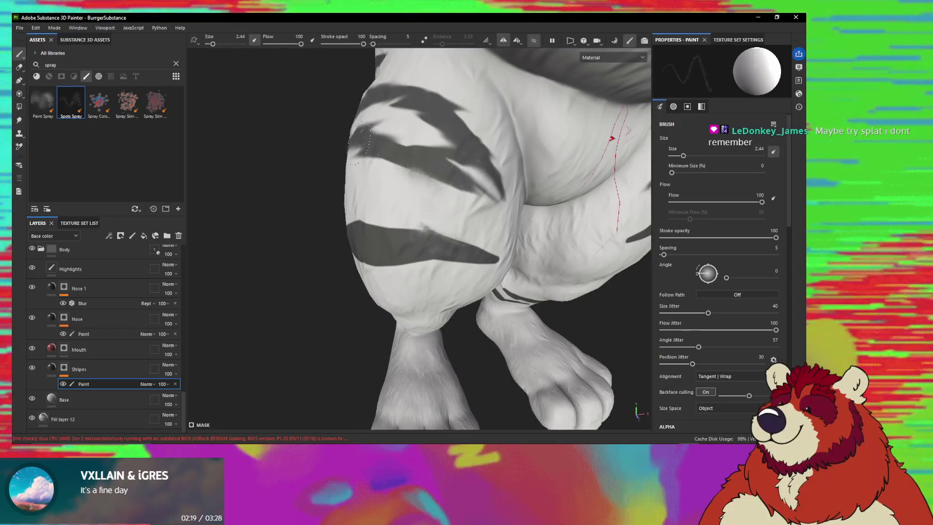
{"action": "key", "text": "BackSpace"}
{"action": "key", "text": "BackSpace"}
{"action": "key", "text": "BackSpace"}
{"action": "type", "text": "lat"}
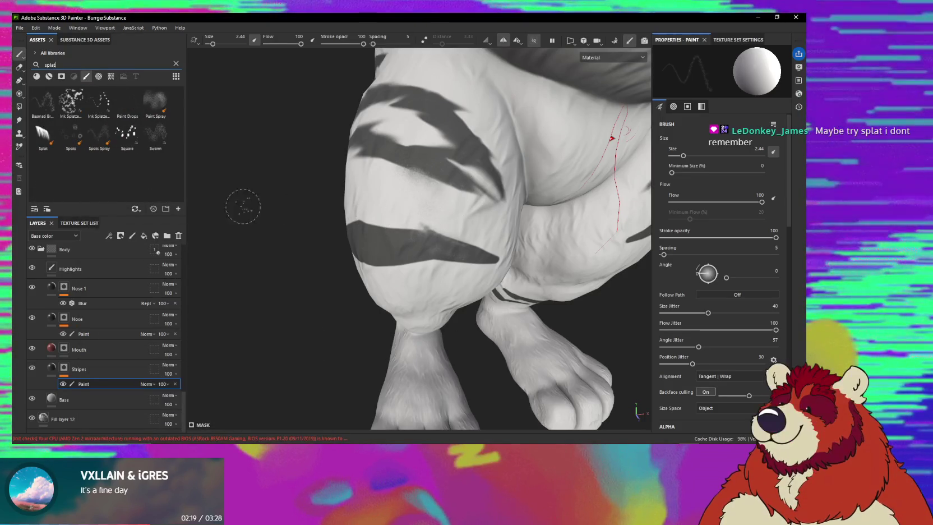
- Load the Splat brush, test a splat stroke on the leg, and undo it
{"action": "left_click", "coordinate": [41, 133]}
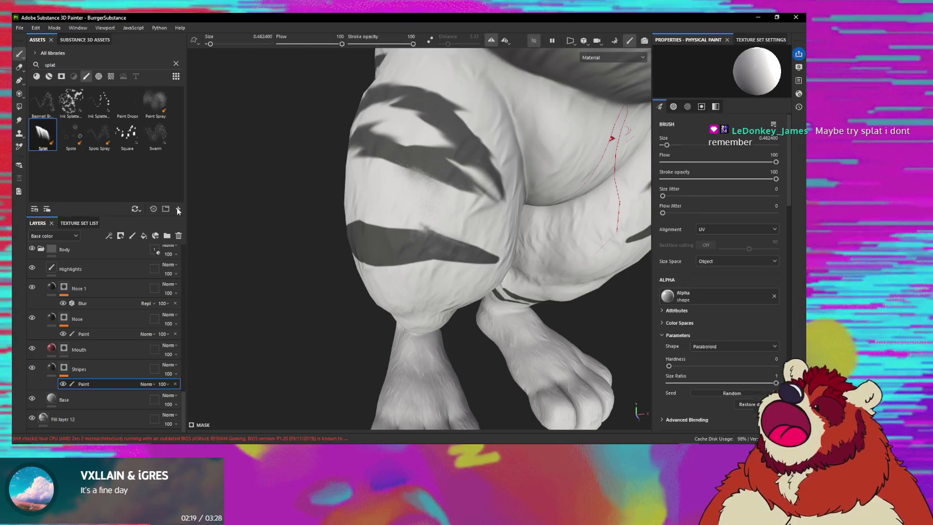
{"action": "left_click_drag", "start_coordinate": [384, 206], "coordinate": [390, 210]}
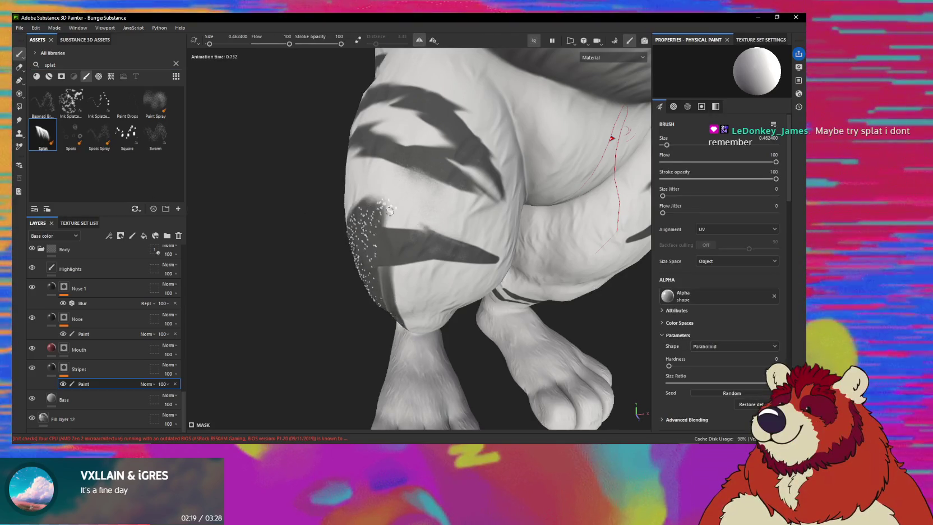
{"action": "mouse_move", "coordinate": [612, 138]}
{"action": "left_mouse_down", "text": "alt"}
{"action": "mouse_move", "coordinate": [507, 211]}
{"action": "mouse_move", "coordinate": [350, 177]}
{"action": "left_mouse_up", "text": "alt"}
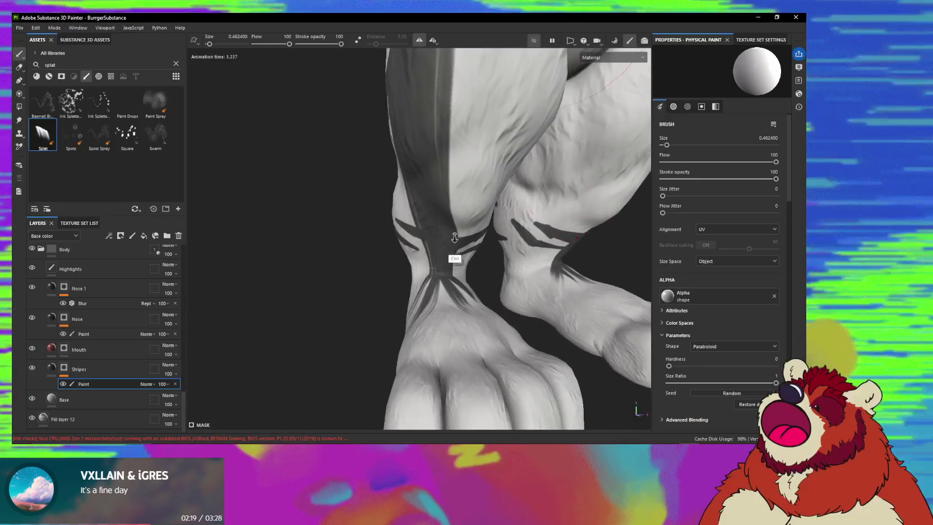
{"action": "key", "text": "ctrl+z"}
{"action": "middle_click_drag", "start_coordinate": [458, 196], "coordinate": [455, 290], "text": "alt"}
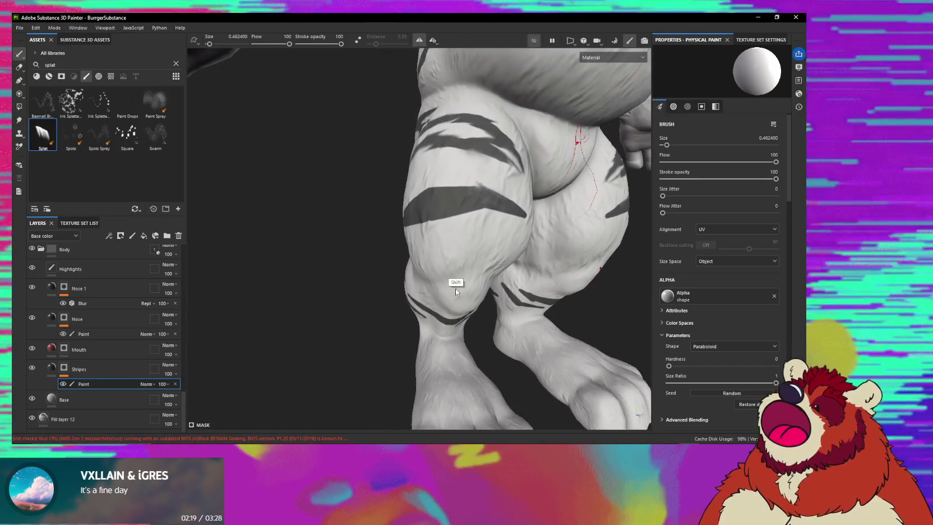
{"action": "left_click_drag", "start_coordinate": [469, 190], "coordinate": [533, 269], "text": "alt+shift"}
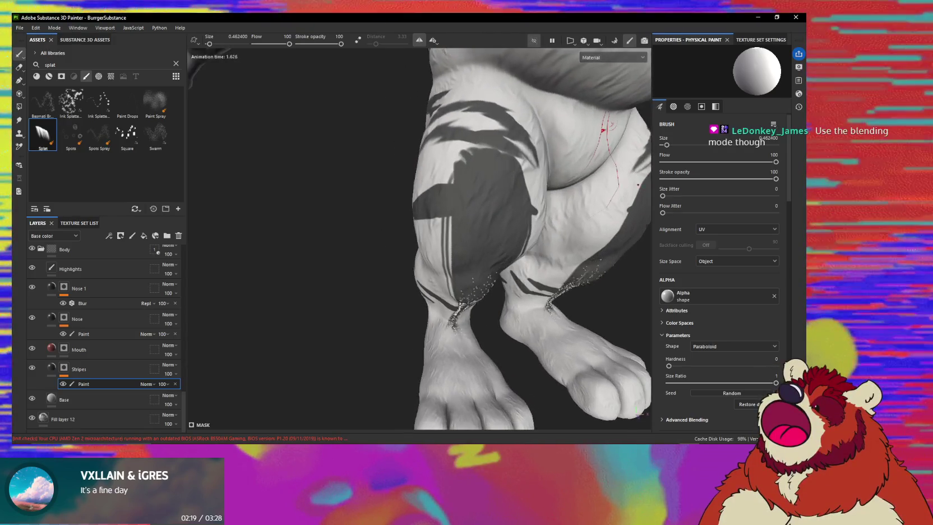
{"action": "mouse_move", "coordinate": [454, 239]}
{"action": "left_mouse_down", "text": "alt"}
{"action": "mouse_move", "coordinate": [459, 212]}
{"action": "mouse_move", "coordinate": [397, 205]}
{"action": "left_mouse_up", "text": "alt"}
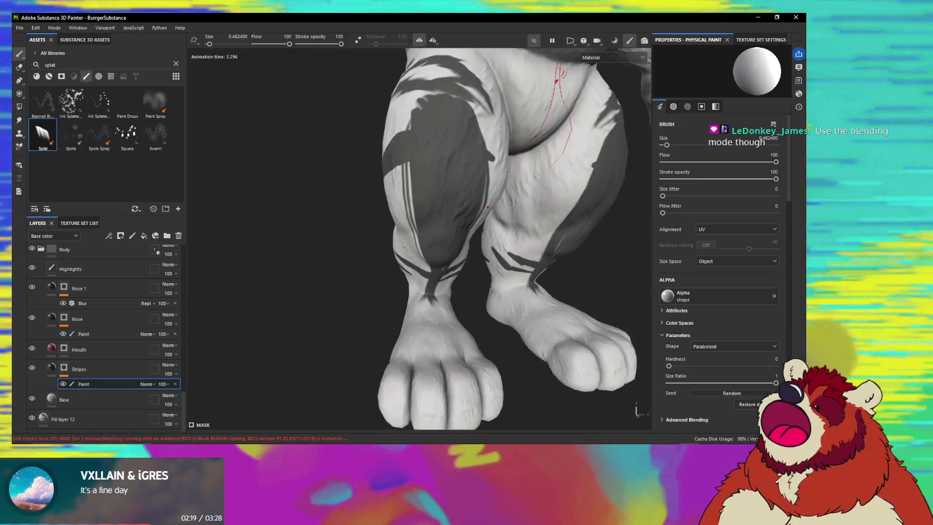
- Try speckled dark splats on the thigh, undo them, and inspect the clean striped leg
{"action": "left_click_drag", "start_coordinate": [413, 205], "coordinate": [393, 205], "text": "alt"}
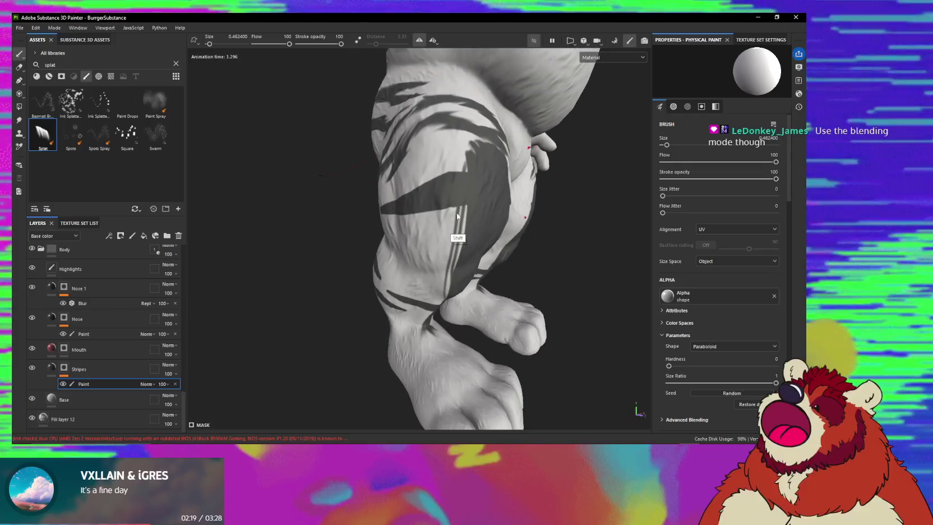
{"action": "key", "text": "ctrl+z"}
{"action": "left_click_drag", "start_coordinate": [443, 151], "coordinate": [426, 281]}
{"action": "left_click_drag", "start_coordinate": [485, 160], "coordinate": [510, 236]}
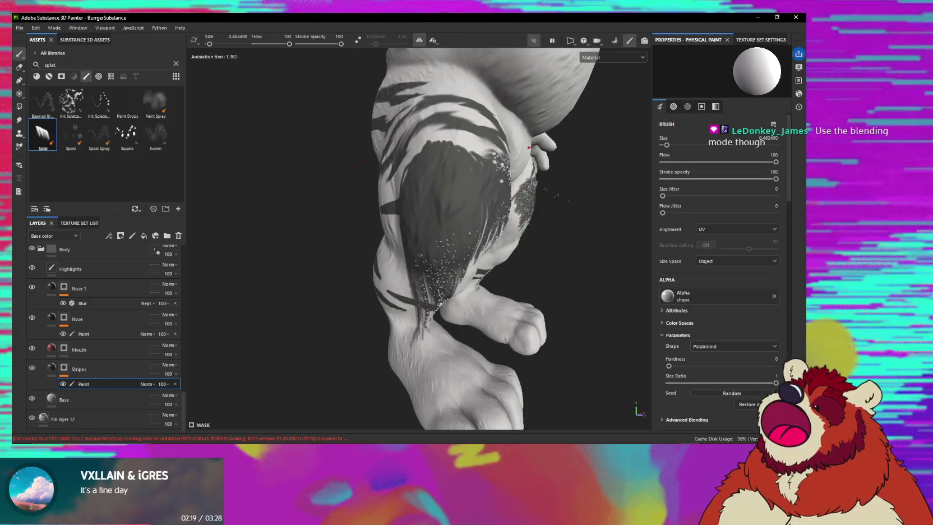
{"action": "key", "text": "ctrl+z"}
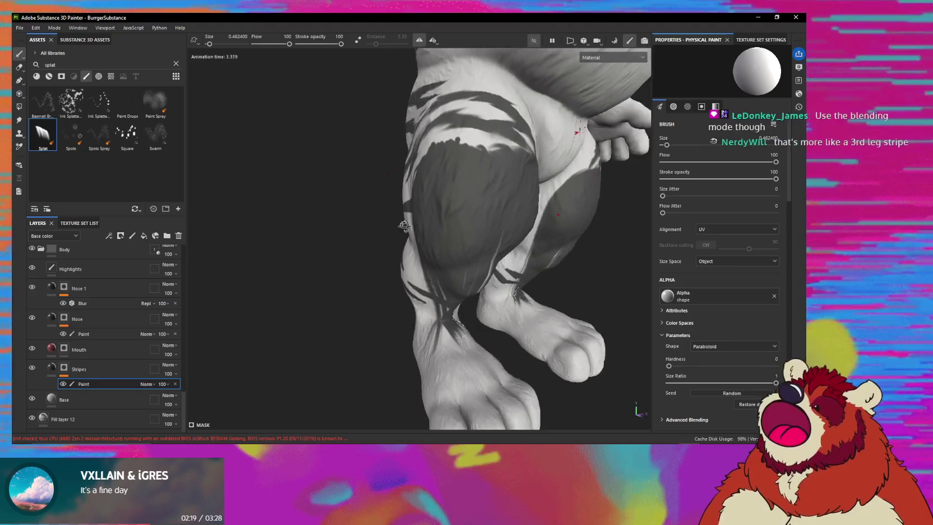
{"action": "left_click_drag", "start_coordinate": [455, 214], "coordinate": [494, 215], "text": "alt"}
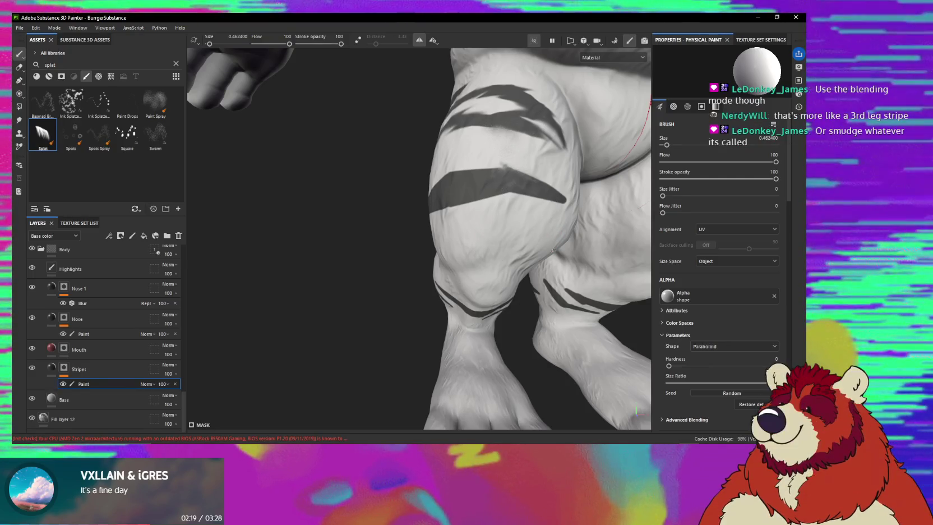
{"action": "mouse_move", "coordinate": [458, 281]}
{"action": "middle_mouse_down"}
{"action": "mouse_move", "coordinate": [531, 244]}
{"action": "mouse_move", "coordinate": [525, 219]}
{"action": "middle_mouse_up"}
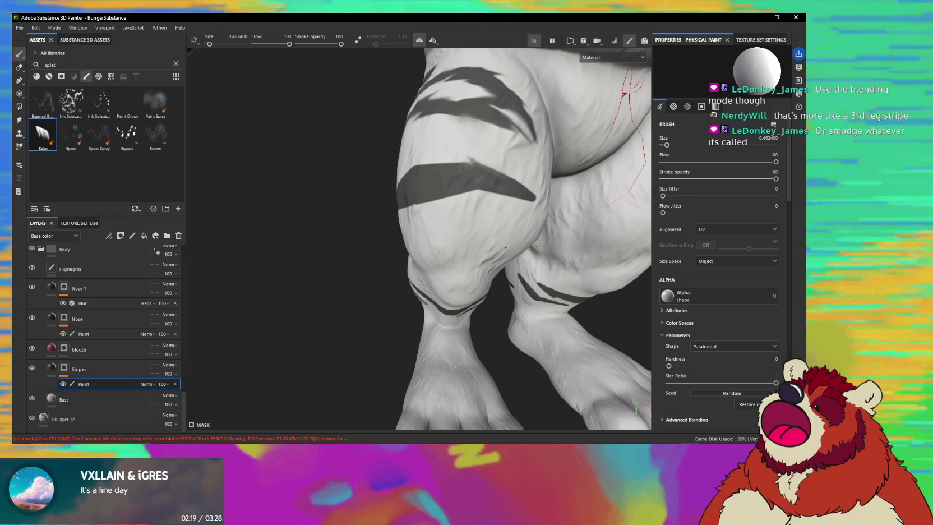
- Scroll Properties to the Physics section, view the legs from two angles, then pick Swarm
{"action": "scroll", "coordinate": [704, 338], "scroll_direction": "down", "scroll_amount": 5}
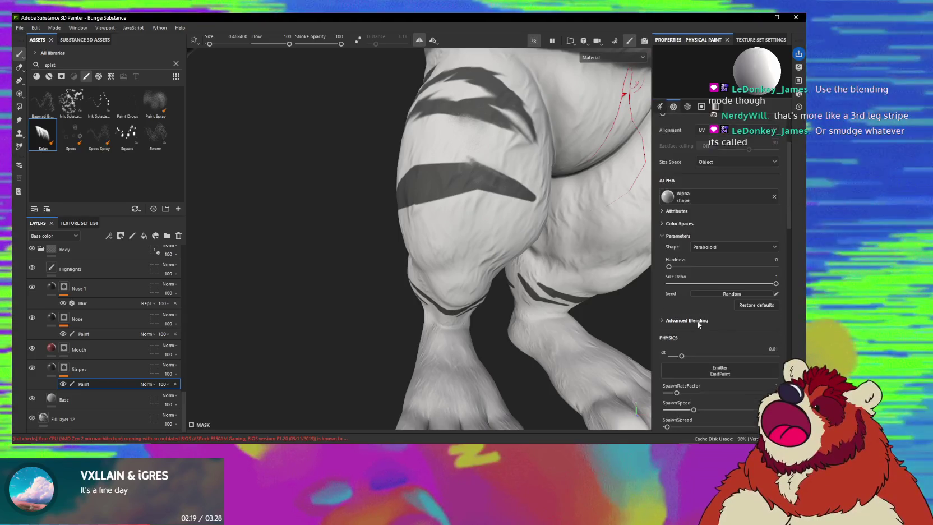
{"action": "scroll", "coordinate": [714, 359], "scroll_direction": "down", "scroll_amount": 2}
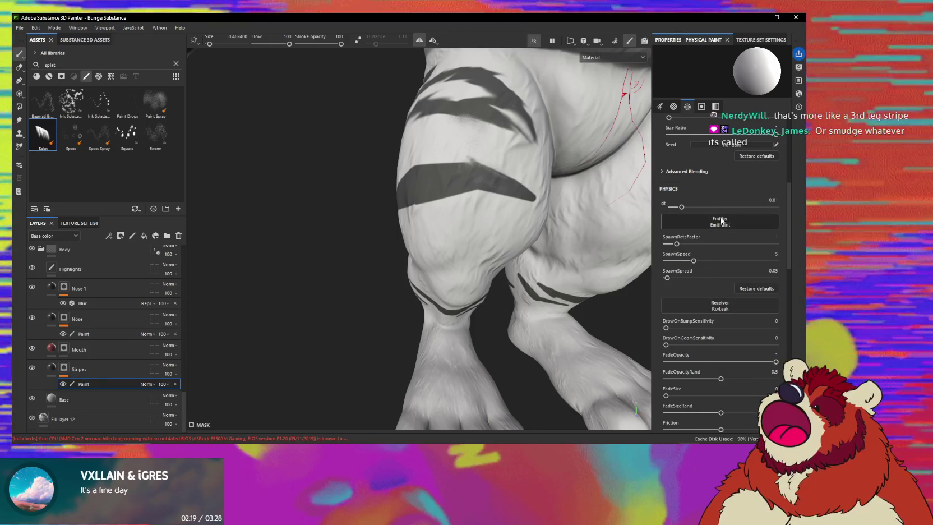
{"action": "left_click_drag", "start_coordinate": [538, 253], "coordinate": [431, 255], "text": "alt"}
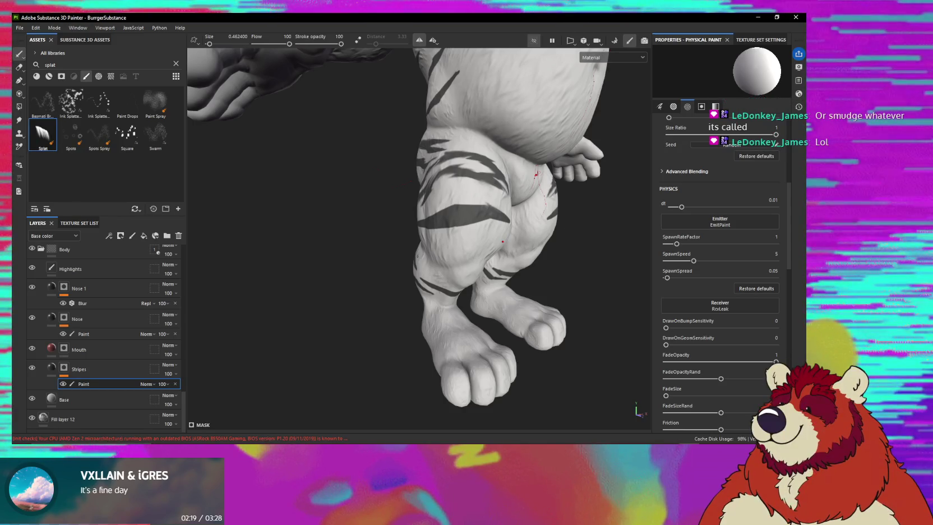
{"action": "mouse_move", "coordinate": [418, 256]}
{"action": "left_mouse_down", "text": "alt"}
{"action": "mouse_move", "coordinate": [450, 242]}
{"action": "mouse_move", "coordinate": [426, 253]}
{"action": "mouse_move", "coordinate": [409, 247]}
{"action": "mouse_move", "coordinate": [439, 261]}
{"action": "mouse_move", "coordinate": [391, 223]}
{"action": "left_mouse_up", "text": "alt"}
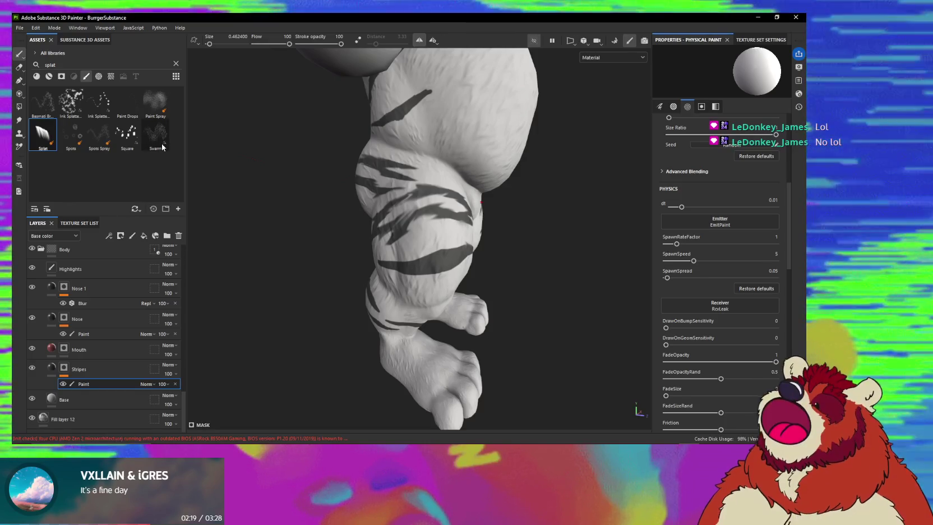
{"action": "left_click", "coordinate": [162, 146]}
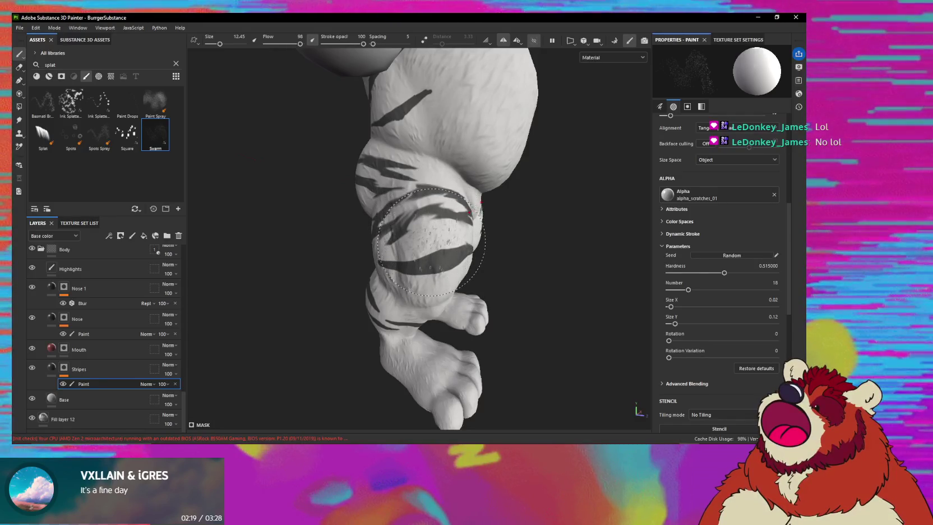
- Dab a faint Swarm fleck by the thigh stripe at size ~1.8, swap to black, then switch to Smudge
{"action": "left_click_drag", "start_coordinate": [431, 241], "coordinate": [400, 351], "text": "alt"}
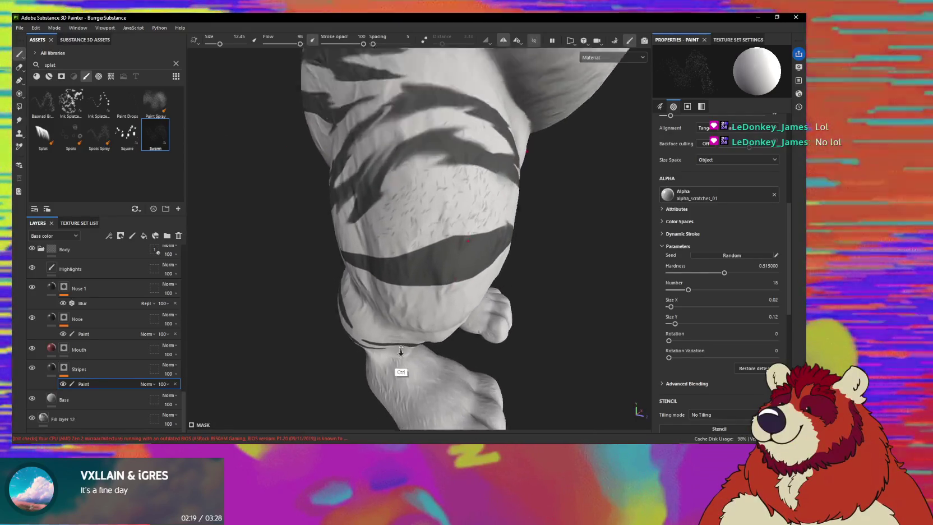
{"action": "right_click_drag", "start_coordinate": [400, 351], "coordinate": [456, 198], "text": "ctrl"}
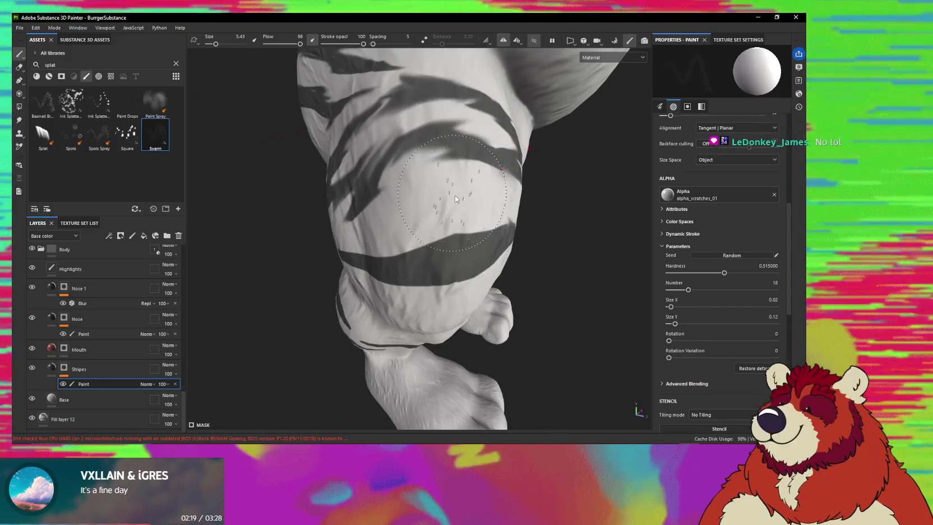
{"action": "left_click", "coordinate": [457, 174]}
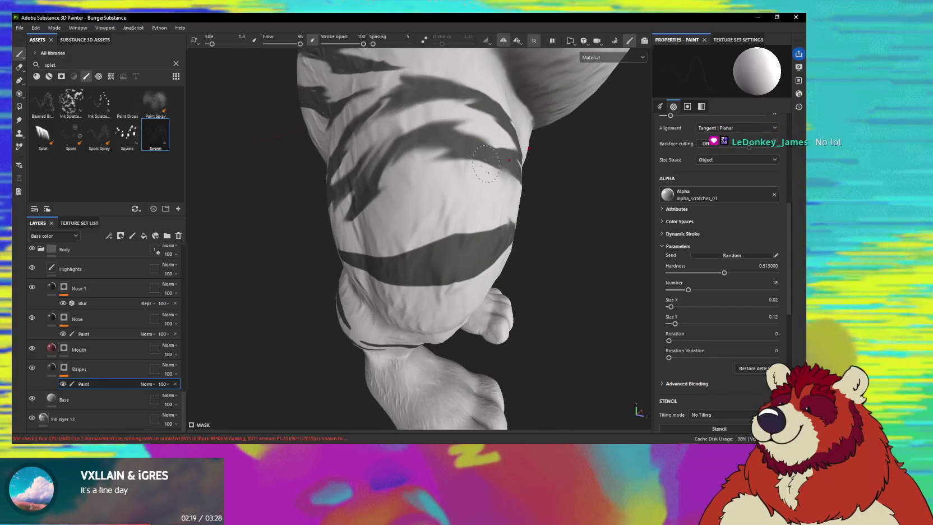
{"action": "right_click_drag", "start_coordinate": [457, 174], "coordinate": [482, 156], "text": "ctrl"}
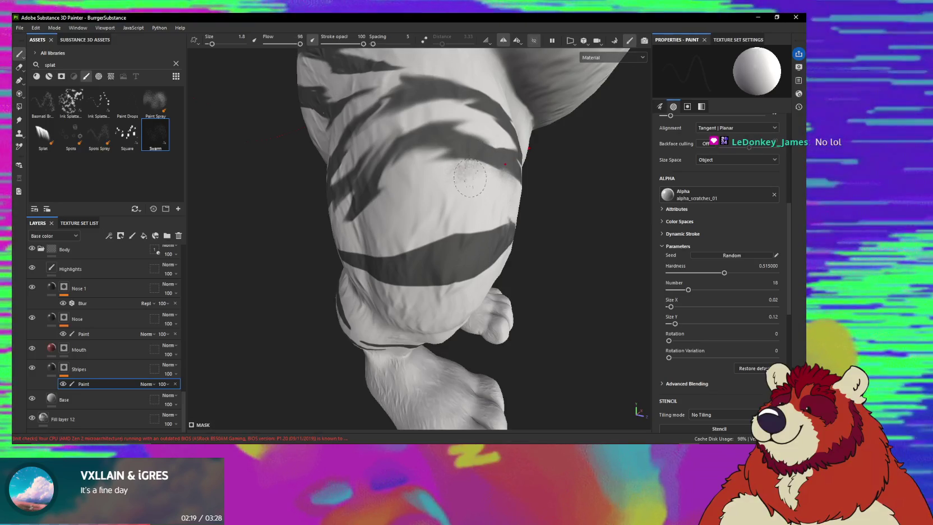
{"action": "key", "text": "x"}
{"action": "mouse_move", "coordinate": [476, 172]}
{"action": "left_mouse_down", "text": "alt"}
{"action": "mouse_move", "coordinate": [455, 171]}
{"action": "mouse_move", "coordinate": [469, 198]}
{"action": "mouse_move", "coordinate": [451, 188]}
{"action": "left_mouse_up", "text": "alt"}
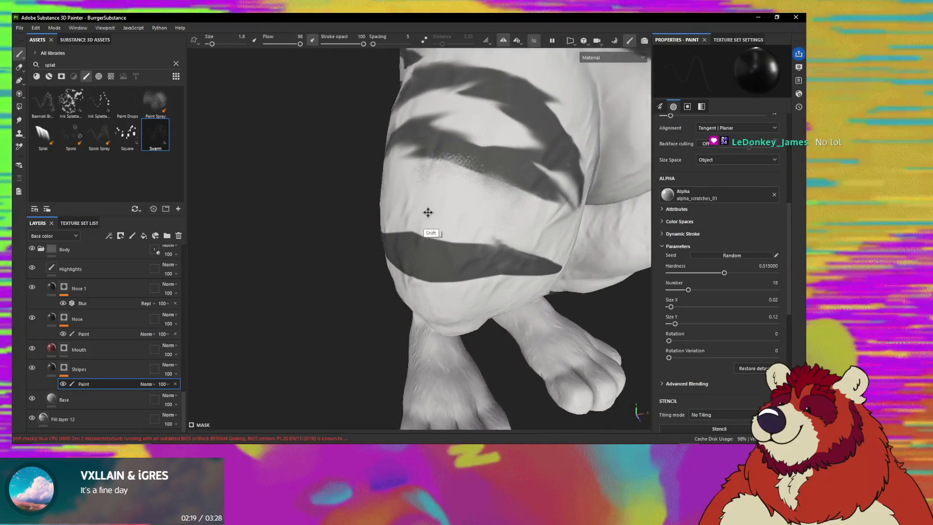
{"action": "key", "text": "5"}
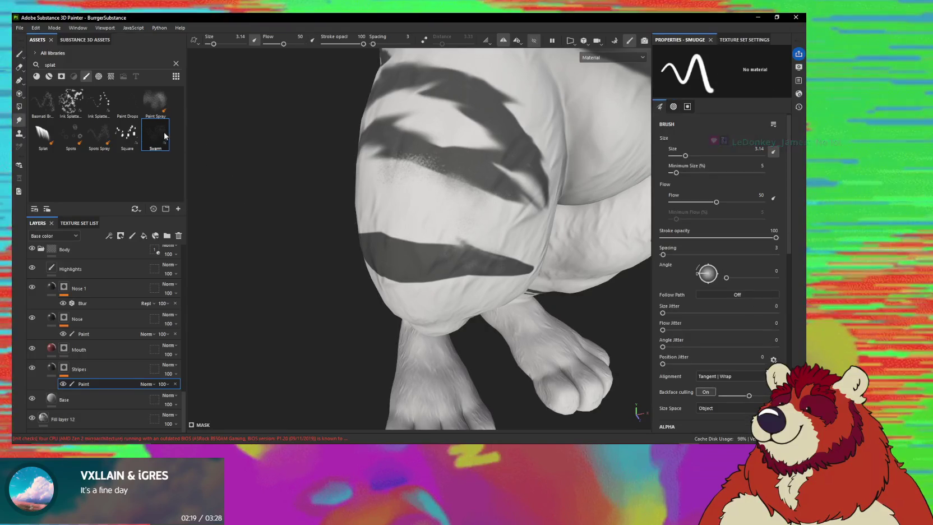
- Smudge the thigh stripe's lower edge with Swarm and Ink Splatter presets at about size 2
{"action": "left_click", "coordinate": [164, 135]}
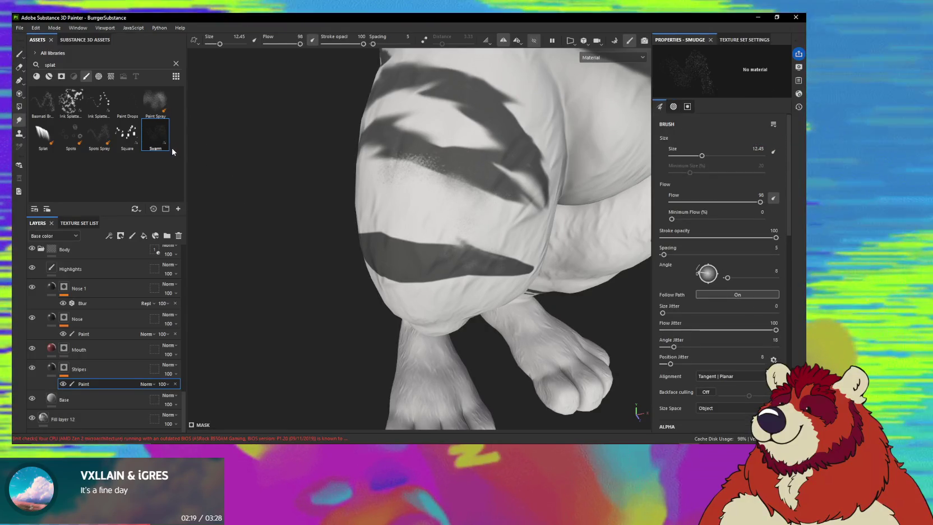
{"action": "right_click_drag", "start_coordinate": [465, 184], "coordinate": [426, 181], "text": "ctrl"}
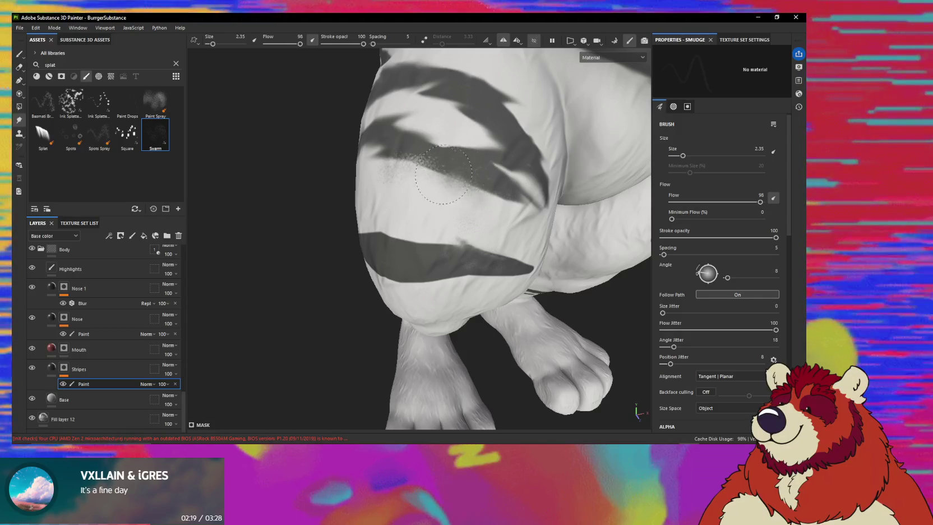
{"action": "left_click_drag", "start_coordinate": [443, 175], "coordinate": [511, 209]}
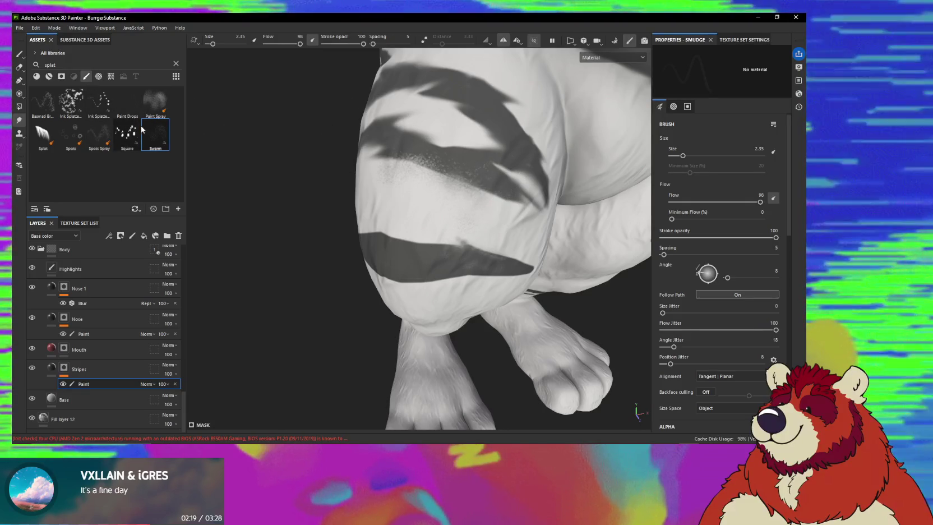
{"action": "left_click", "coordinate": [127, 103]}
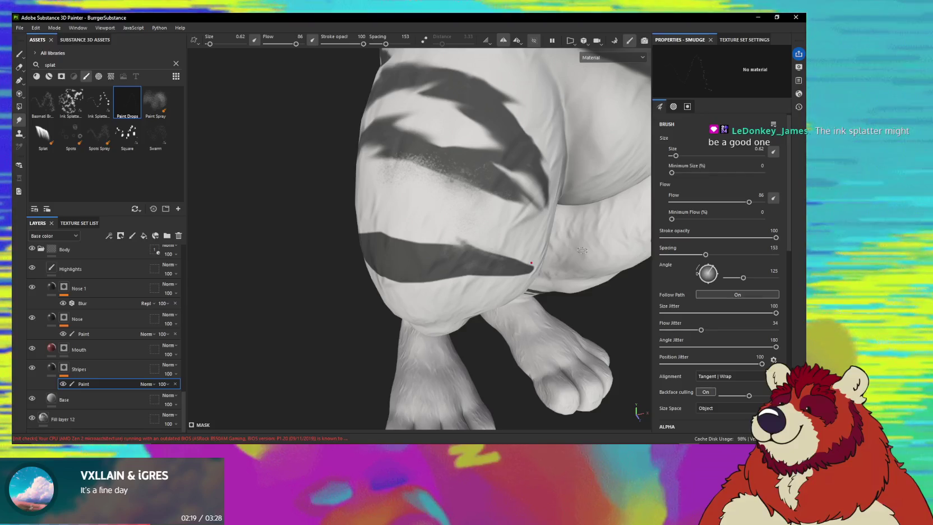
{"action": "left_click", "coordinate": [78, 112]}
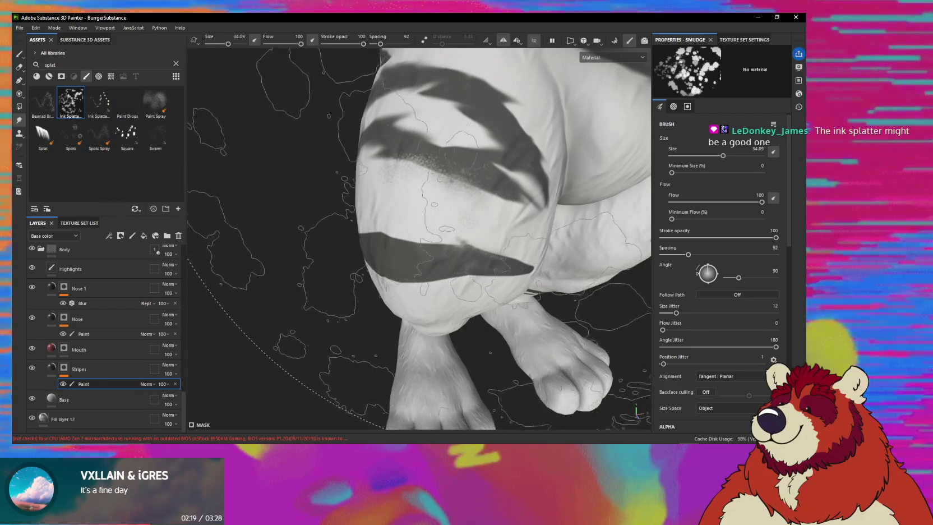
{"action": "right_click_drag", "start_coordinate": [453, 178], "coordinate": [442, 181], "text": "ctrl"}
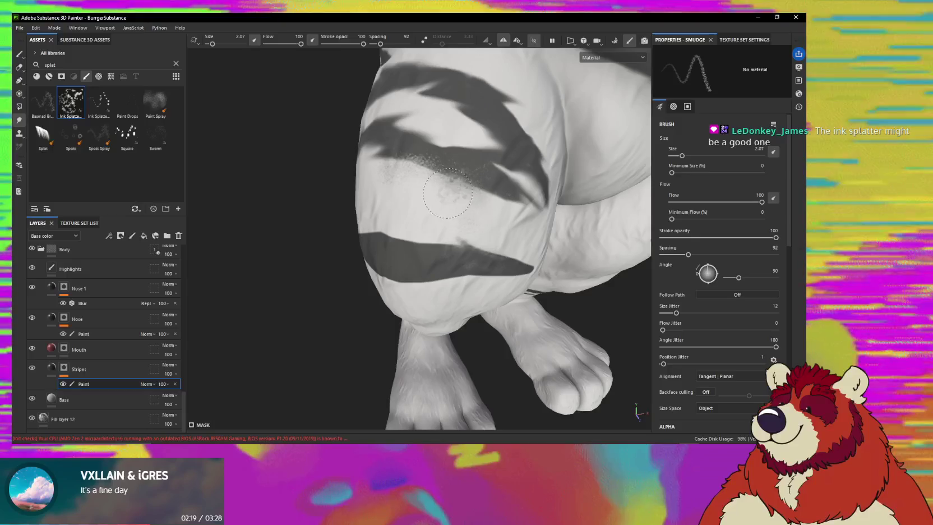
{"action": "left_click_drag", "start_coordinate": [442, 180], "coordinate": [407, 174]}
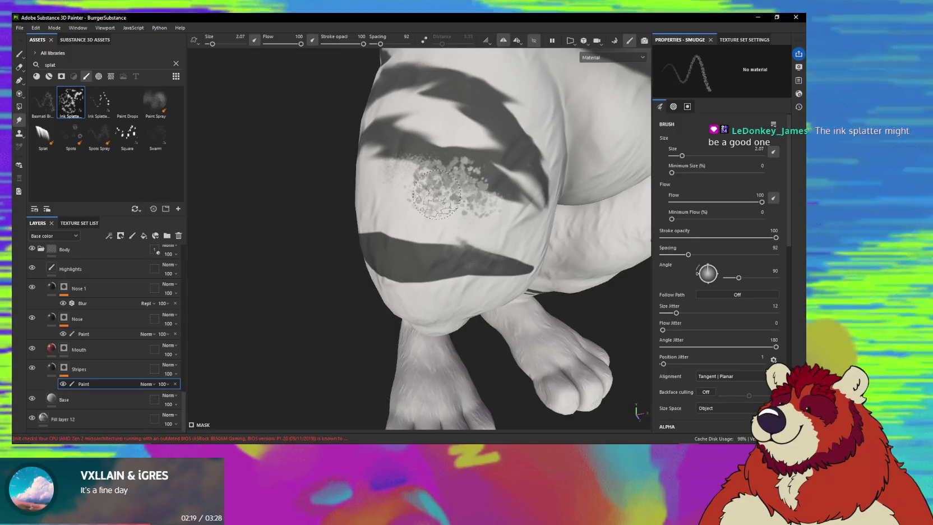
- Paint light Ink Splatter dots along the stripe edge at a small size, then clear the search
{"action": "key", "text": "1"}
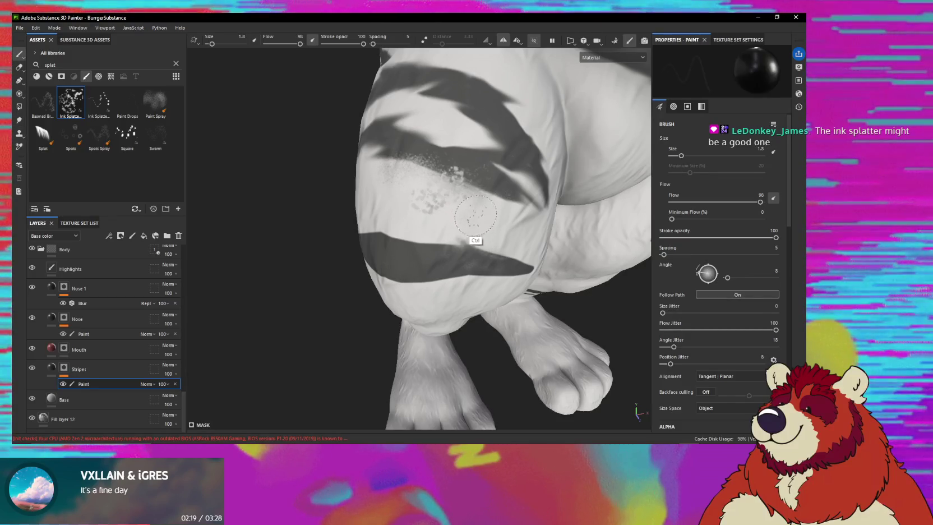
{"action": "mouse_move", "coordinate": [474, 213]}
{"action": "left_mouse_down", "text": "alt"}
{"action": "mouse_move", "coordinate": [515, 244]}
{"action": "mouse_move", "coordinate": [444, 225]}
{"action": "mouse_move", "coordinate": [500, 256]}
{"action": "mouse_move", "coordinate": [484, 214]}
{"action": "left_mouse_up", "text": "alt"}
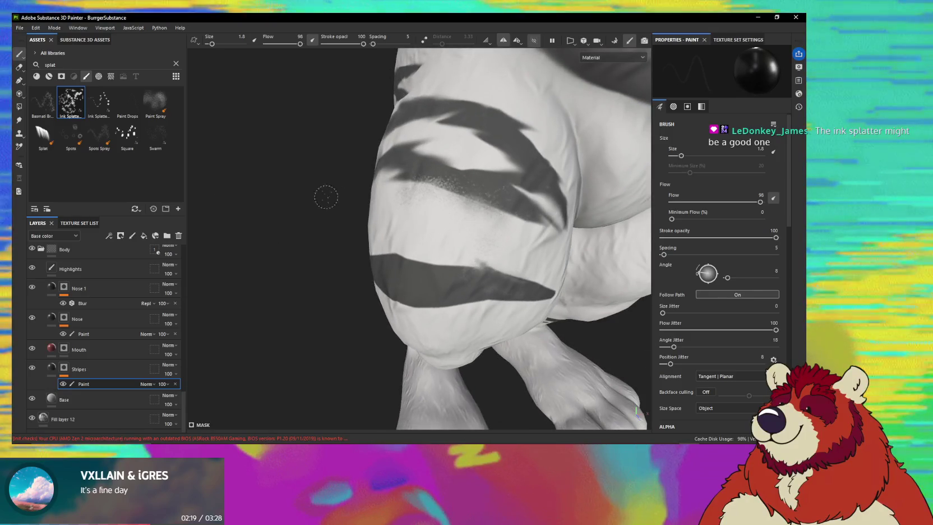
{"action": "left_click", "coordinate": [100, 102]}
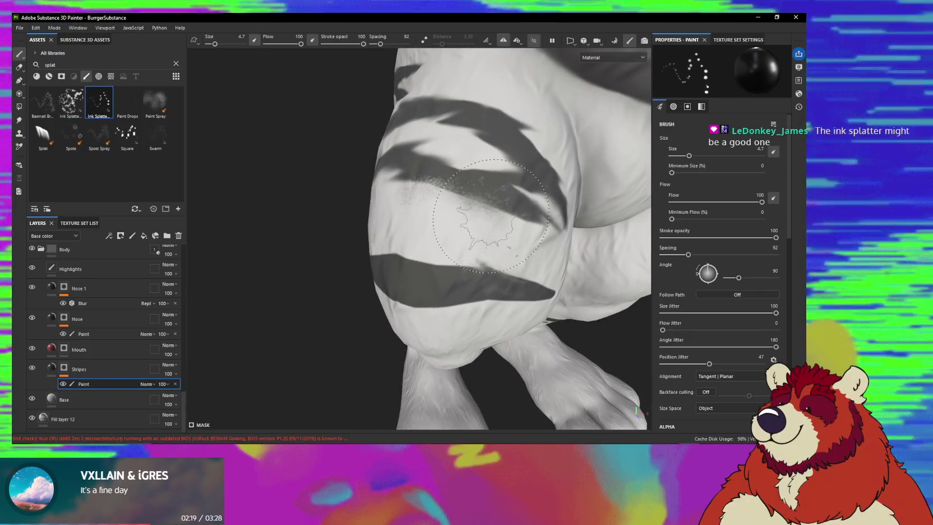
{"action": "right_click_drag", "start_coordinate": [491, 216], "coordinate": [486, 206], "text": "ctrl"}
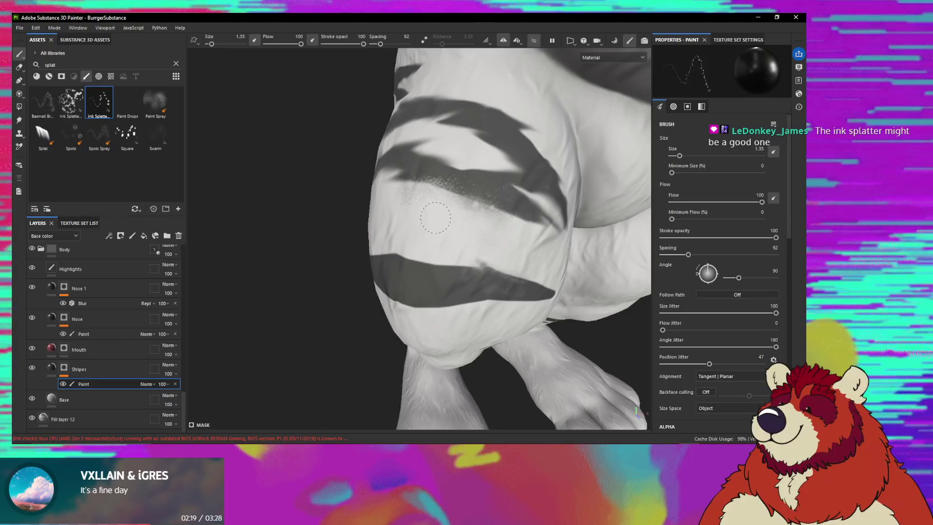
{"action": "mouse_move", "coordinate": [435, 218]}
{"action": "left_mouse_down"}
{"action": "mouse_move", "coordinate": [503, 206]}
{"action": "mouse_move", "coordinate": [478, 236]}
{"action": "mouse_move", "coordinate": [510, 245]}
{"action": "mouse_move", "coordinate": [455, 219]}
{"action": "left_mouse_up"}
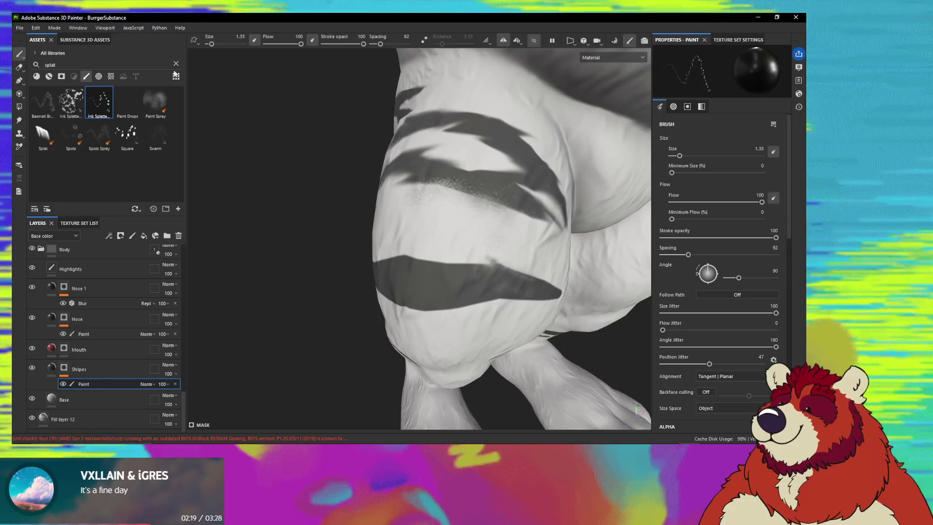
{"action": "left_click", "coordinate": [176, 64]}
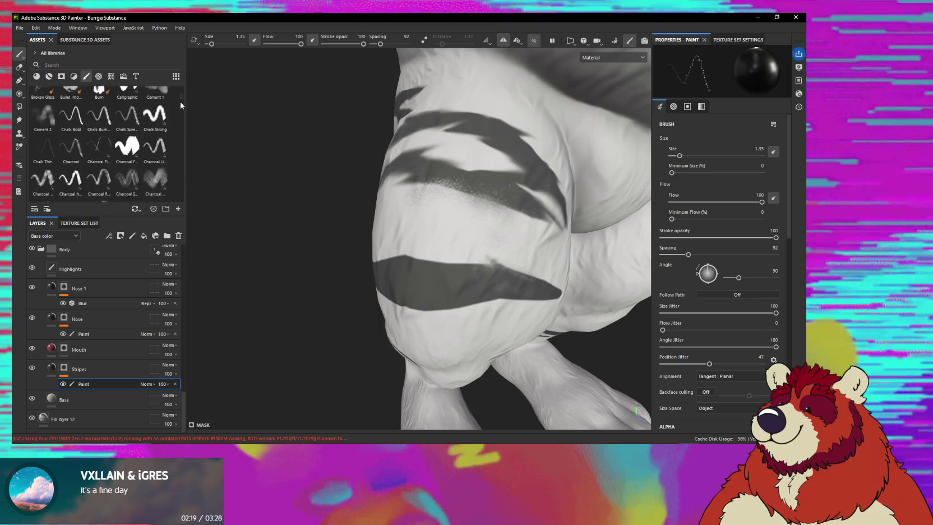
- Search the brushes for 'fur' and load Kyle's Fur Animal Right More brush
{"action": "left_click_drag", "start_coordinate": [180, 89], "coordinate": [180, 130]}
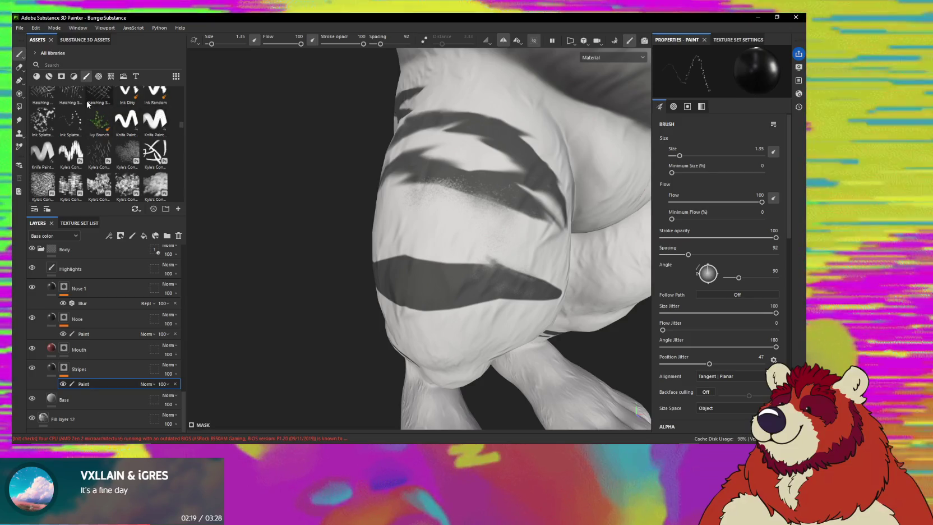
{"action": "left_click", "coordinate": [68, 64]}
{"action": "type", "text": "fur"}
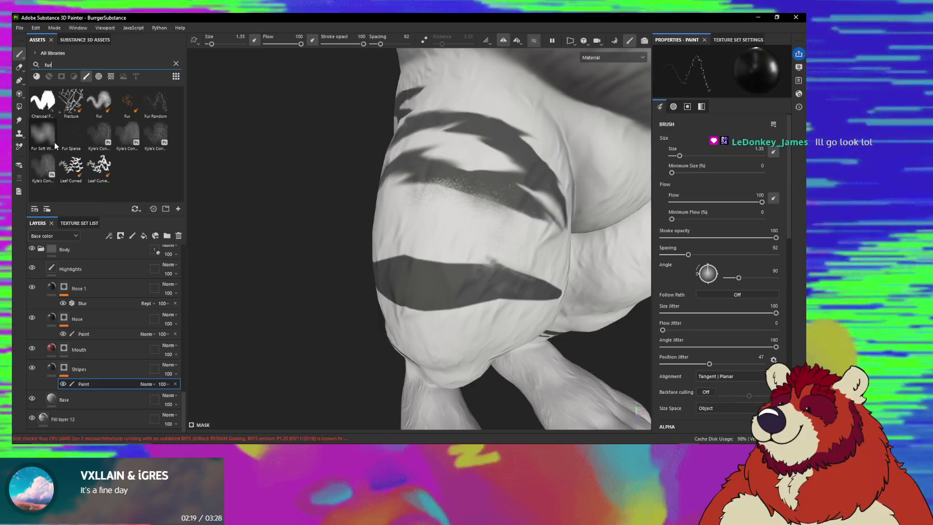
{"action": "mouse_move", "coordinate": [44, 166]}
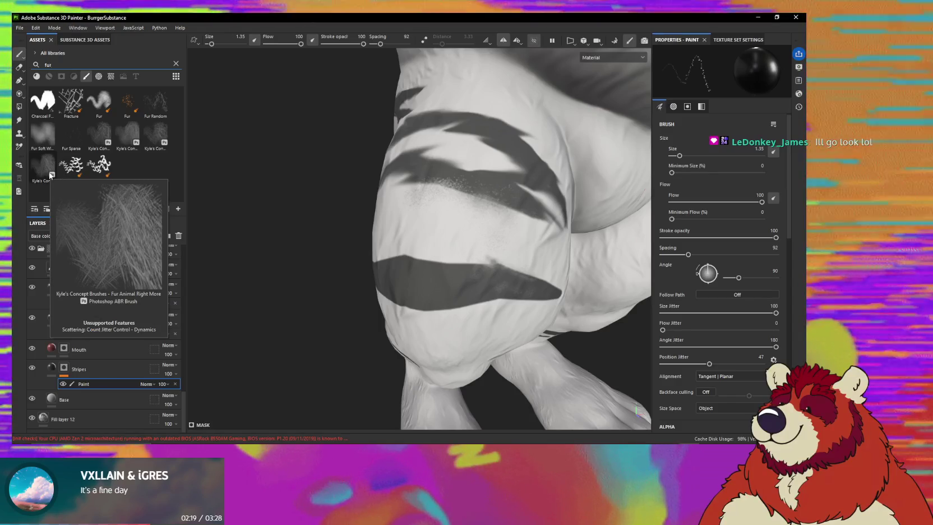
{"action": "left_click", "coordinate": [50, 175]}
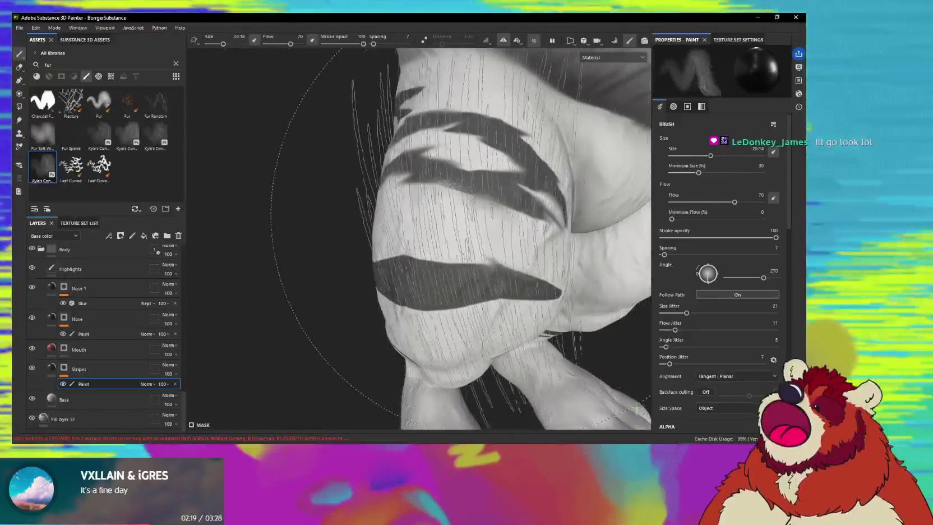
- Set the fur brush to about 3.6 and paint hair strokes over the thigh stripe edge
{"action": "mouse_move", "coordinate": [473, 238]}
{"action": "right_mouse_down", "text": "ctrl"}
{"action": "mouse_move", "coordinate": [426, 238]}
{"action": "mouse_move", "coordinate": [449, 238]}
{"action": "right_mouse_up", "text": "ctrl"}
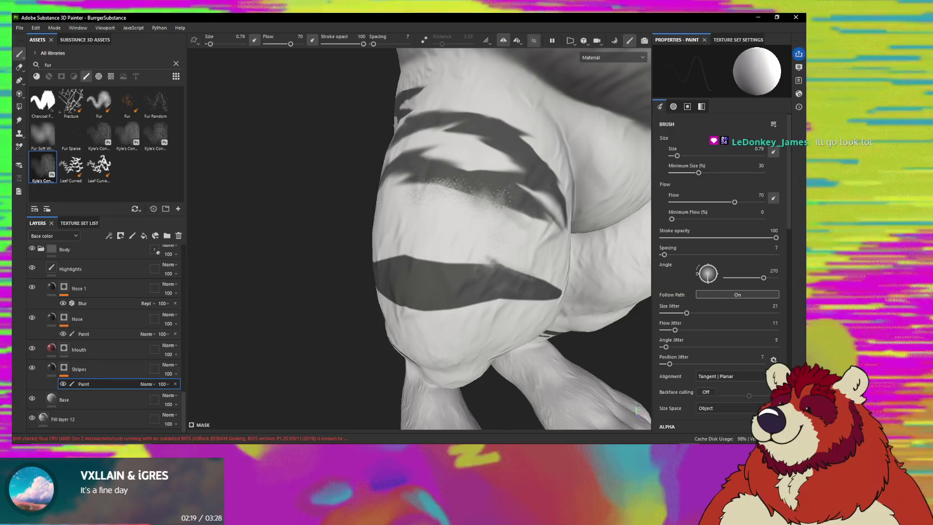
{"action": "left_click_drag", "start_coordinate": [522, 226], "coordinate": [458, 245], "text": "alt"}
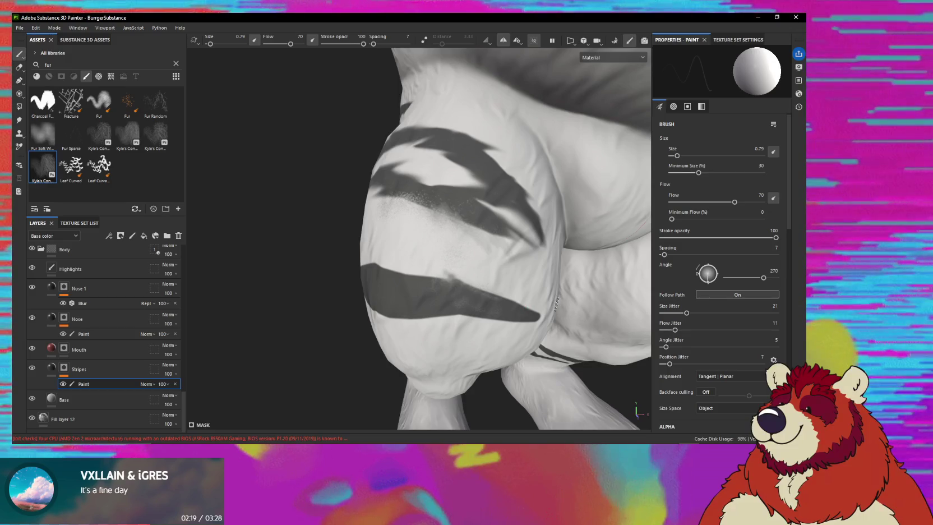
{"action": "mouse_move", "coordinate": [534, 293]}
{"action": "left_mouse_down", "text": "alt"}
{"action": "mouse_move", "coordinate": [499, 271]}
{"action": "mouse_move", "coordinate": [472, 227]}
{"action": "left_mouse_up", "text": "alt"}
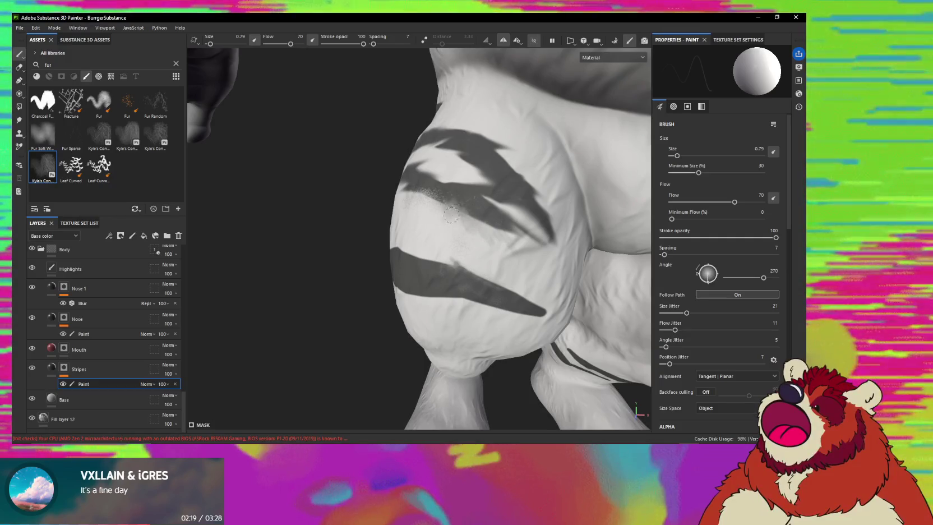
{"action": "left_click_drag", "start_coordinate": [469, 213], "coordinate": [472, 227], "text": "alt"}
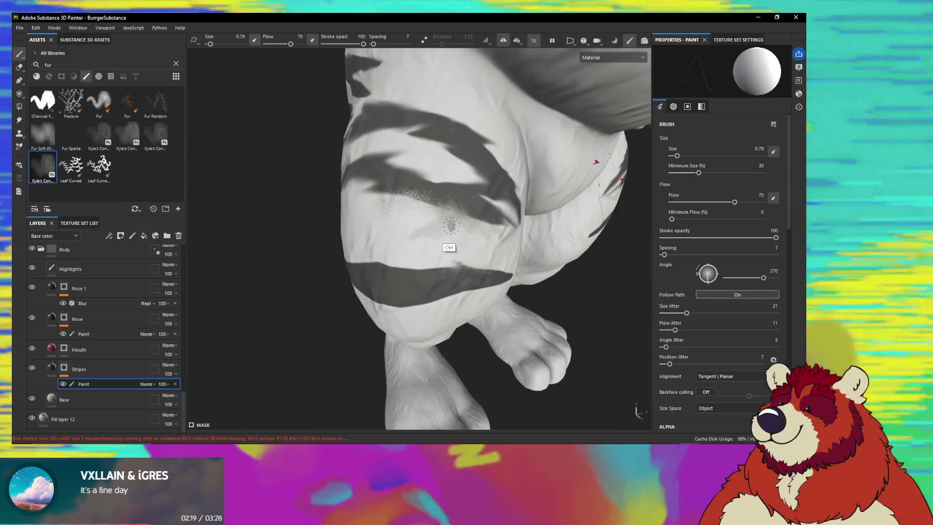
{"action": "right_click_drag", "start_coordinate": [451, 225], "coordinate": [459, 221], "text": "ctrl"}
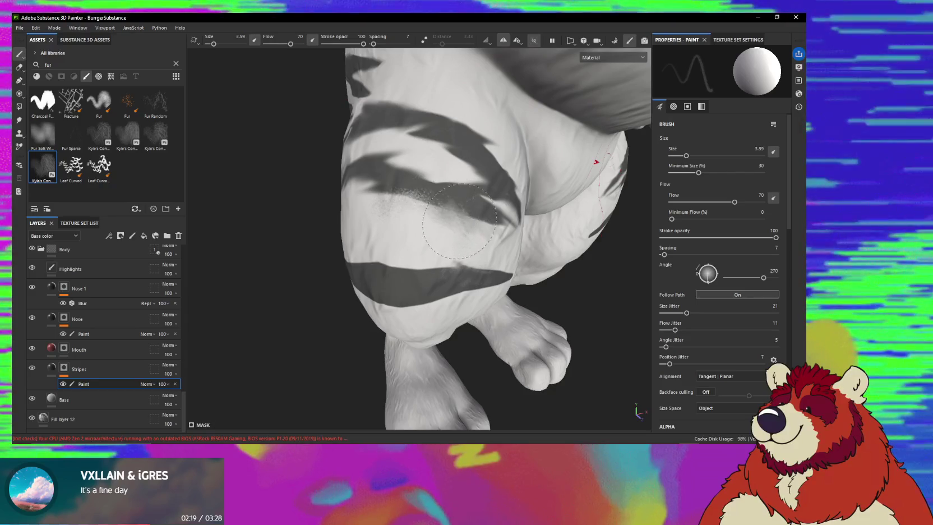
{"action": "left_click_drag", "start_coordinate": [459, 221], "coordinate": [447, 209]}
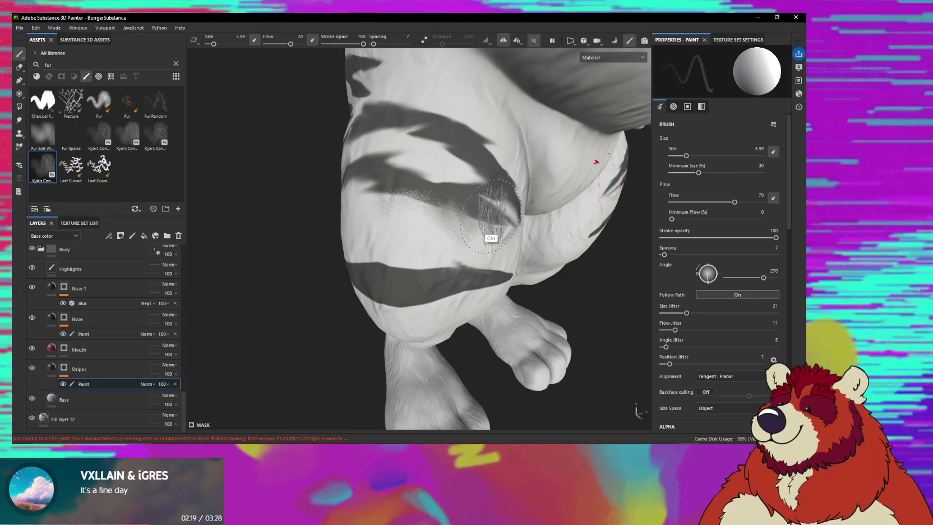
{"action": "left_click_drag", "start_coordinate": [490, 216], "coordinate": [477, 212]}
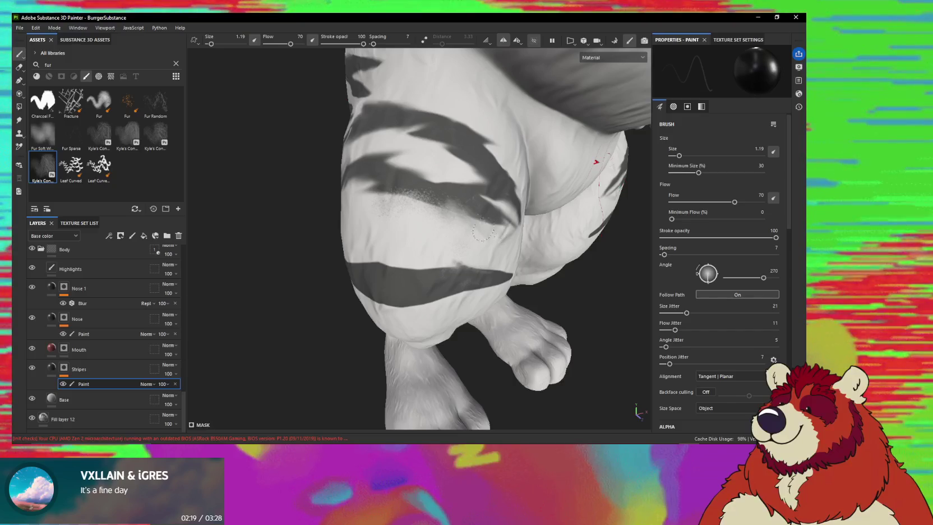
{"action": "left_click_drag", "start_coordinate": [483, 232], "coordinate": [445, 223], "text": "alt"}
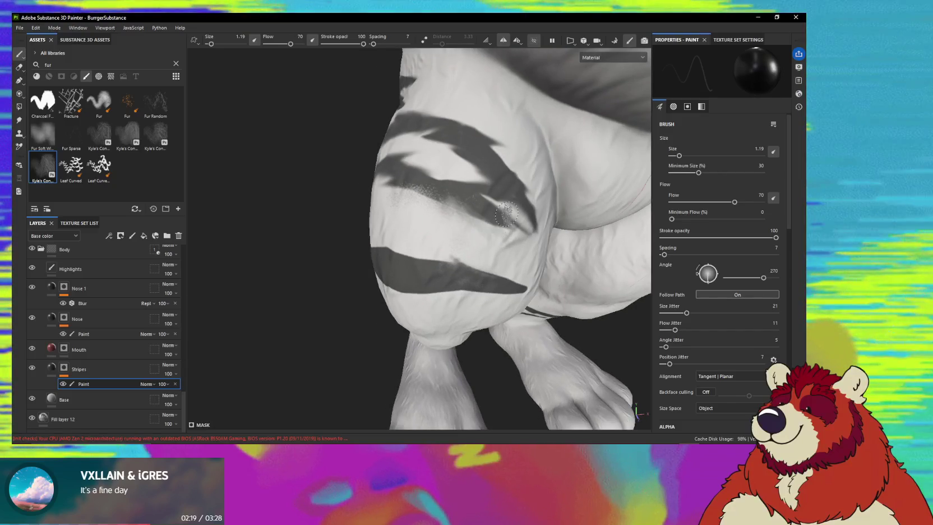
- Switch to another fur concept brush at size ~2.2 and view the leg from below
{"action": "left_click", "coordinate": [157, 134]}
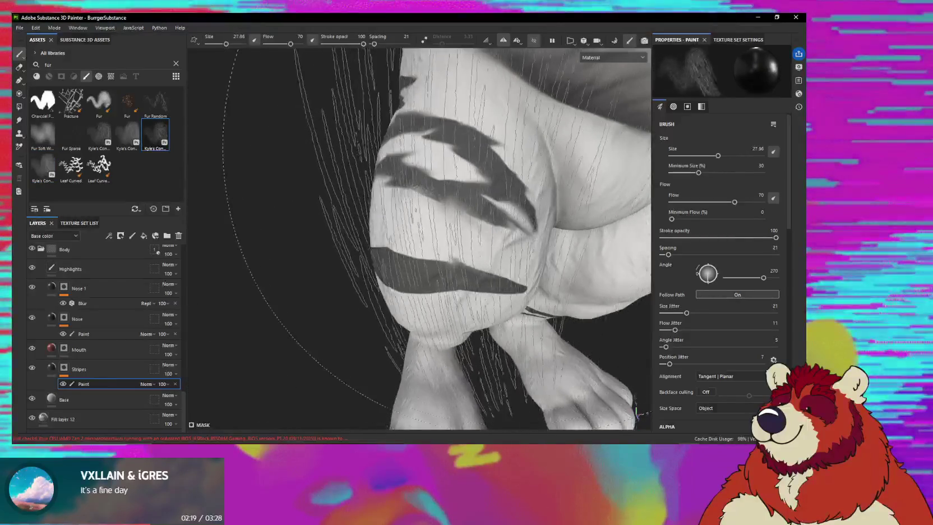
{"action": "right_click_drag", "start_coordinate": [439, 223], "coordinate": [392, 223], "text": "ctrl"}
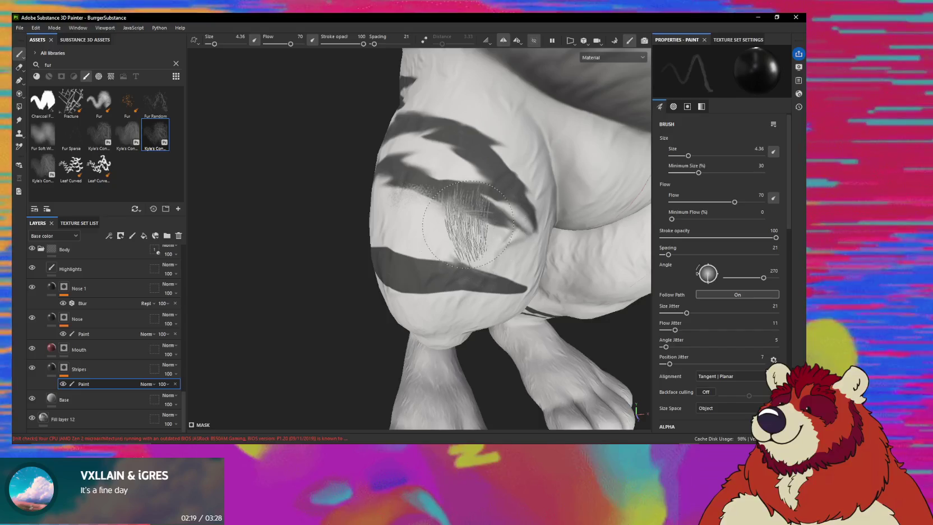
{"action": "right_click_drag", "start_coordinate": [458, 216], "coordinate": [481, 225], "text": "ctrl"}
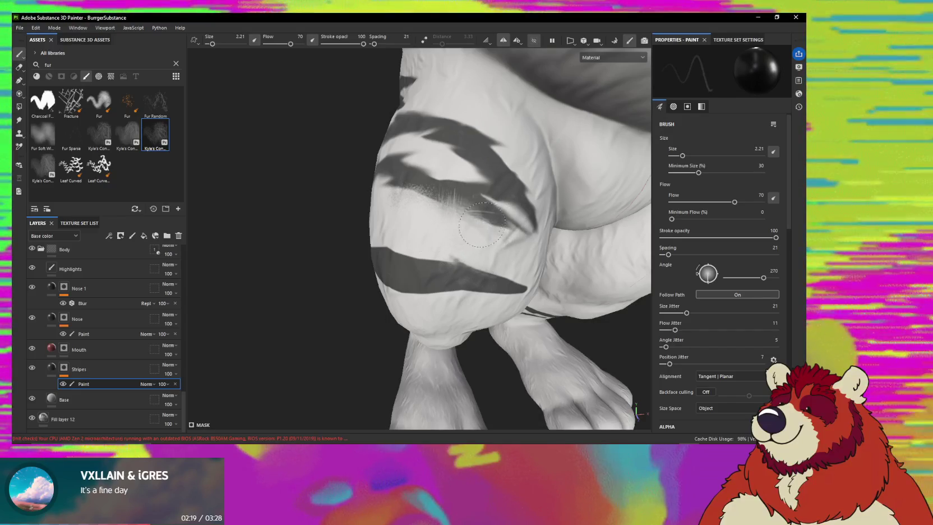
{"action": "mouse_move", "coordinate": [471, 220]}
{"action": "left_mouse_down", "text": "alt"}
{"action": "mouse_move", "coordinate": [425, 227]}
{"action": "mouse_move", "coordinate": [454, 223]}
{"action": "mouse_move", "coordinate": [485, 260]}
{"action": "mouse_move", "coordinate": [414, 251]}
{"action": "mouse_move", "coordinate": [472, 283]}
{"action": "left_mouse_up", "text": "alt"}
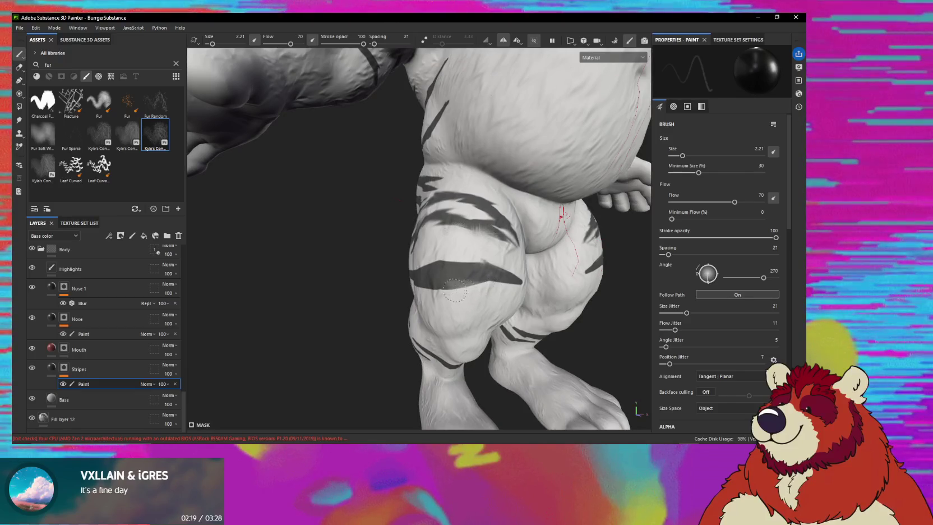
{"action": "left_click_drag", "start_coordinate": [495, 276], "coordinate": [453, 289], "text": "alt"}
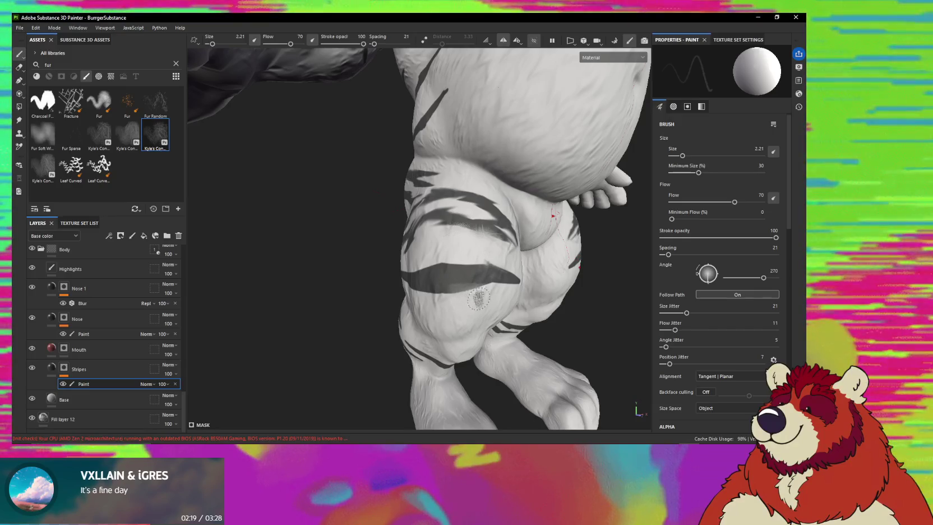
{"action": "mouse_move", "coordinate": [478, 299]}
{"action": "left_mouse_down", "text": "alt"}
{"action": "mouse_move", "coordinate": [466, 266]}
{"action": "mouse_move", "coordinate": [531, 235]}
{"action": "mouse_move", "coordinate": [469, 291]}
{"action": "mouse_move", "coordinate": [478, 244]}
{"action": "left_mouse_up", "text": "alt"}
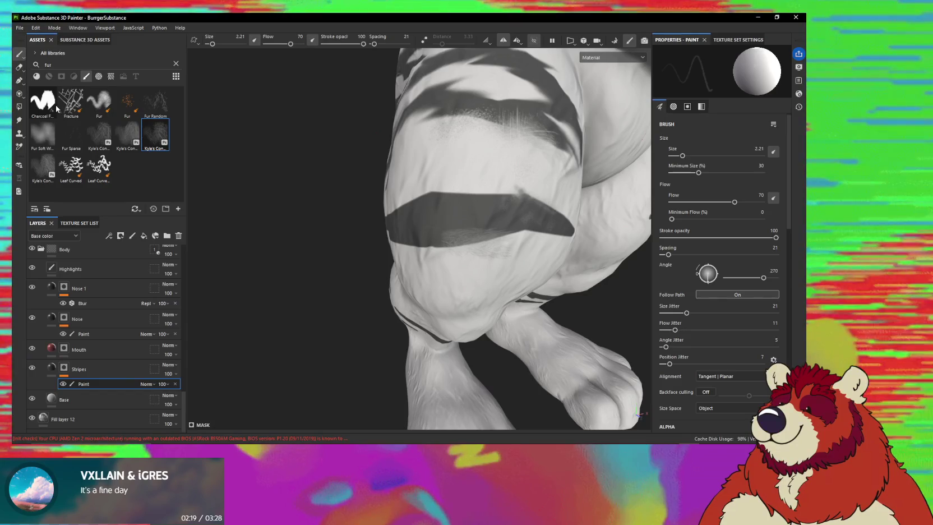
{"action": "left_click", "coordinate": [82, 62]}
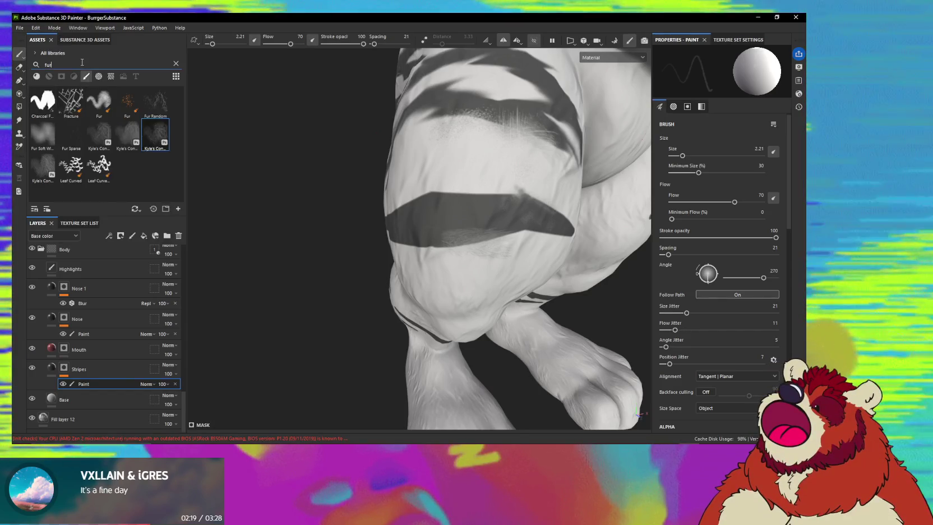
- Clear the asset search field so all brushes are listed
{"action": "double_click", "coordinate": [82, 62]}
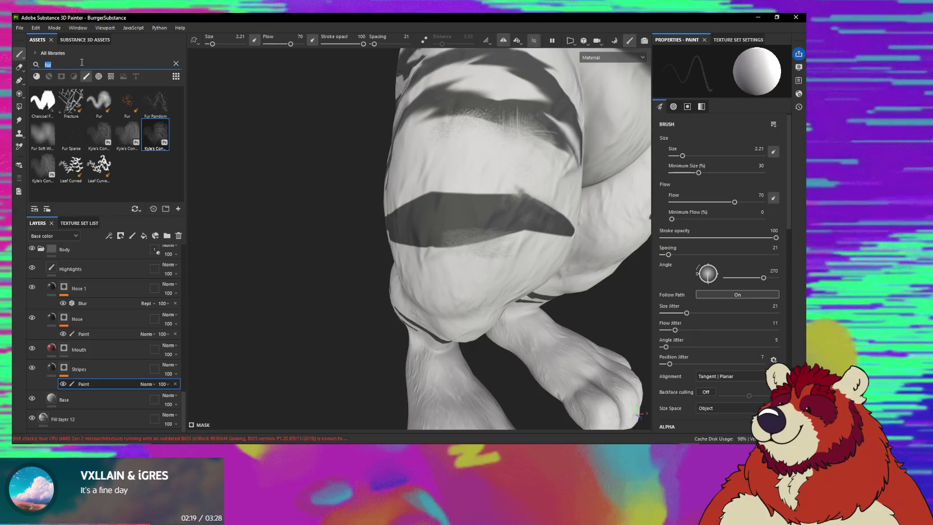
{"action": "type", "text": "smudge"}
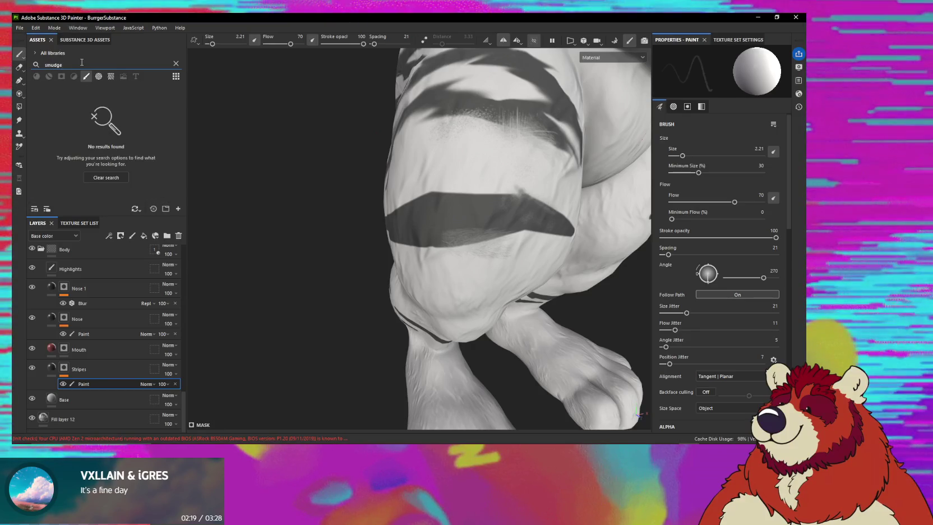
{"action": "key", "text": "ctrl+a"}
{"action": "key", "text": "BackSpace"}
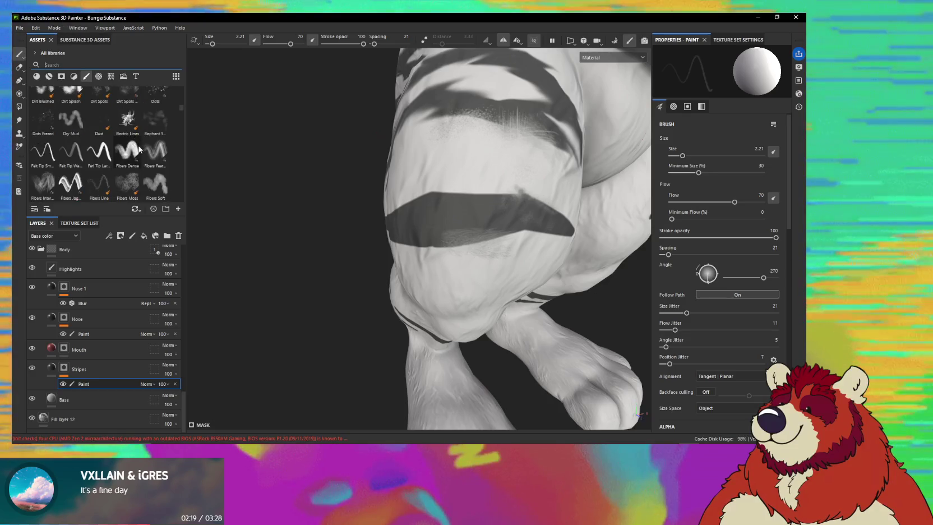
{"action": "type", "text": "5"}
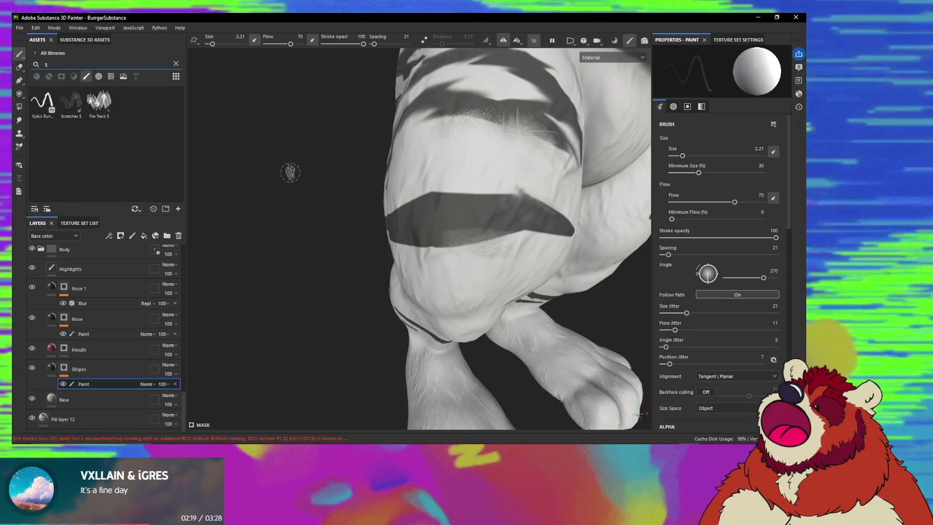
{"action": "key", "text": "BackSpace"}
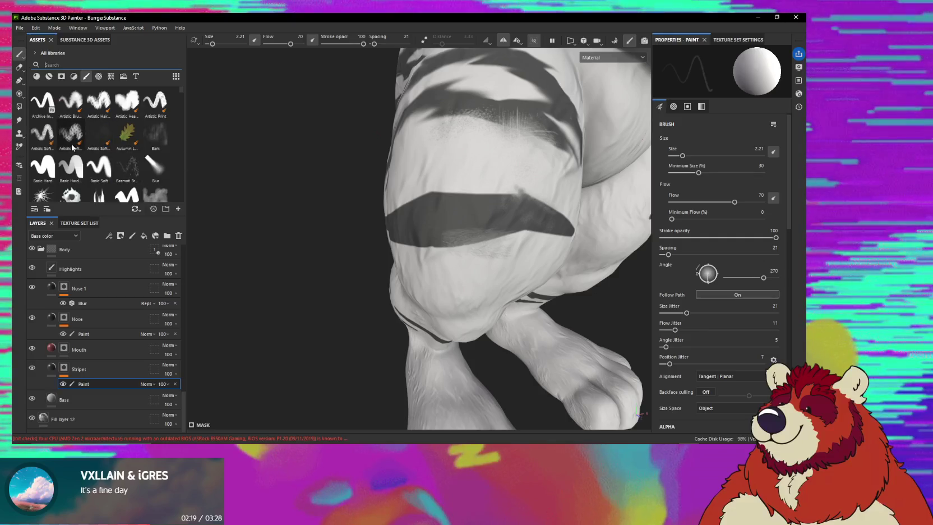
- Switch to Smudge, remove its Ink splatter 02 alpha, and open the alpha picker
{"action": "left_click", "coordinate": [19, 119]}
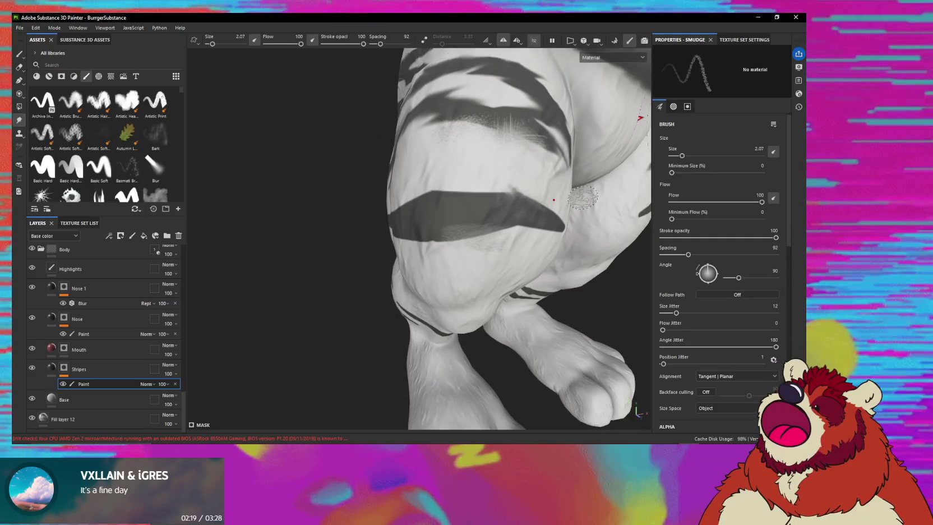
{"action": "scroll", "coordinate": [696, 221], "scroll_direction": "down", "scroll_amount": 3}
{"action": "scroll", "coordinate": [718, 264], "scroll_direction": "down", "scroll_amount": 2}
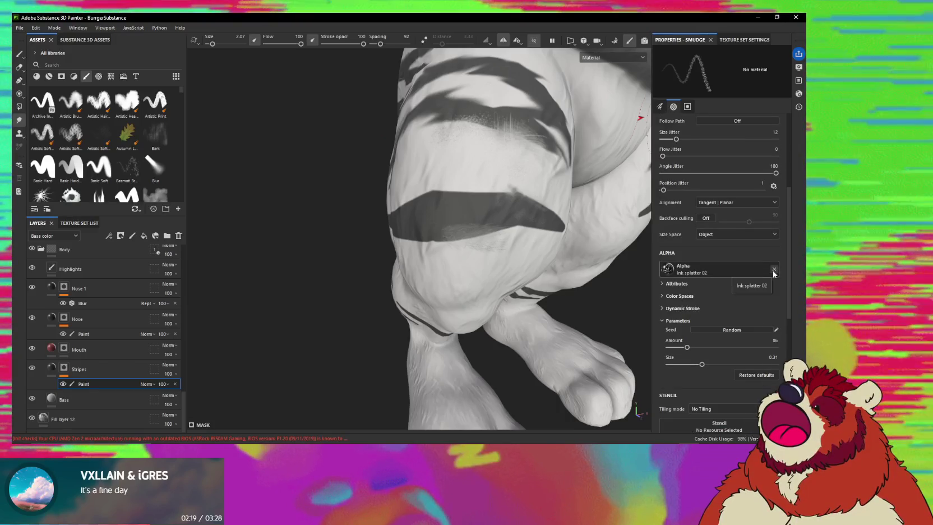
{"action": "left_click", "coordinate": [773, 270]}
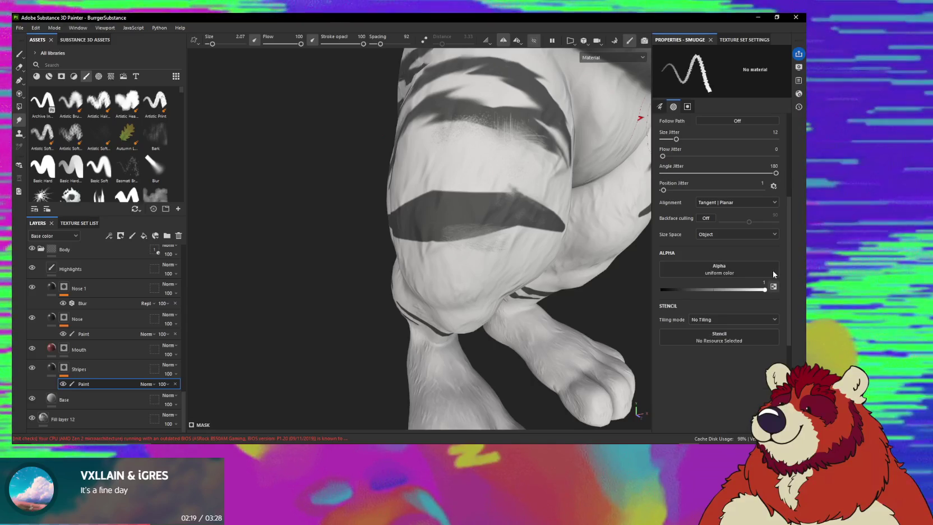
{"action": "left_click", "coordinate": [773, 274]}
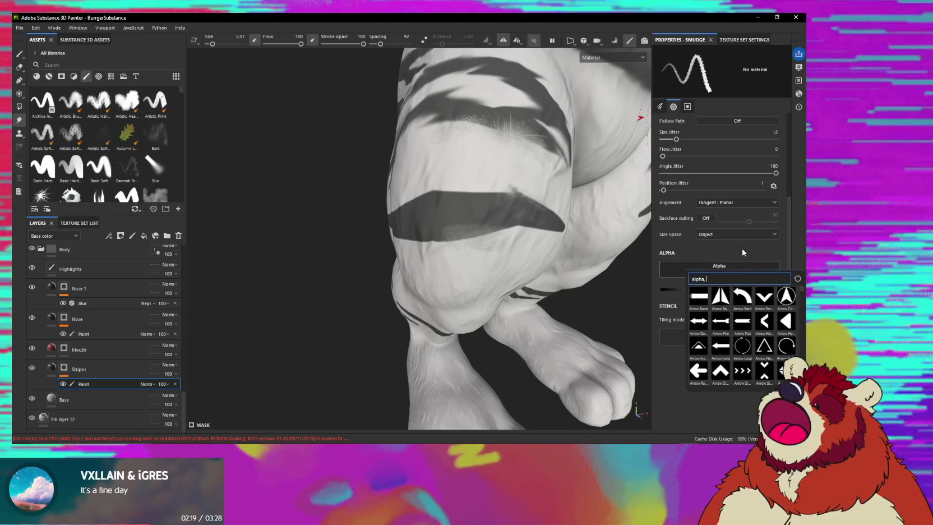
{"action": "type", "text": "shape"}
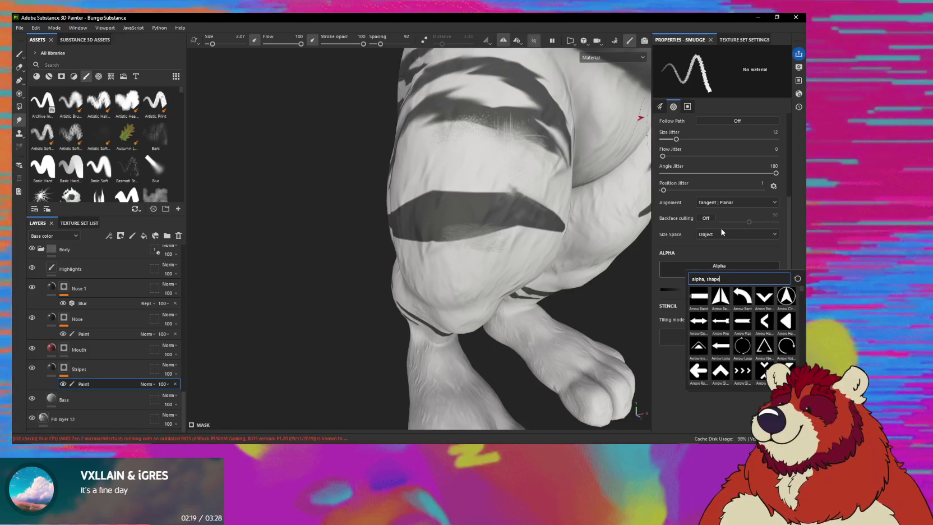
{"action": "scroll", "coordinate": [776, 361], "scroll_direction": "down", "scroll_amount": 5}
{"action": "scroll", "coordinate": [777, 360], "scroll_direction": "down", "scroll_amount": 5}
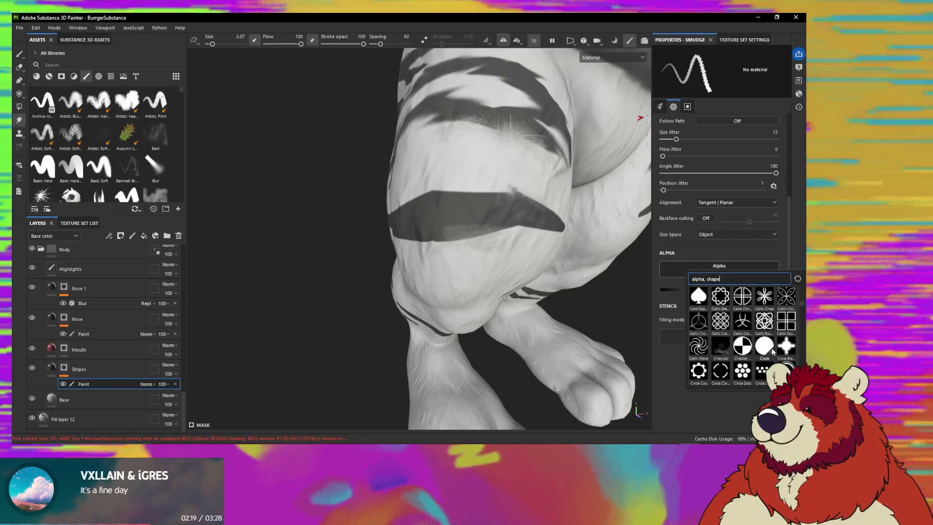
{"action": "scroll", "coordinate": [776, 360], "scroll_direction": "down", "scroll_amount": 5}
{"action": "scroll", "coordinate": [776, 359], "scroll_direction": "down", "scroll_amount": 3}
{"action": "scroll", "coordinate": [776, 359], "scroll_direction": "down", "scroll_amount": 3}
{"action": "scroll", "coordinate": [776, 359], "scroll_direction": "down", "scroll_amount": 3}
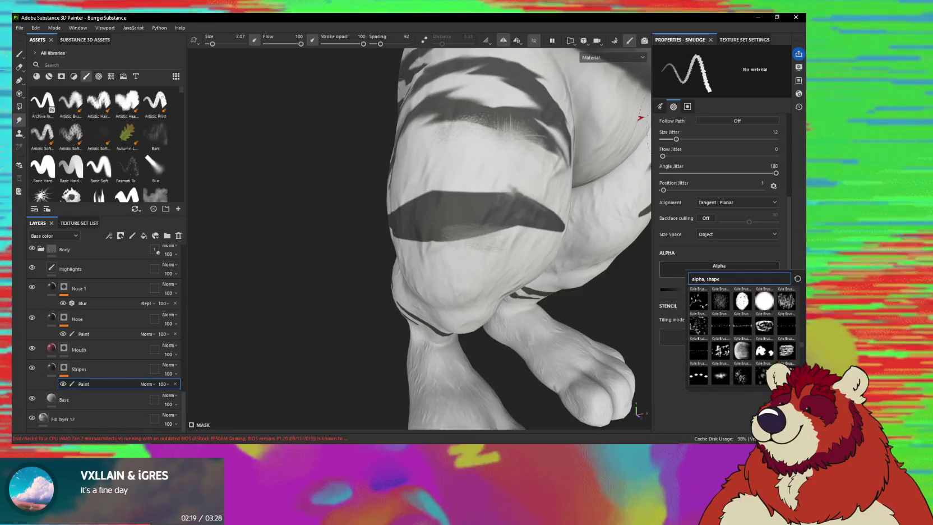
{"action": "scroll", "coordinate": [775, 359], "scroll_direction": "down", "scroll_amount": 3}
{"action": "scroll", "coordinate": [777, 368], "scroll_direction": "down", "scroll_amount": 3}
{"action": "scroll", "coordinate": [777, 369], "scroll_direction": "down", "scroll_amount": 3}
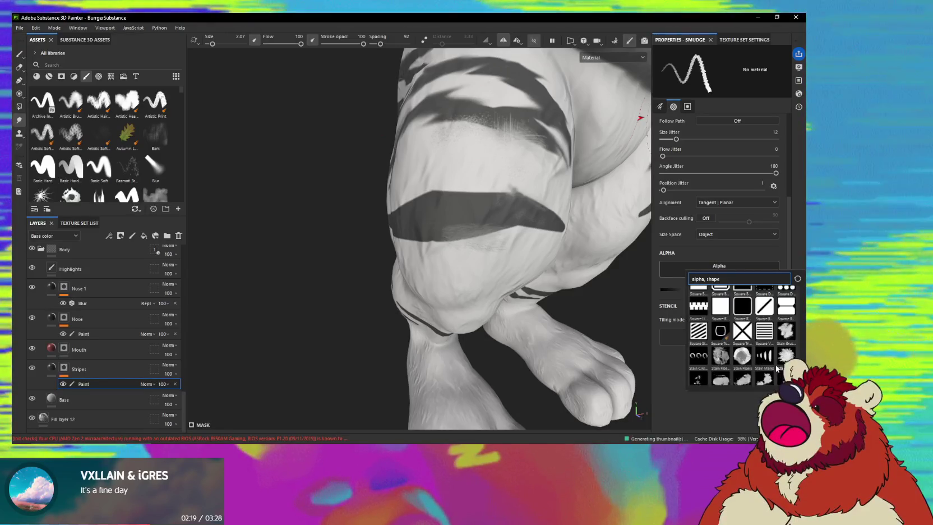
{"action": "scroll", "coordinate": [777, 369], "scroll_direction": "up", "scroll_amount": 3}
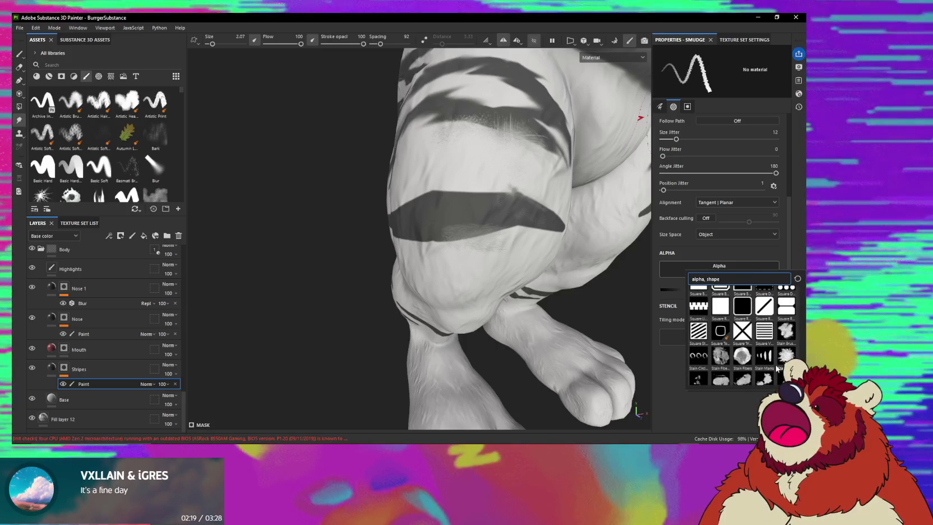
{"action": "scroll", "coordinate": [777, 368], "scroll_direction": "down", "scroll_amount": 3}
{"action": "scroll", "coordinate": [777, 369], "scroll_direction": "down", "scroll_amount": 5}
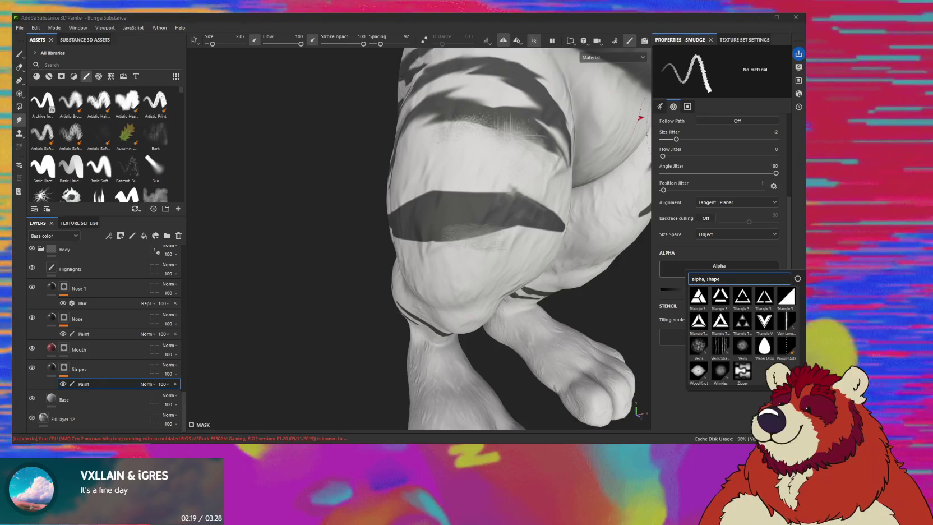
{"action": "scroll", "coordinate": [777, 368], "scroll_direction": "up", "scroll_amount": 2}
{"action": "scroll", "coordinate": [777, 369], "scroll_direction": "up", "scroll_amount": 3}
{"action": "scroll", "coordinate": [777, 368], "scroll_direction": "up", "scroll_amount": 4}
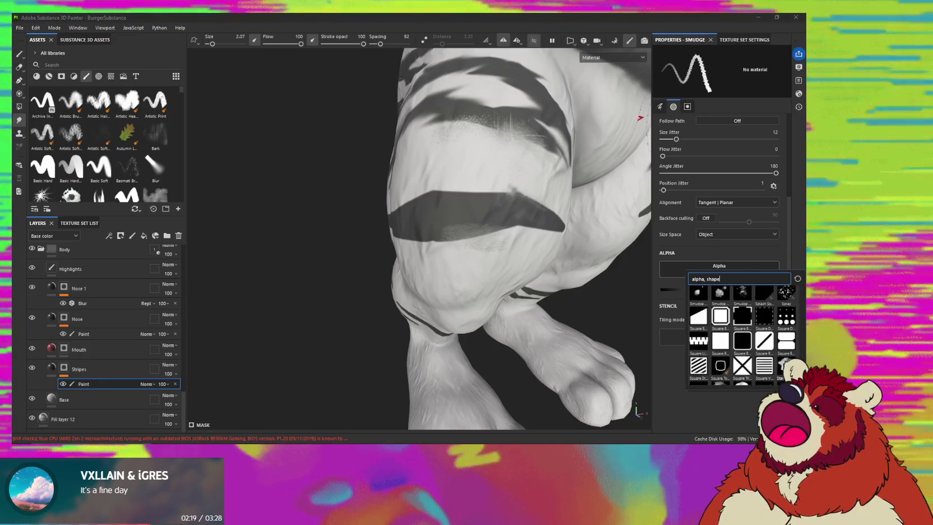
{"action": "scroll", "coordinate": [777, 368], "scroll_direction": "up", "scroll_amount": 2}
{"action": "scroll", "coordinate": [777, 369], "scroll_direction": "up", "scroll_amount": 2}
{"action": "scroll", "coordinate": [776, 368], "scroll_direction": "up", "scroll_amount": 2}
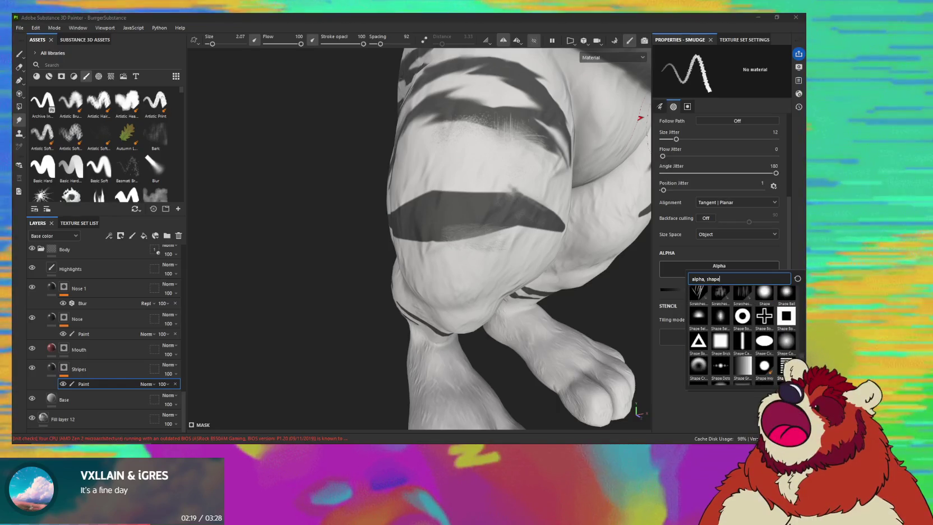
{"action": "scroll", "coordinate": [742, 336], "scroll_direction": "up", "scroll_amount": 2}
{"action": "scroll", "coordinate": [742, 337], "scroll_direction": "up", "scroll_amount": 2}
{"action": "scroll", "coordinate": [742, 336], "scroll_direction": "up", "scroll_amount": 2}
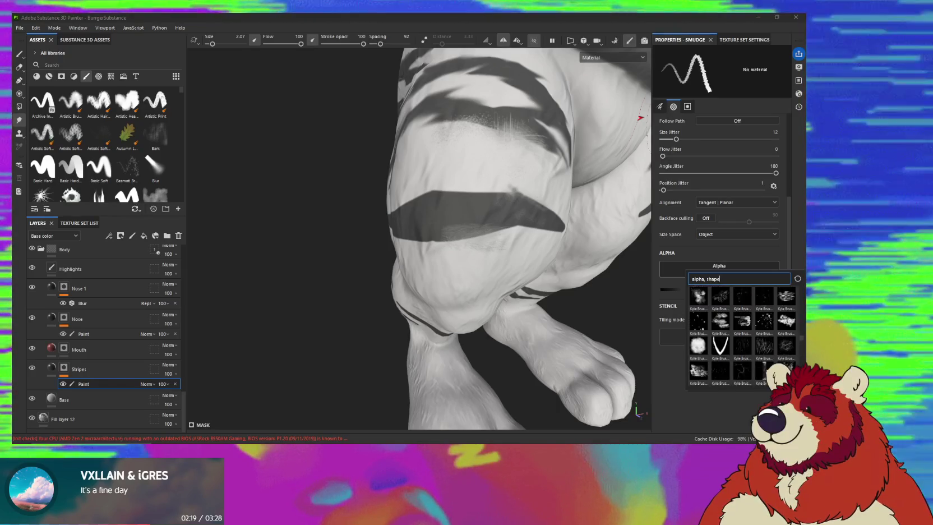
{"action": "scroll", "coordinate": [742, 337], "scroll_direction": "up", "scroll_amount": 2}
{"action": "scroll", "coordinate": [742, 336], "scroll_direction": "up", "scroll_amount": 2}
{"action": "scroll", "coordinate": [742, 336], "scroll_direction": "up", "scroll_amount": 2}
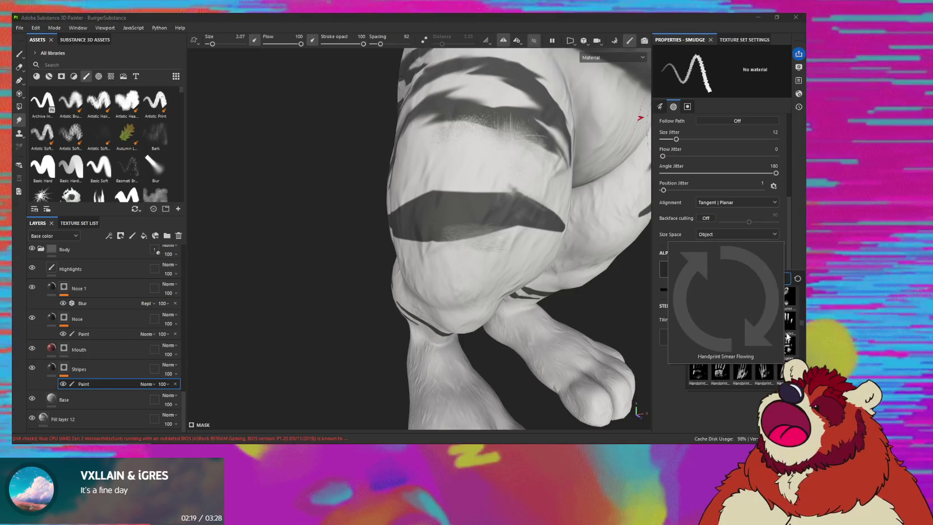
{"action": "scroll", "coordinate": [788, 314], "scroll_direction": "up", "scroll_amount": 2}
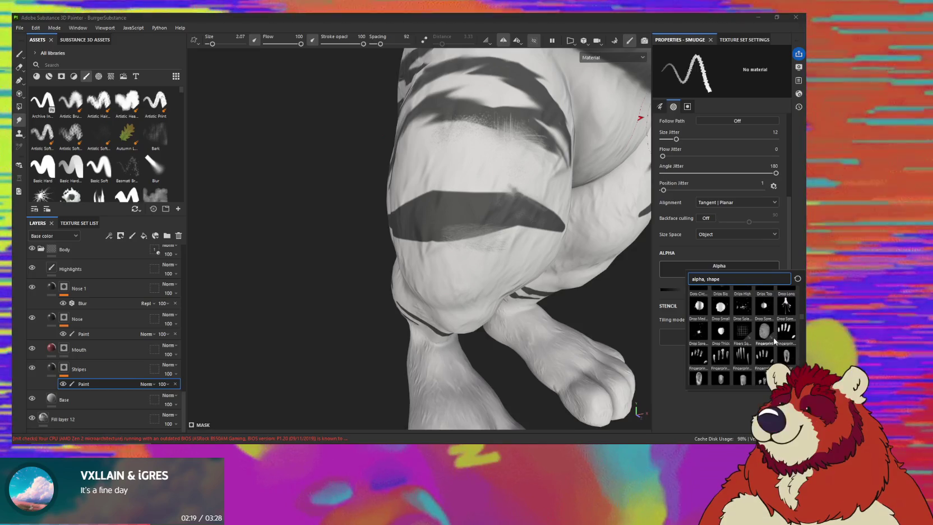
{"action": "scroll", "coordinate": [785, 340], "scroll_direction": "up", "scroll_amount": 2}
{"action": "scroll", "coordinate": [796, 345], "scroll_direction": "up", "scroll_amount": 1}
{"action": "scroll", "coordinate": [798, 347], "scroll_direction": "up", "scroll_amount": 2}
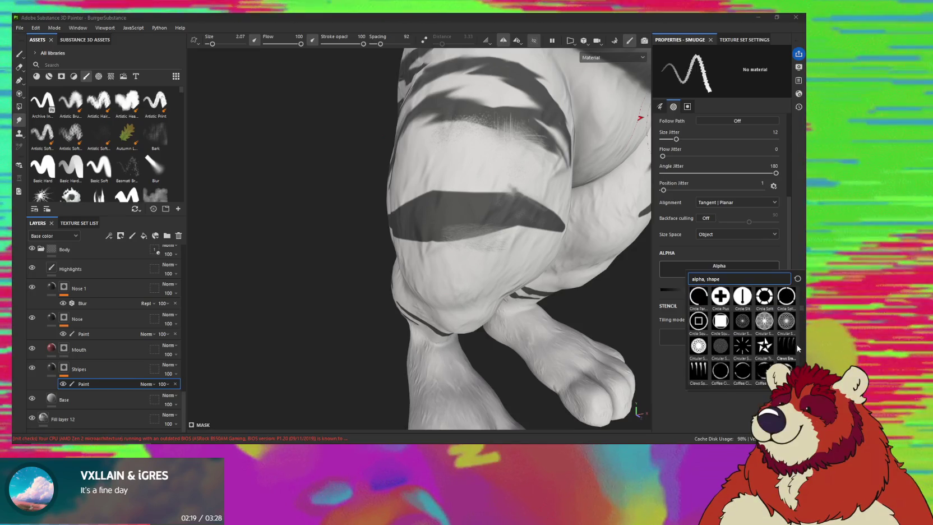
{"action": "scroll", "coordinate": [798, 347], "scroll_direction": "up", "scroll_amount": 2}
{"action": "scroll", "coordinate": [798, 347], "scroll_direction": "up", "scroll_amount": 2}
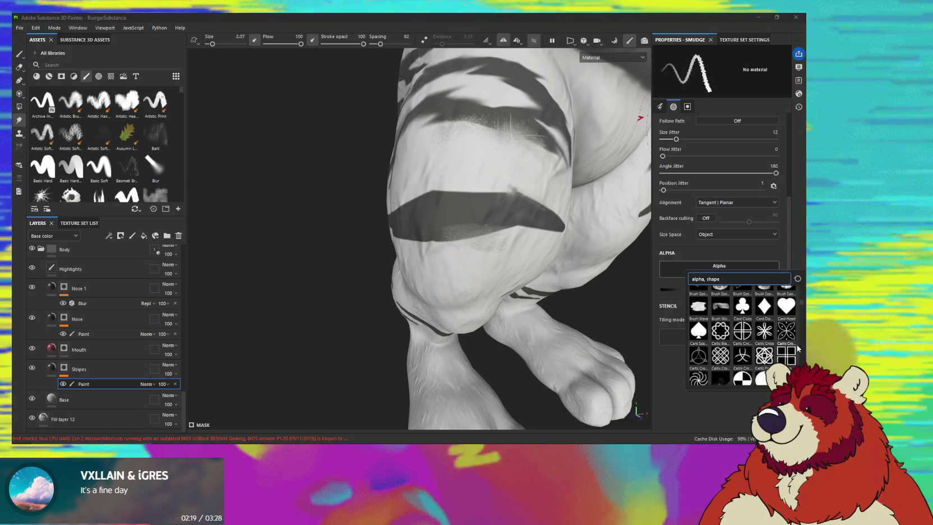
{"action": "scroll", "coordinate": [798, 348], "scroll_direction": "up", "scroll_amount": 2}
{"action": "scroll", "coordinate": [798, 347], "scroll_direction": "up", "scroll_amount": 2}
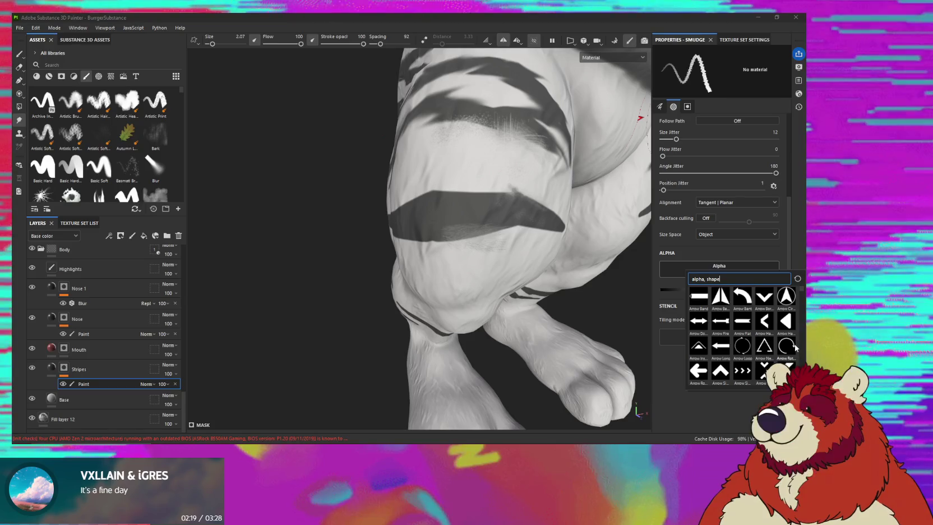
{"action": "type", "text": "circl"}
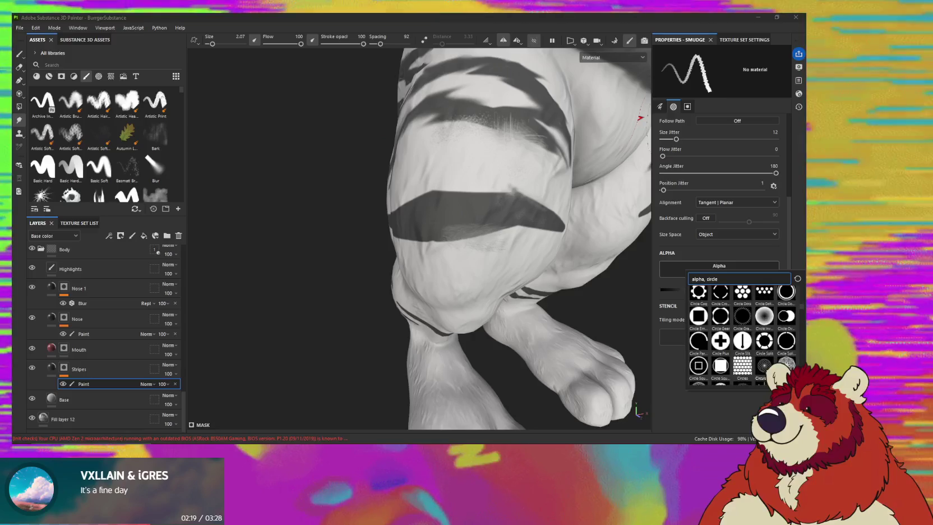
{"action": "scroll", "coordinate": [743, 330], "scroll_direction": "down", "scroll_amount": 1}
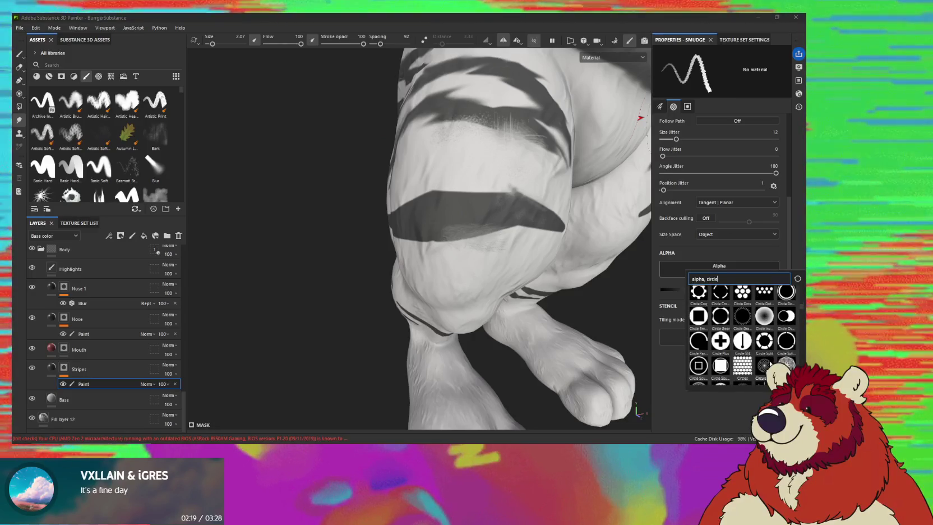
{"action": "scroll", "coordinate": [742, 330], "scroll_direction": "down", "scroll_amount": 1}
{"action": "scroll", "coordinate": [742, 331], "scroll_direction": "down", "scroll_amount": 1}
{"action": "scroll", "coordinate": [742, 331], "scroll_direction": "down", "scroll_amount": 2}
{"action": "scroll", "coordinate": [743, 331], "scroll_direction": "down", "scroll_amount": 2}
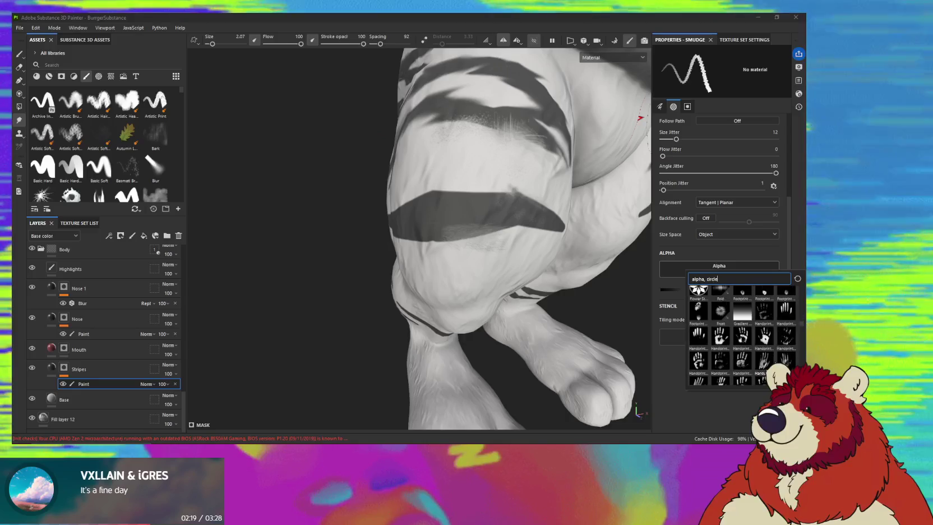
{"action": "scroll", "coordinate": [743, 331], "scroll_direction": "down", "scroll_amount": 3}
{"action": "scroll", "coordinate": [742, 330], "scroll_direction": "down", "scroll_amount": 2}
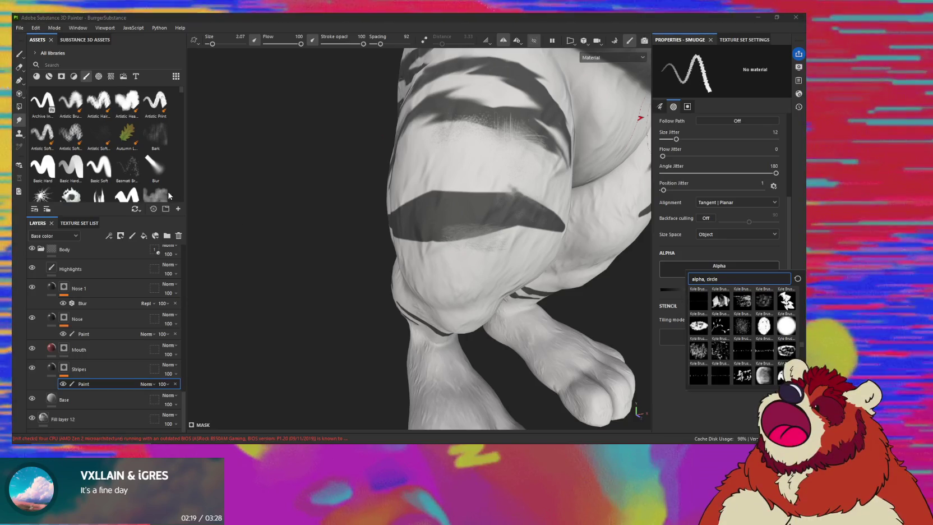
- Load the Blur preset onto the smudge tool and make it smaller
{"action": "left_click", "coordinate": [155, 168]}
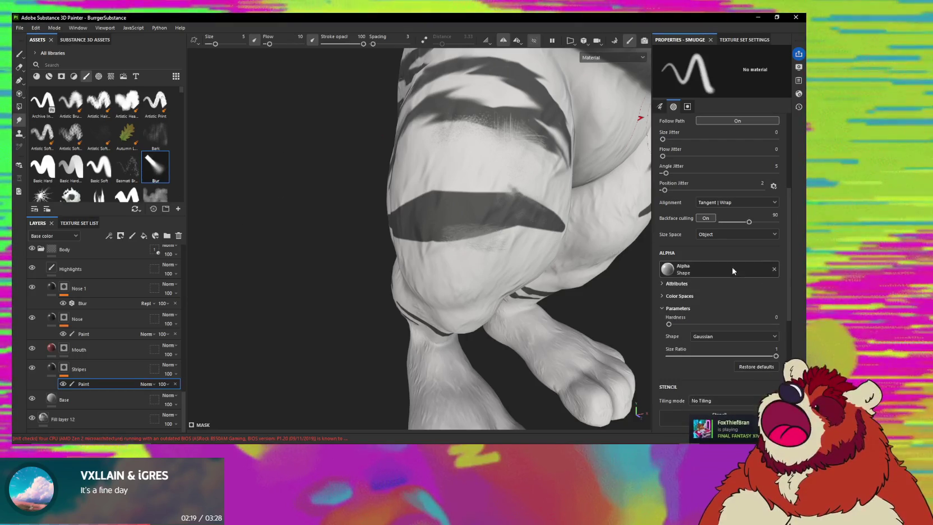
{"action": "scroll", "coordinate": [731, 302], "scroll_direction": "down", "scroll_amount": 1}
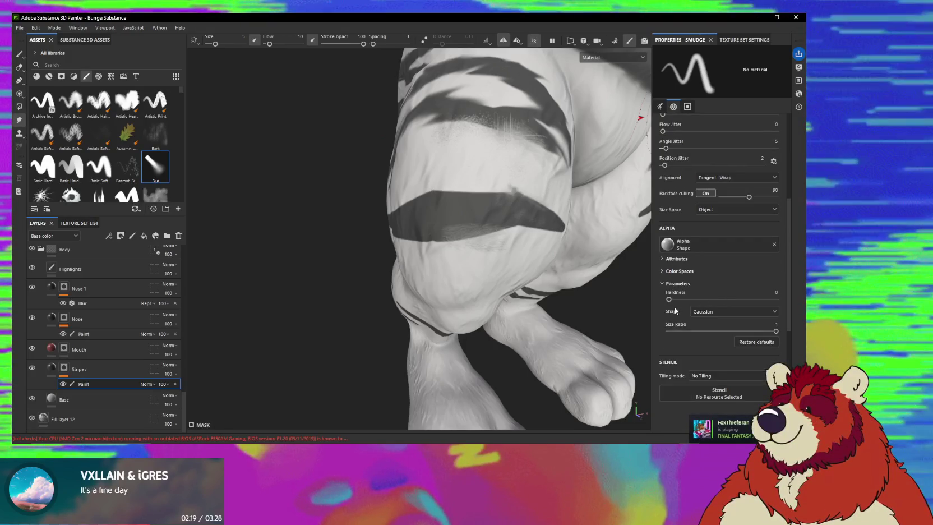
{"action": "scroll", "coordinate": [677, 310], "scroll_direction": "down", "scroll_amount": 2}
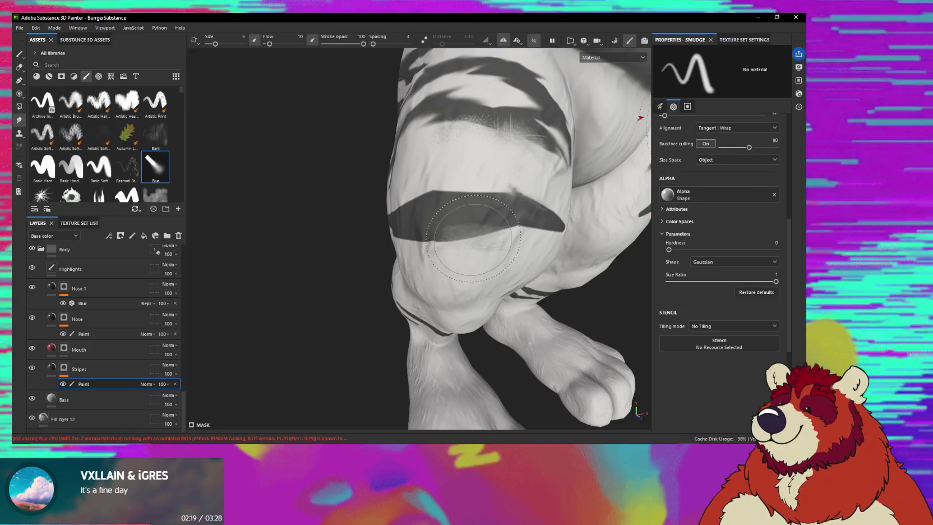
{"action": "mouse_move", "coordinate": [472, 235]}
{"action": "right_mouse_down", "text": "ctrl"}
{"action": "mouse_move", "coordinate": [475, 246]}
{"action": "mouse_move", "coordinate": [498, 244]}
{"action": "right_mouse_up", "text": "ctrl"}
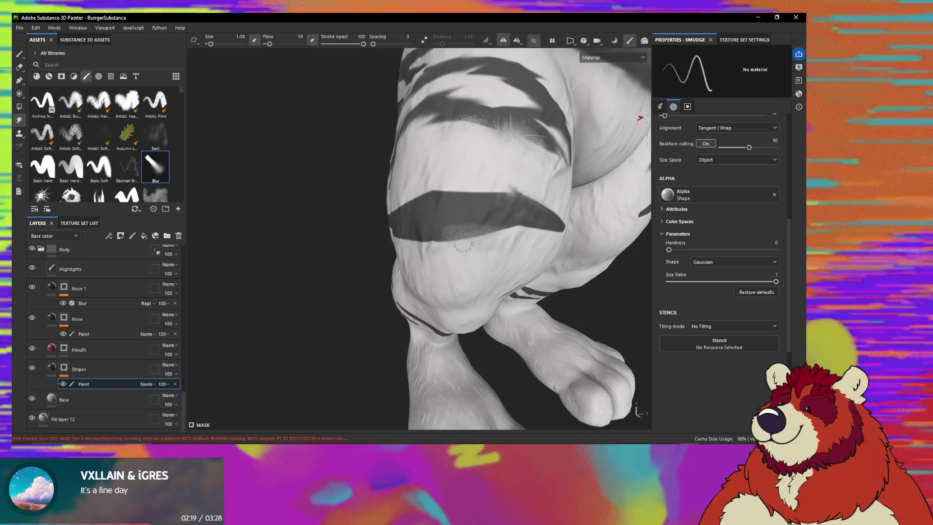
- Set the paint brush to Basic Hard at size 0.93, then return to smudging
{"action": "key", "text": "1"}
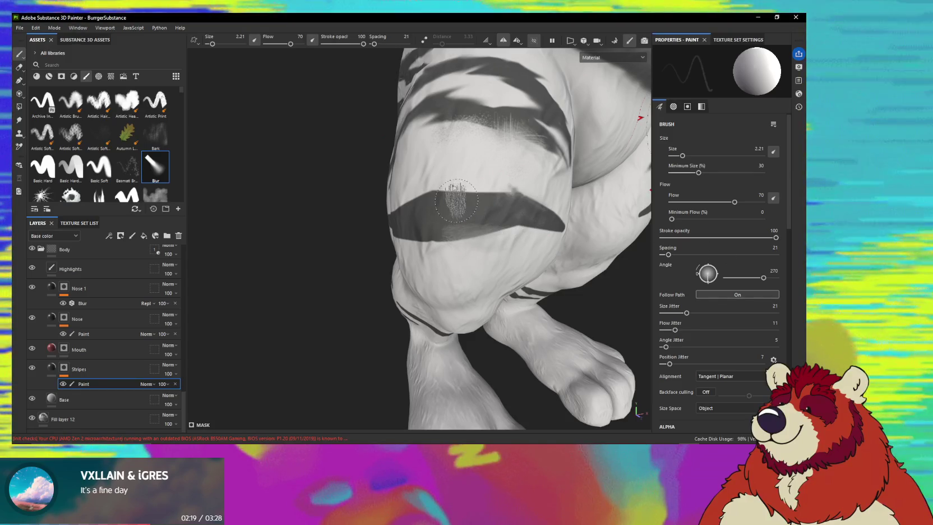
{"action": "left_click", "coordinate": [44, 168]}
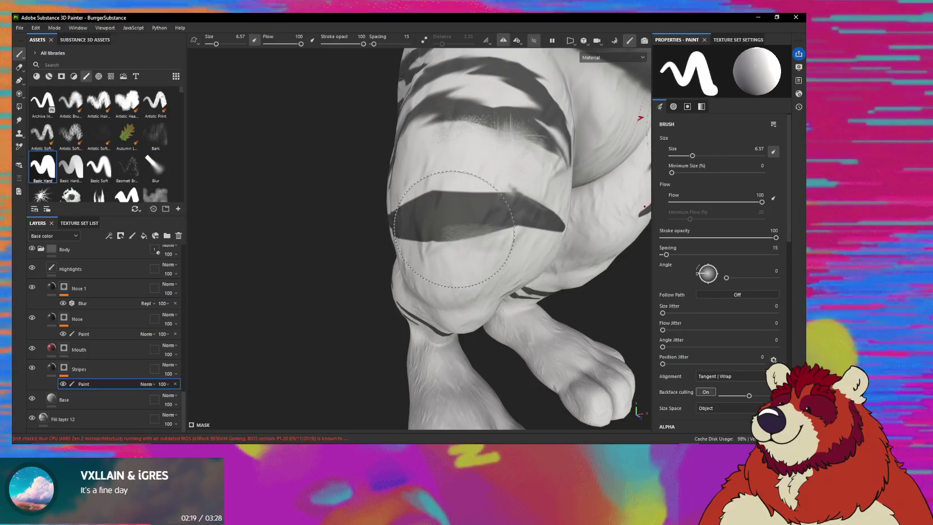
{"action": "key", "text": "bracketleft"}
{"action": "key", "text": "bracketleft"}
{"action": "key", "text": "bracketleft"}
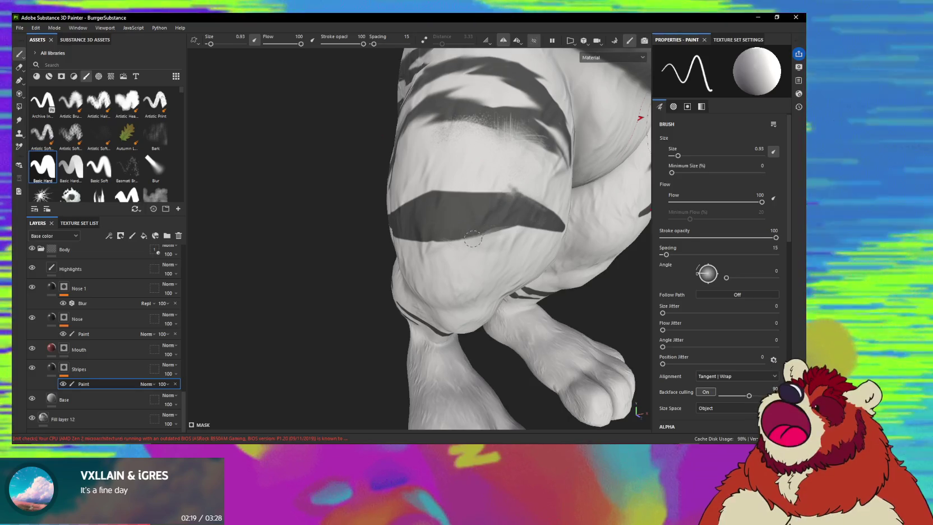
{"action": "key", "text": "5"}
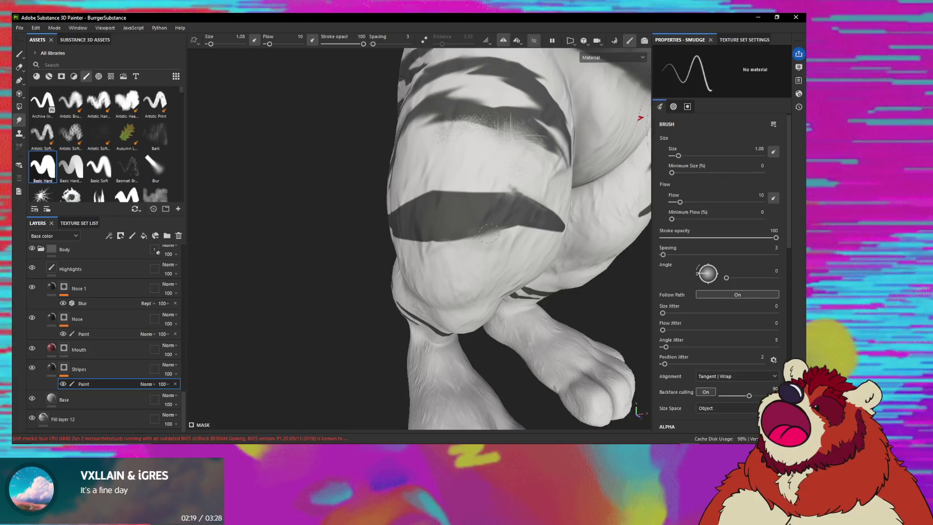
- Remove the smudge brush's alpha and browse other alpha choices
{"action": "left_click_drag", "start_coordinate": [516, 236], "coordinate": [556, 260], "text": "alt"}
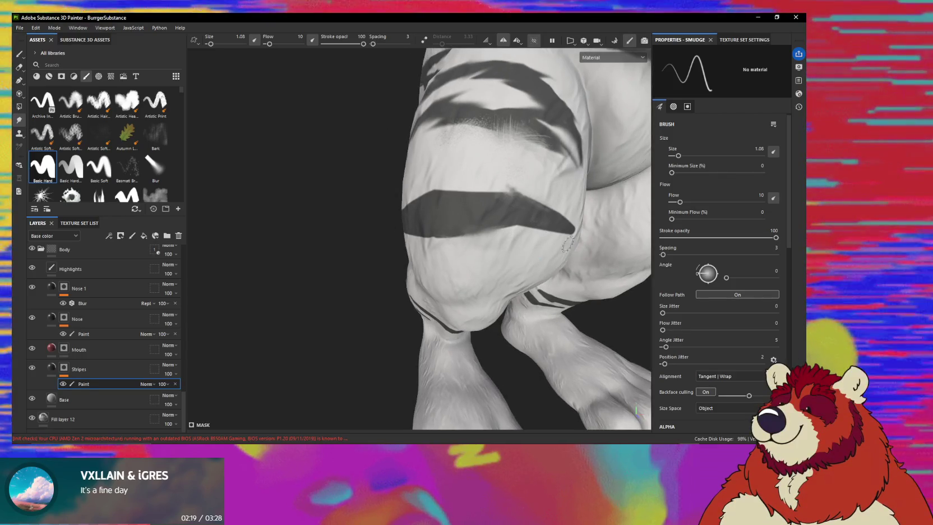
{"action": "scroll", "coordinate": [687, 309], "scroll_direction": "down", "scroll_amount": 2}
{"action": "scroll", "coordinate": [777, 291], "scroll_direction": "down", "scroll_amount": 3}
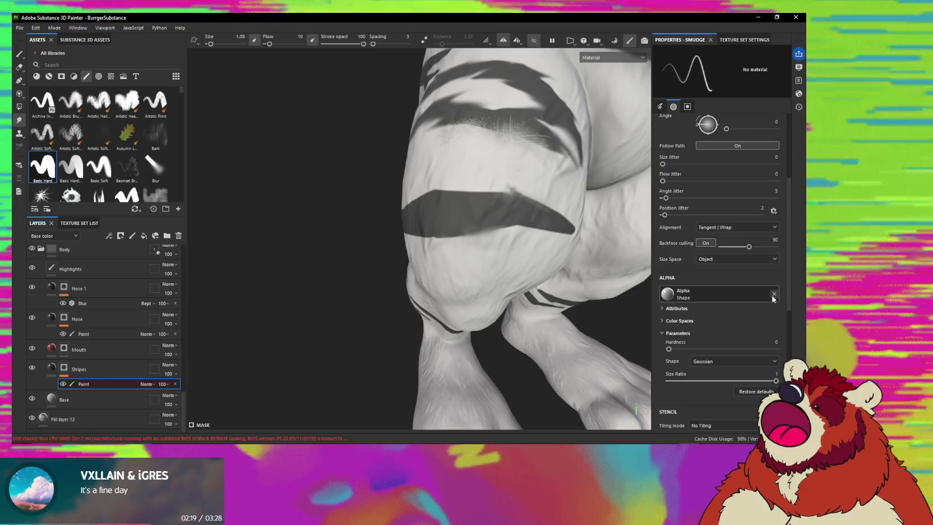
{"action": "left_click", "coordinate": [774, 294]}
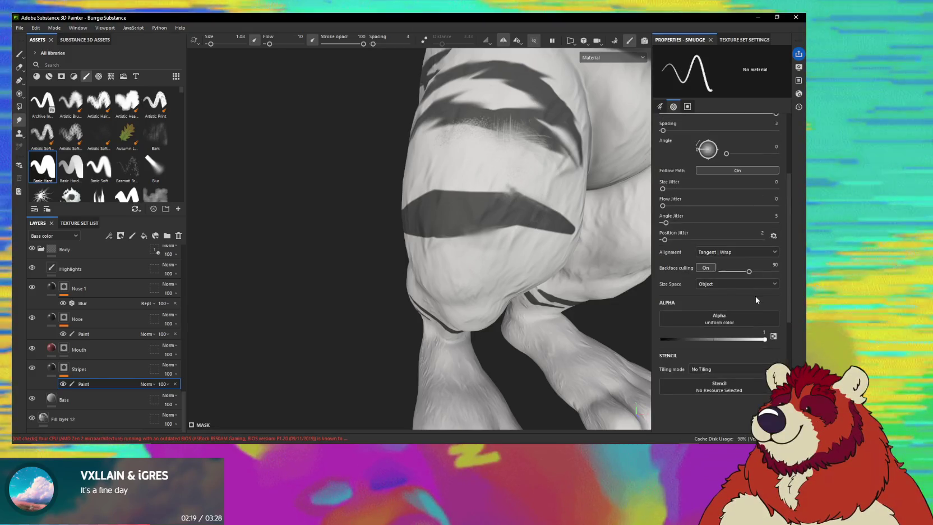
{"action": "scroll", "coordinate": [762, 314], "scroll_direction": "up", "scroll_amount": 1}
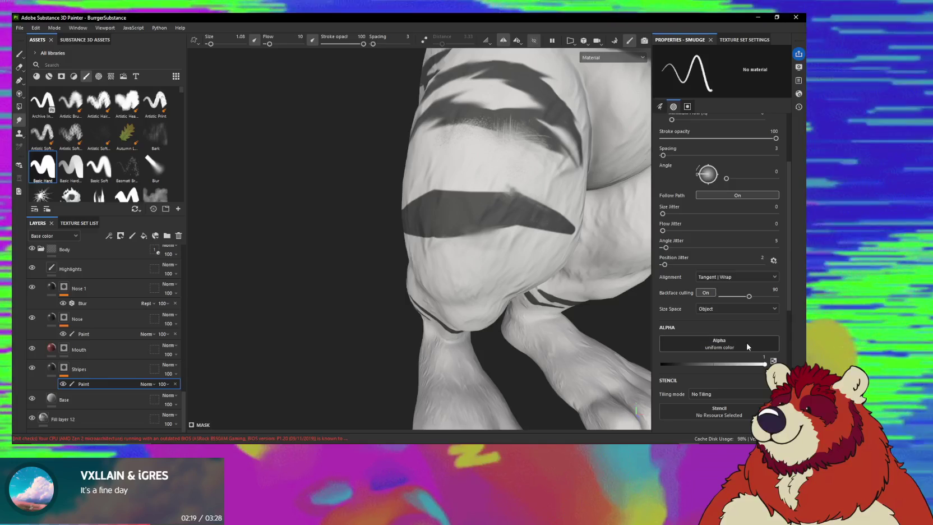
{"action": "left_click", "coordinate": [748, 346]}
{"action": "scroll", "coordinate": [763, 317], "scroll_direction": "down", "scroll_amount": 2}
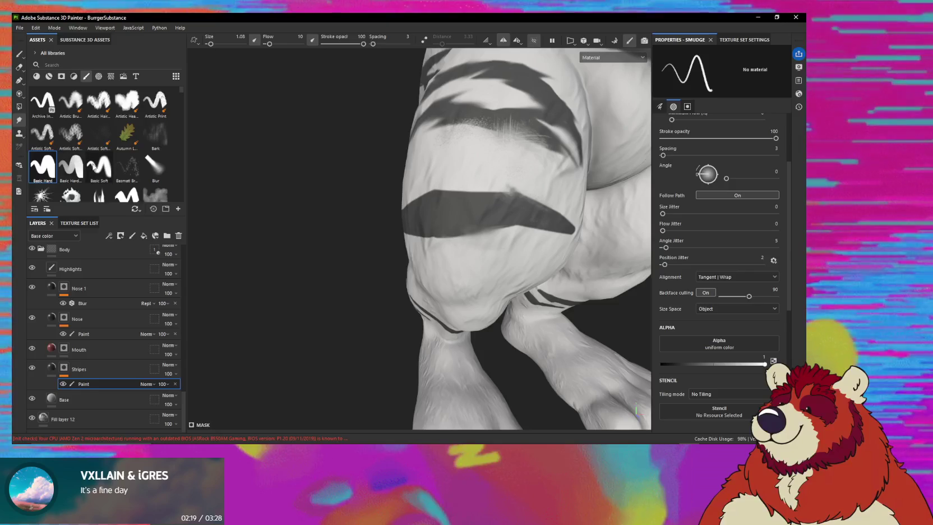
- Give the smudge tool Basic Soft at size 3.12 to soften the stripe's bottom edge
{"action": "left_click", "coordinate": [96, 167]}
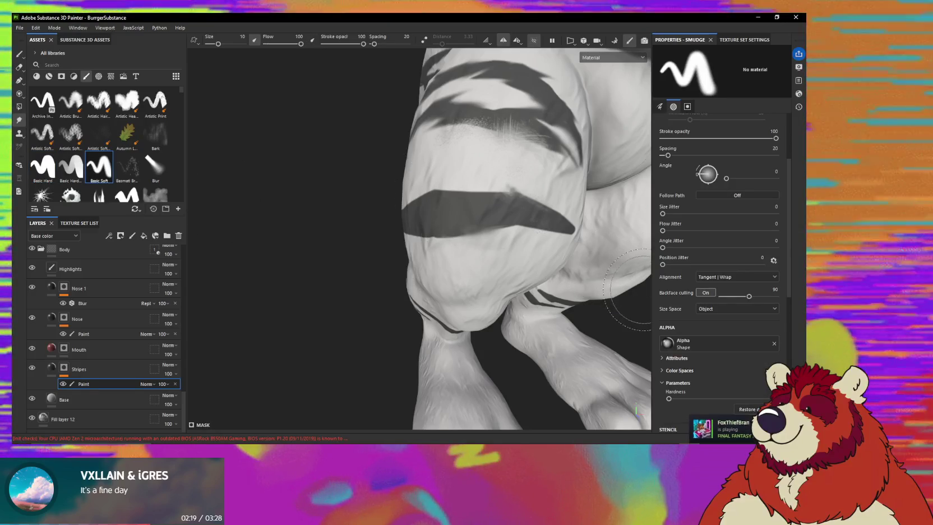
{"action": "scroll", "coordinate": [716, 306], "scroll_direction": "down", "scroll_amount": 3}
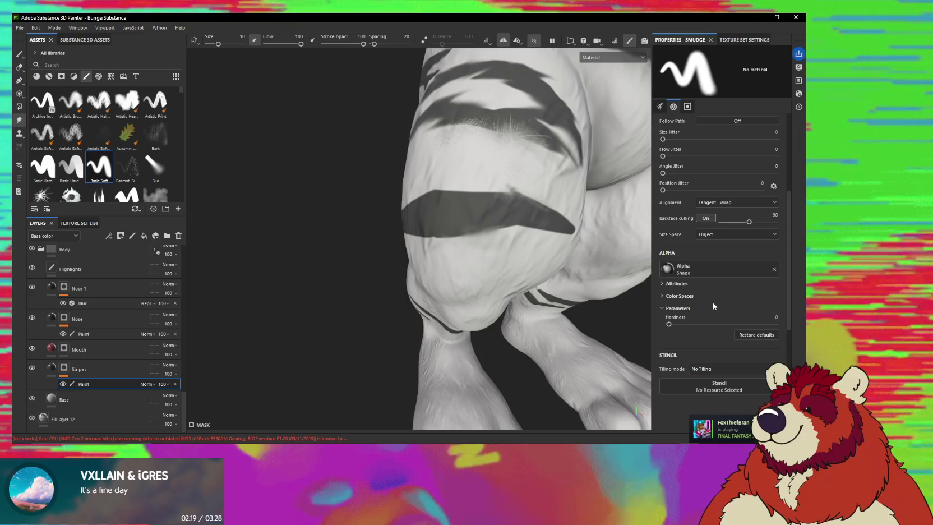
{"action": "scroll", "coordinate": [718, 297], "scroll_direction": "up", "scroll_amount": 3}
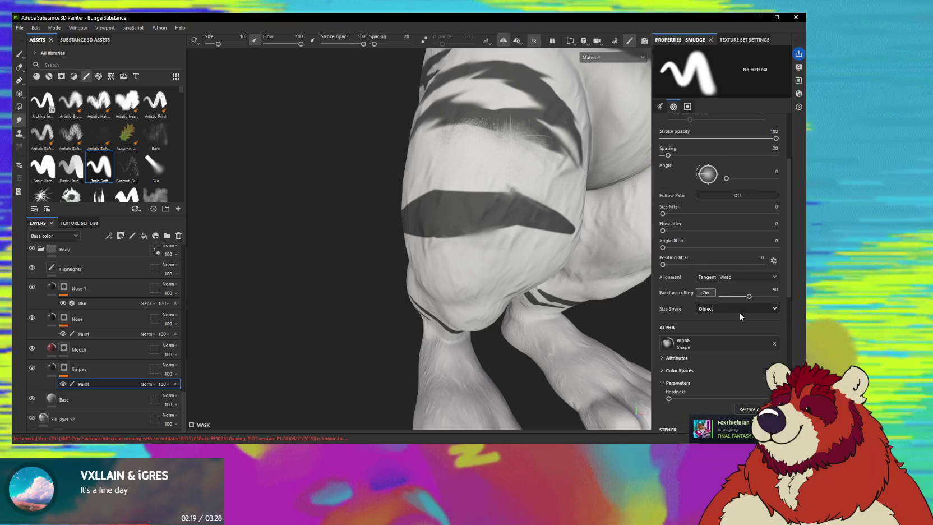
{"action": "scroll", "coordinate": [688, 328], "scroll_direction": "up", "scroll_amount": 1}
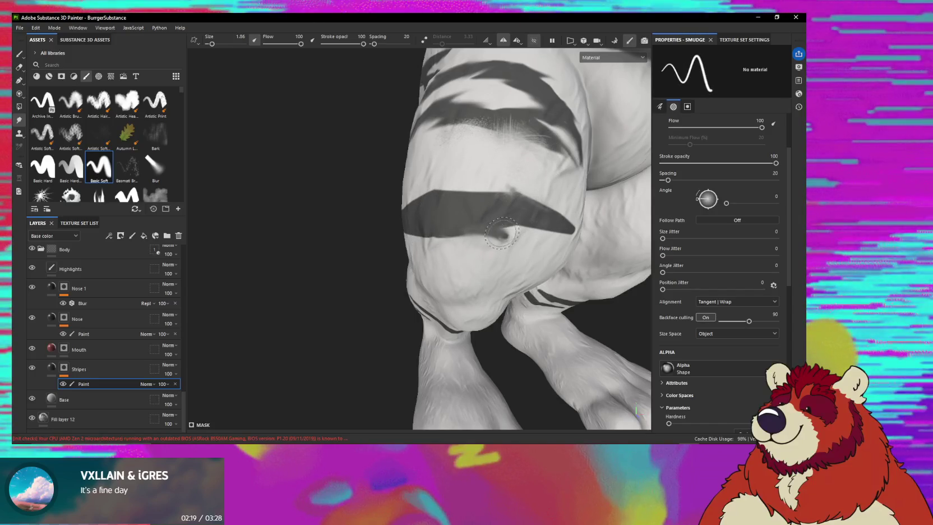
{"action": "right_click_drag", "start_coordinate": [495, 239], "coordinate": [505, 242], "text": "ctrl"}
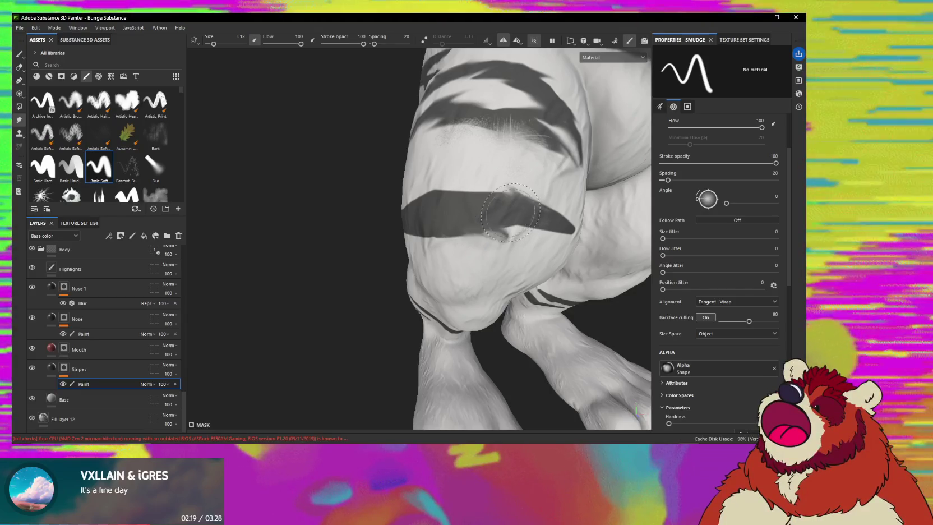
{"action": "scroll", "coordinate": [754, 323], "scroll_direction": "down", "scroll_amount": 5}
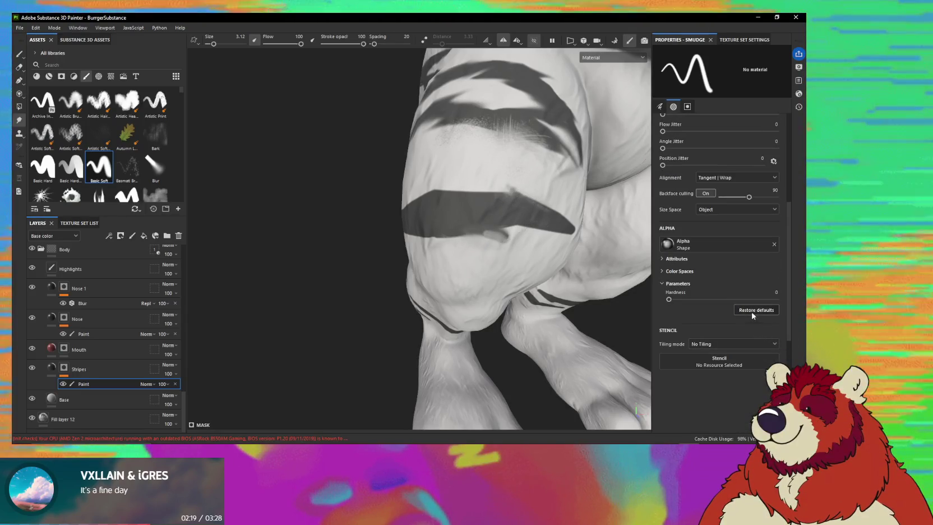
{"action": "scroll", "coordinate": [751, 311], "scroll_direction": "up", "scroll_amount": 2}
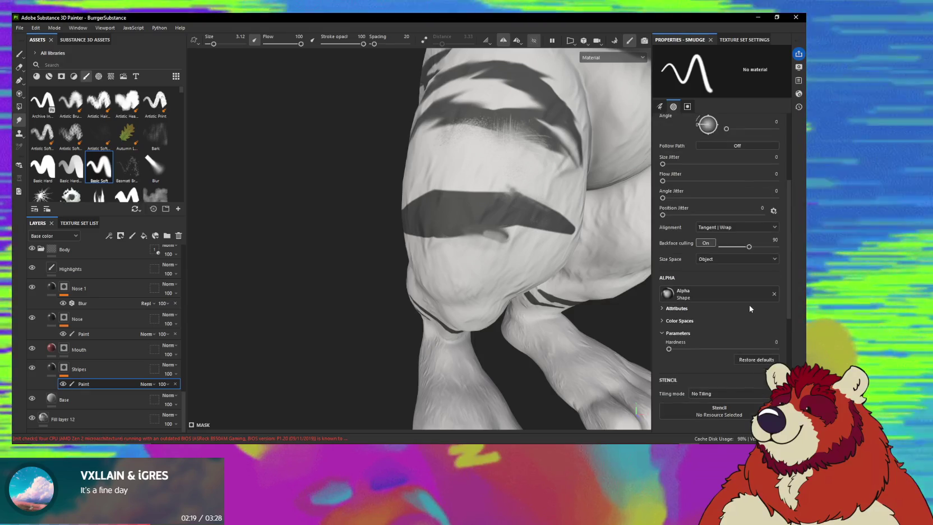
{"action": "scroll", "coordinate": [751, 308], "scroll_direction": "up", "scroll_amount": 3}
{"action": "scroll", "coordinate": [765, 316], "scroll_direction": "up", "scroll_amount": 3}
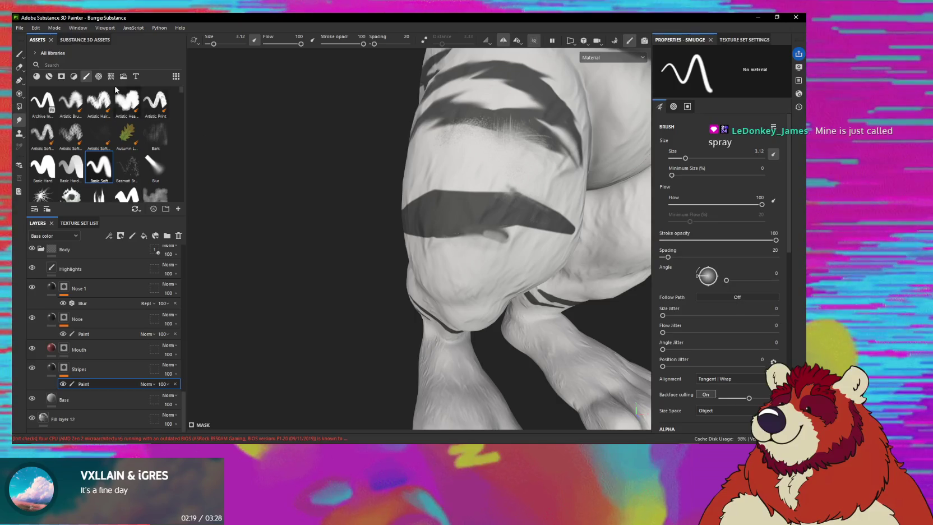
- Search the brush library for 'spray' and scroll through the matching brushes
{"action": "left_click", "coordinate": [85, 65]}
{"action": "type", "text": "spray"}
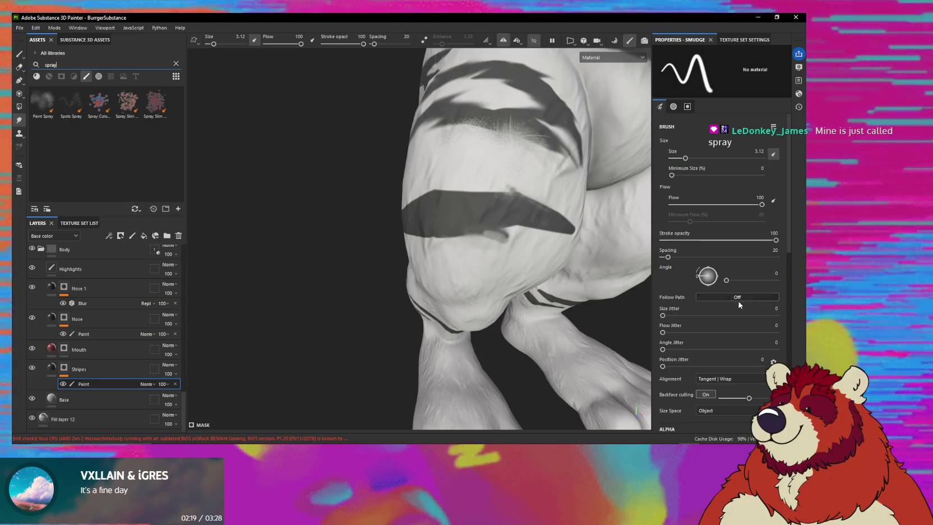
{"action": "scroll", "coordinate": [738, 305], "scroll_direction": "down", "scroll_amount": 2}
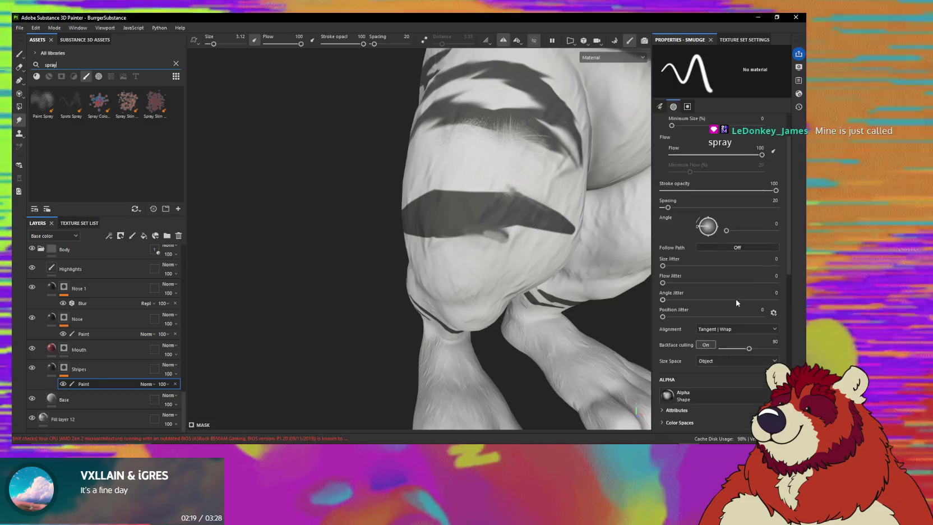
{"action": "scroll", "coordinate": [733, 361], "scroll_direction": "down", "scroll_amount": 4}
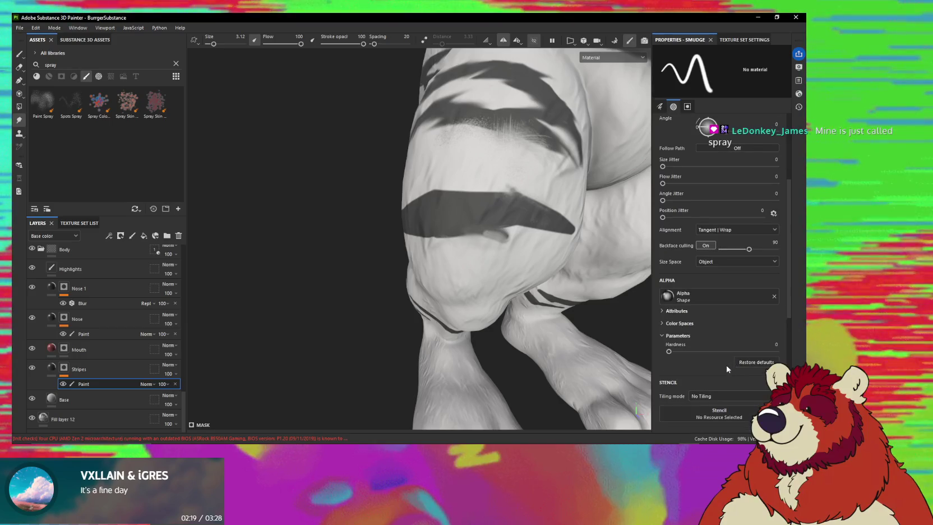
{"action": "scroll", "coordinate": [718, 331], "scroll_direction": "up", "scroll_amount": 3}
{"action": "scroll", "coordinate": [701, 328], "scroll_direction": "up", "scroll_amount": 3}
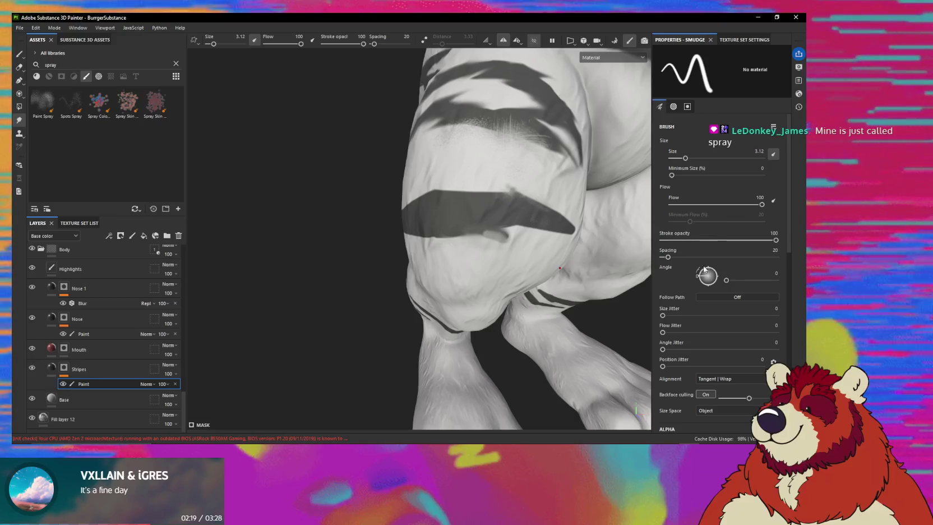
- Clear the 'spray' filter from the Assets search and browse the full brush shelf again
{"action": "left_click", "coordinate": [176, 64]}
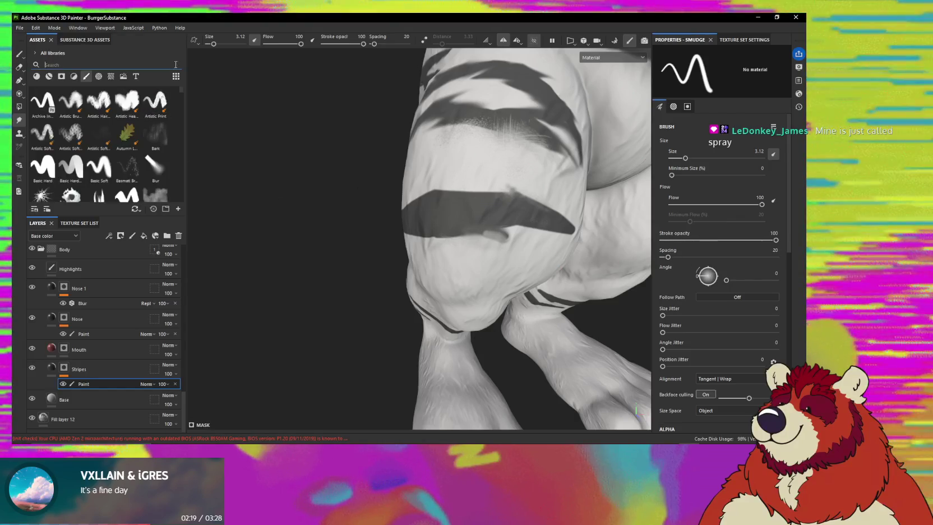
{"action": "right_click", "coordinate": [19, 121]}
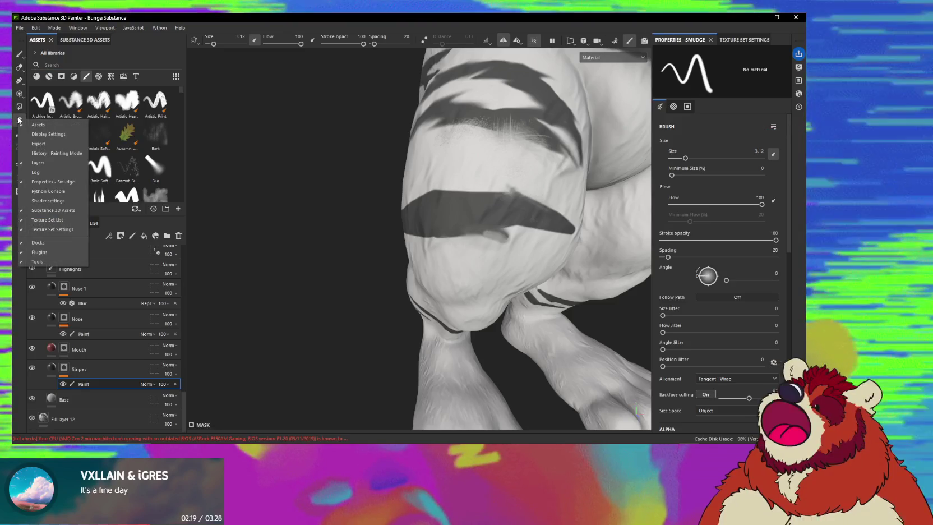
{"action": "key", "text": "Escape"}
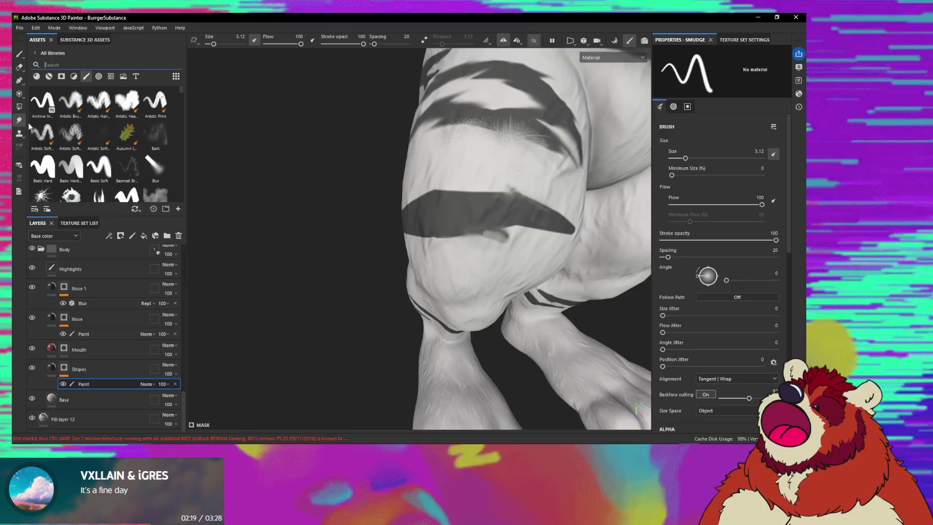
{"action": "scroll", "coordinate": [157, 163], "scroll_direction": "down", "scroll_amount": 3}
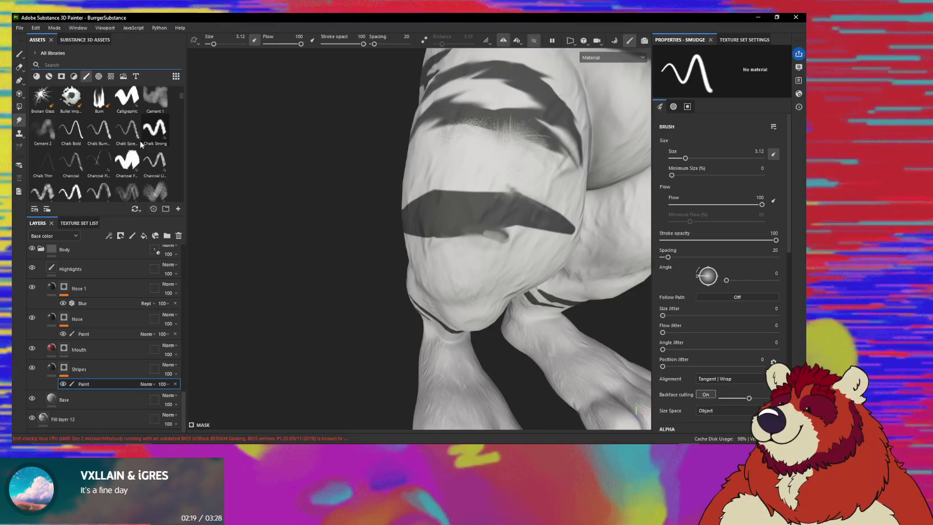
{"action": "scroll", "coordinate": [143, 148], "scroll_direction": "up", "scroll_amount": 3}
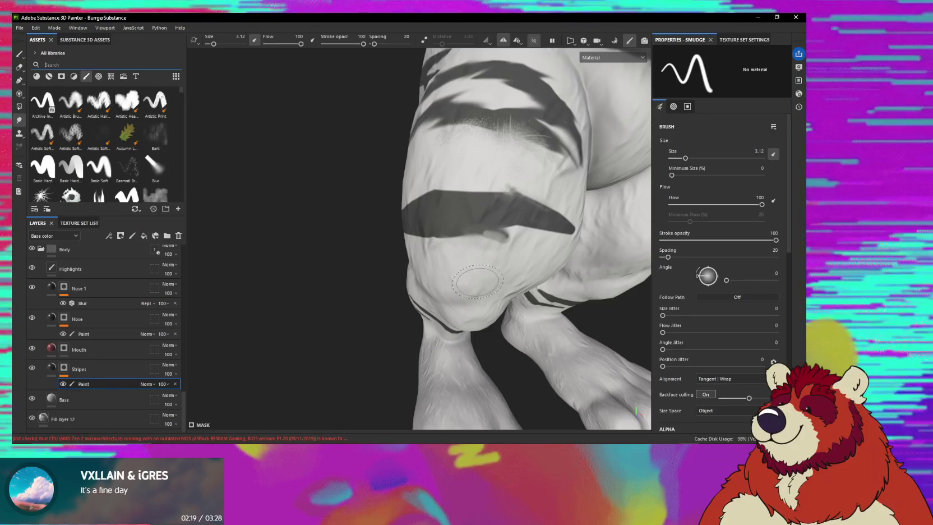
- Try a heavy sponge-textured brush at a tiny size on the stripe's lower edge
{"action": "left_click", "coordinate": [124, 104]}
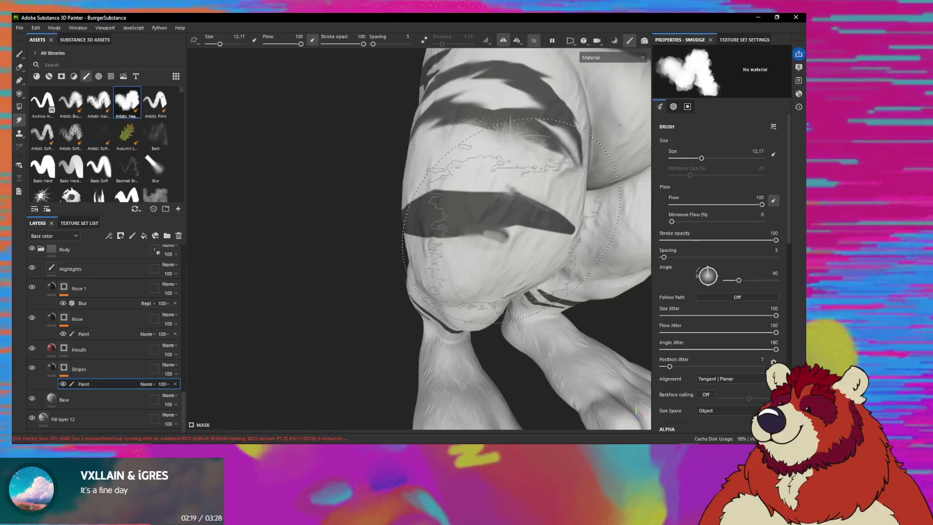
{"action": "right_click_drag", "start_coordinate": [508, 204], "coordinate": [460, 204], "text": "ctrl"}
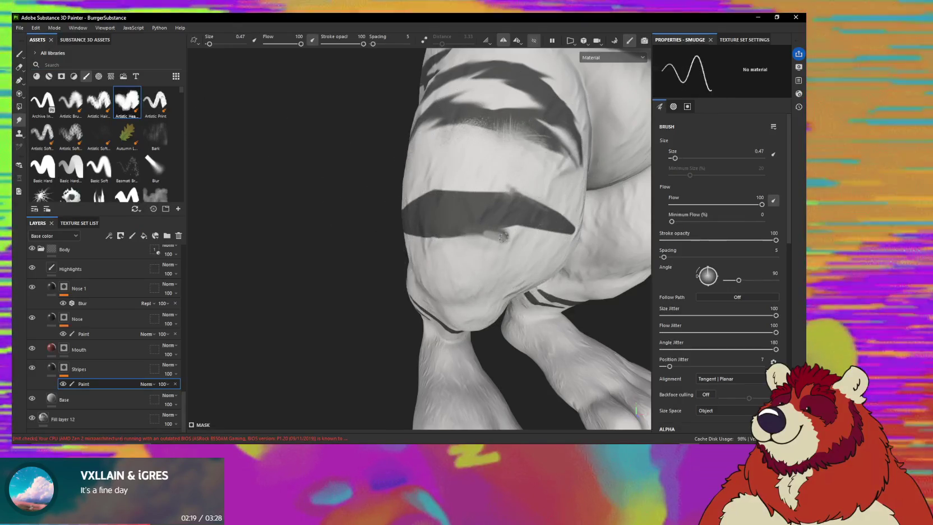
{"action": "left_click_drag", "start_coordinate": [513, 244], "coordinate": [502, 238]}
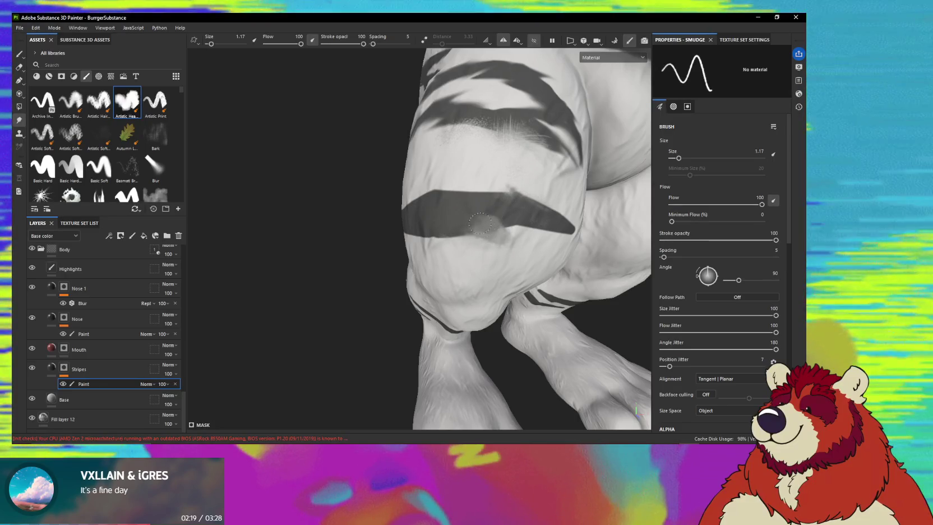
{"action": "left_click_drag", "start_coordinate": [490, 217], "coordinate": [511, 197], "text": "alt"}
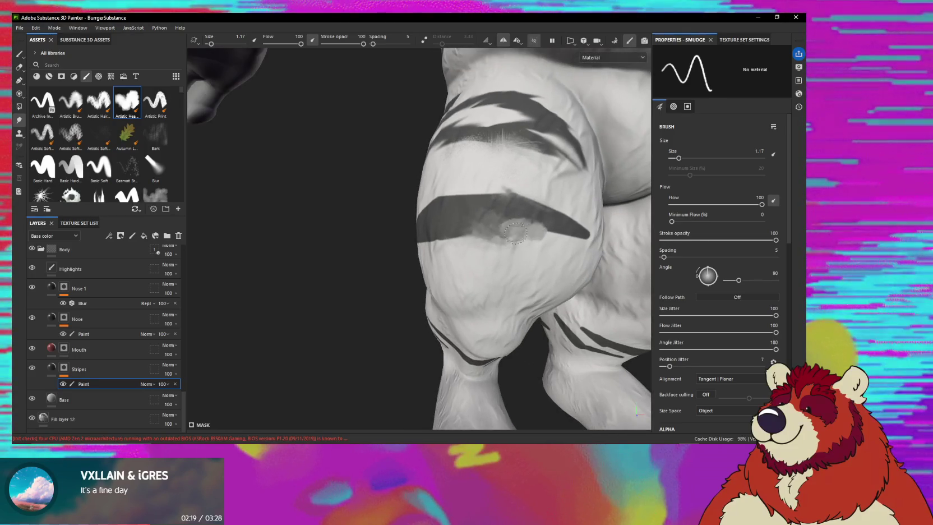
{"action": "left_click_drag", "start_coordinate": [530, 242], "coordinate": [589, 252], "text": "alt"}
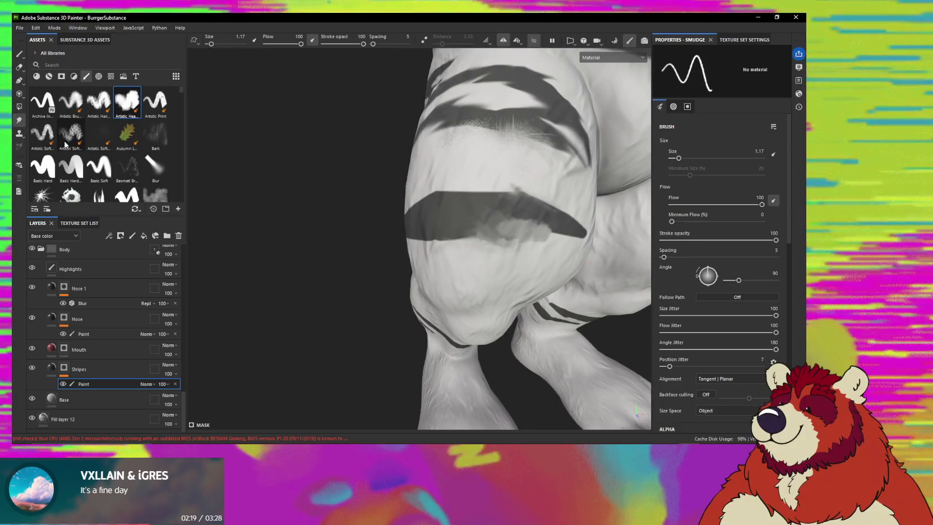
- Switch to the Artistic Soft brush at size 1.34 and smear the thigh stripe's lower edge
{"action": "left_click", "coordinate": [69, 141]}
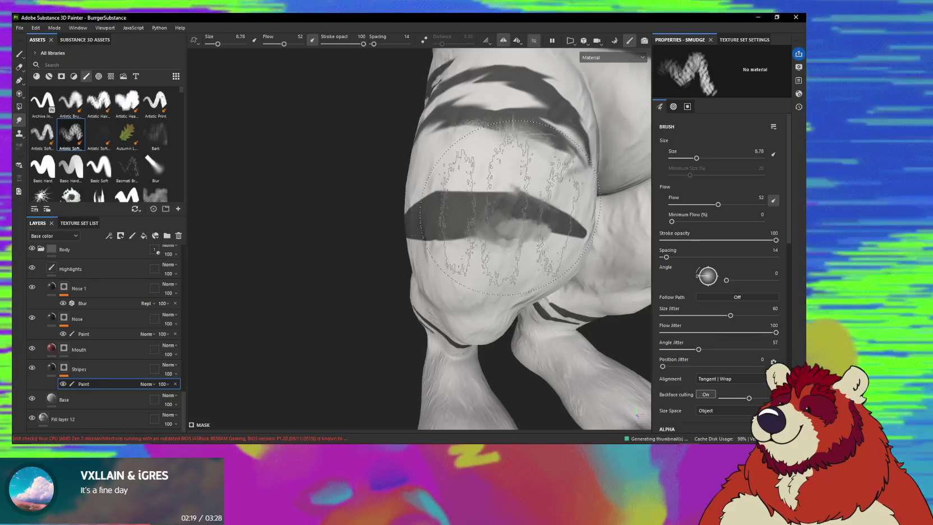
{"action": "right_click_drag", "start_coordinate": [499, 220], "coordinate": [489, 220], "text": "ctrl"}
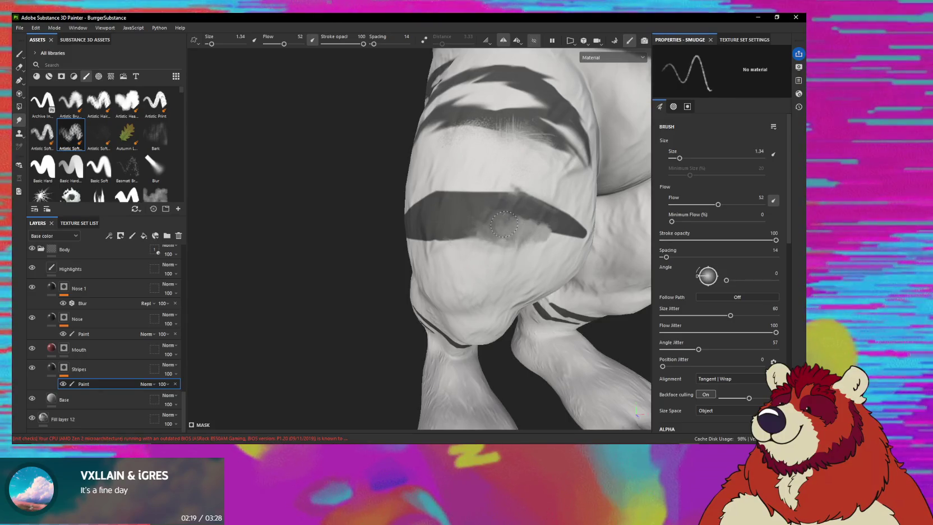
{"action": "left_click_drag", "start_coordinate": [537, 232], "coordinate": [559, 218], "text": "alt"}
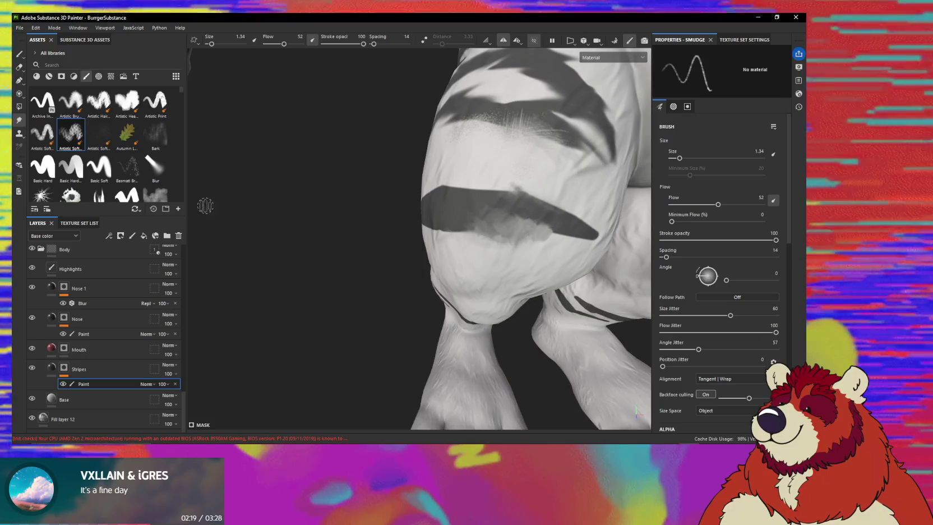
{"action": "scroll", "coordinate": [176, 191], "scroll_direction": "down", "scroll_amount": 5}
{"action": "scroll", "coordinate": [175, 188], "scroll_direction": "up", "scroll_amount": 3}
{"action": "scroll", "coordinate": [172, 180], "scroll_direction": "up", "scroll_amount": 2}
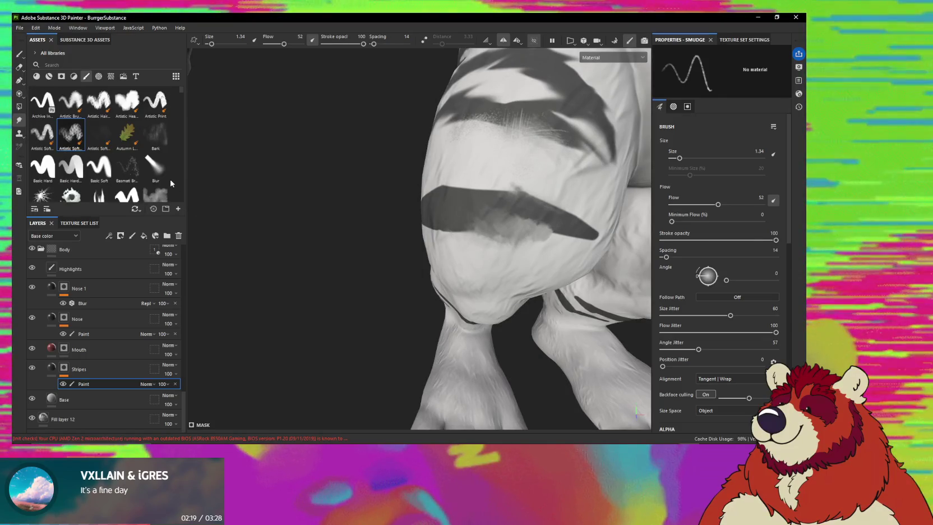
{"action": "scroll", "coordinate": [179, 146], "scroll_direction": "down", "scroll_amount": 3}
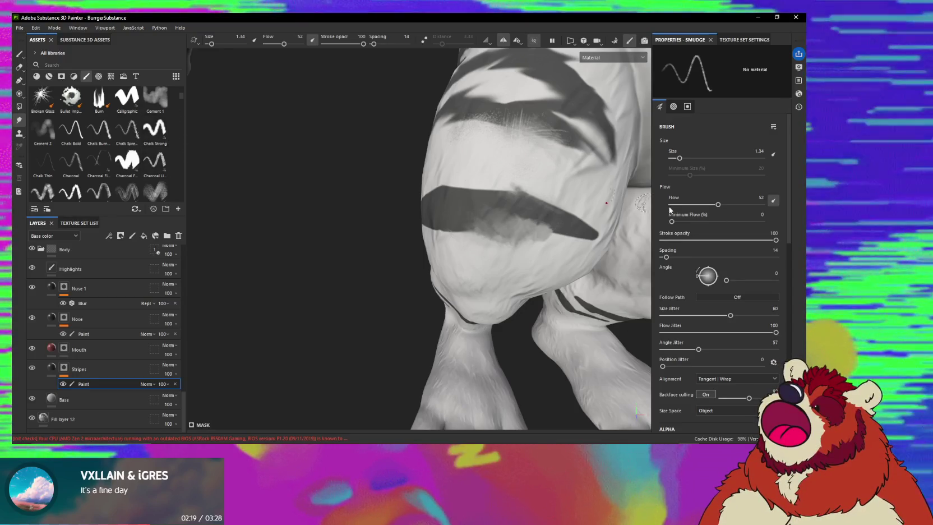
{"action": "scroll", "coordinate": [688, 314], "scroll_direction": "down", "scroll_amount": 3}
{"action": "scroll", "coordinate": [688, 330], "scroll_direction": "down", "scroll_amount": 1}
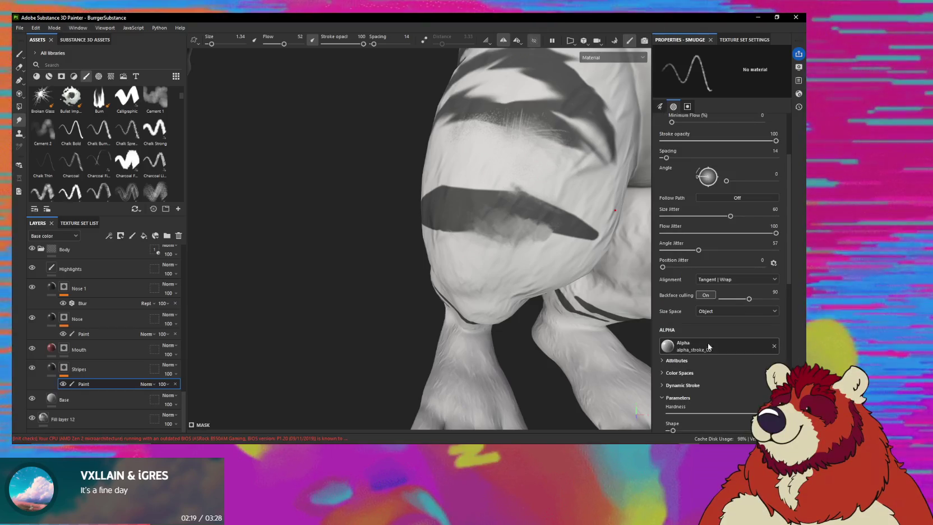
{"action": "scroll", "coordinate": [694, 340], "scroll_direction": "down", "scroll_amount": 2}
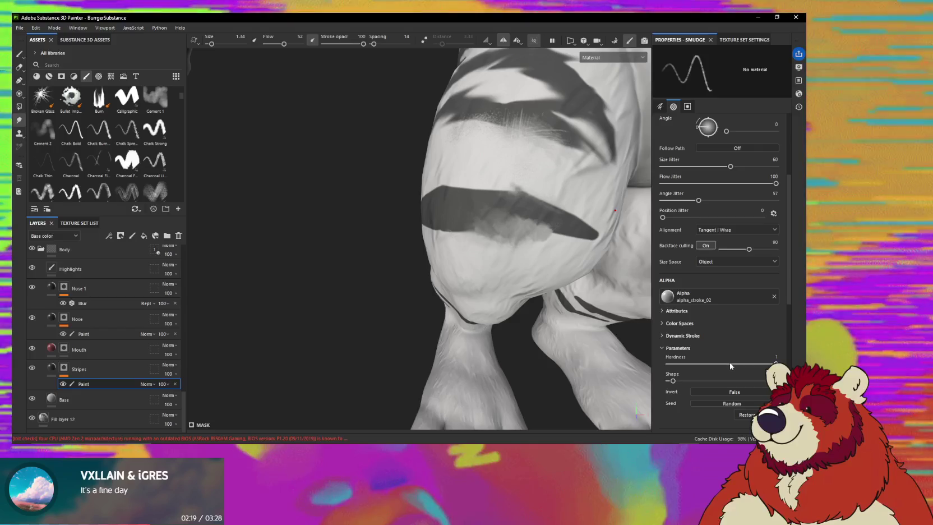
{"action": "middle_click_drag", "start_coordinate": [617, 168], "coordinate": [600, 224], "text": "alt"}
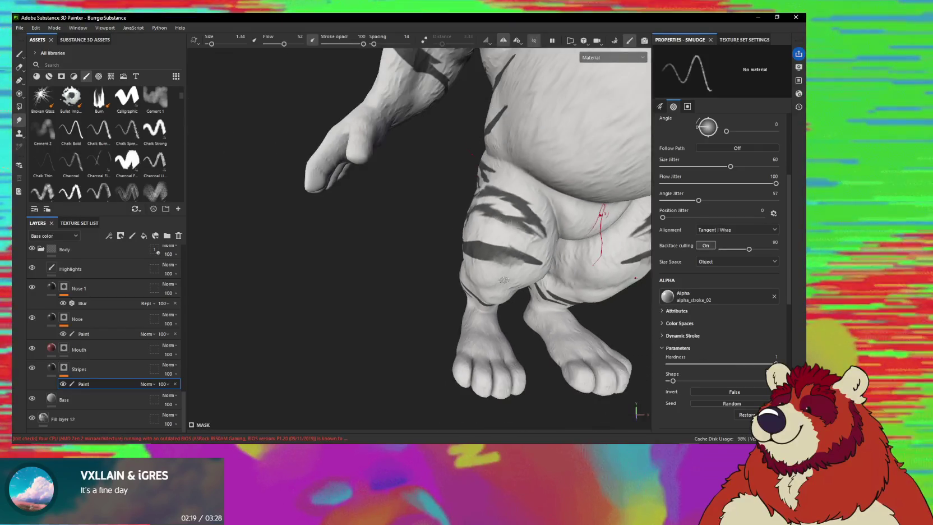
{"action": "left_click_drag", "start_coordinate": [512, 264], "coordinate": [492, 241], "text": "alt"}
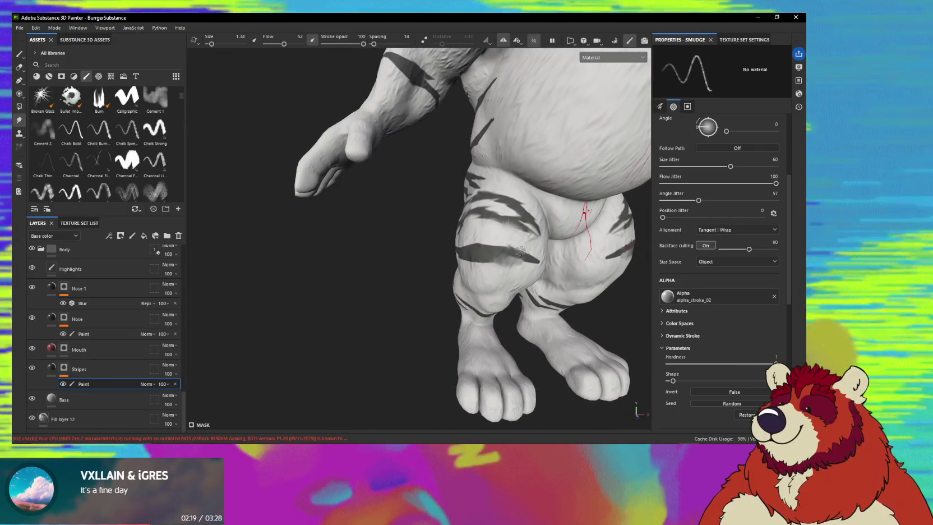
{"action": "scroll", "coordinate": [135, 196], "scroll_direction": "down", "scroll_amount": 5}
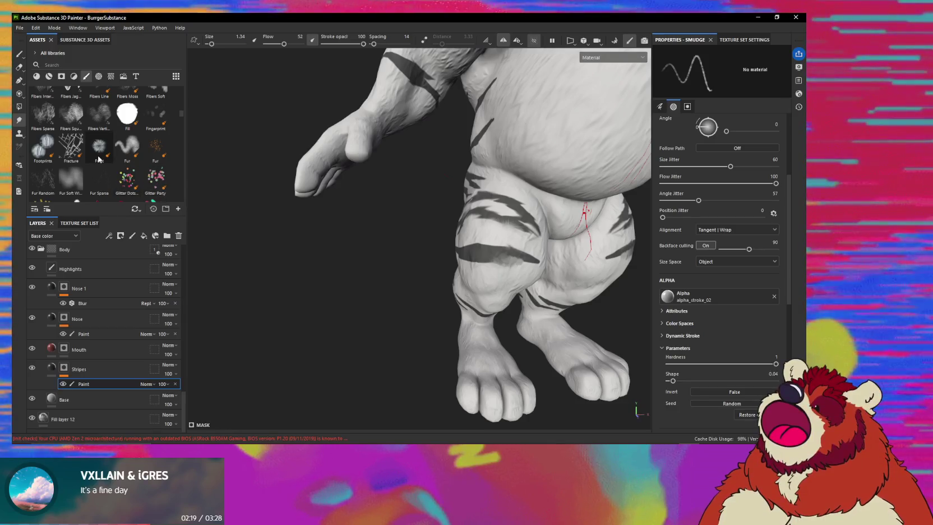
{"action": "scroll", "coordinate": [191, 161], "scroll_direction": "down", "scroll_amount": 8}
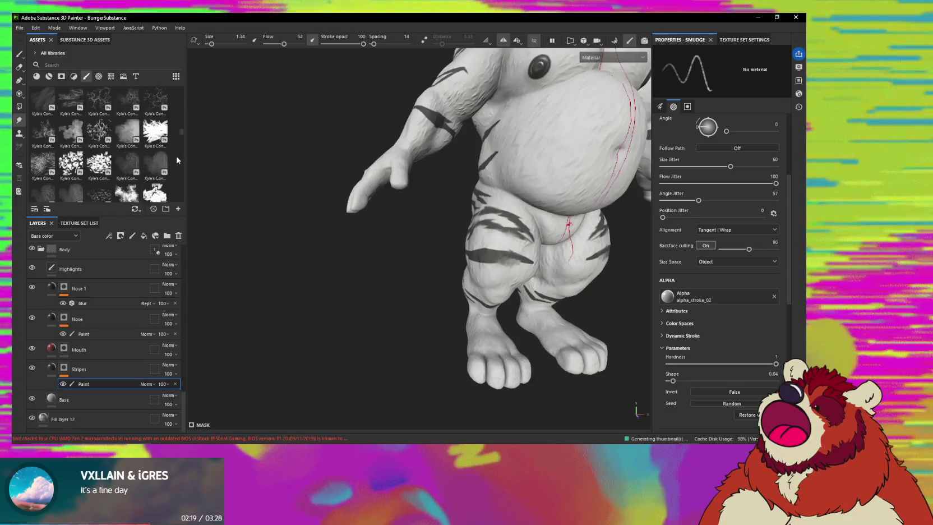
{"action": "scroll", "coordinate": [449, 225], "scroll_direction": "up", "scroll_amount": 2}
{"action": "scroll", "coordinate": [452, 225], "scroll_direction": "up", "scroll_amount": 2}
{"action": "scroll", "coordinate": [489, 235], "scroll_direction": "up", "scroll_amount": 2}
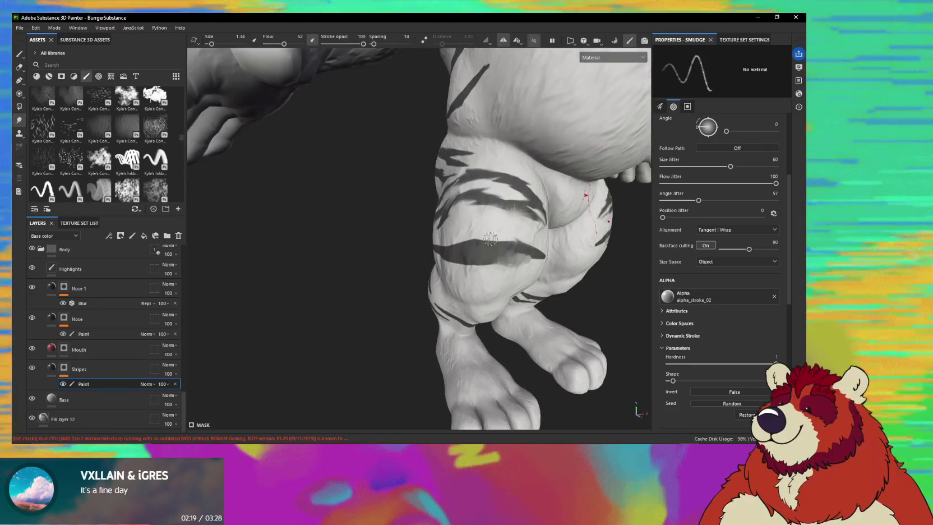
{"action": "middle_click_drag", "start_coordinate": [506, 227], "coordinate": [479, 247]}
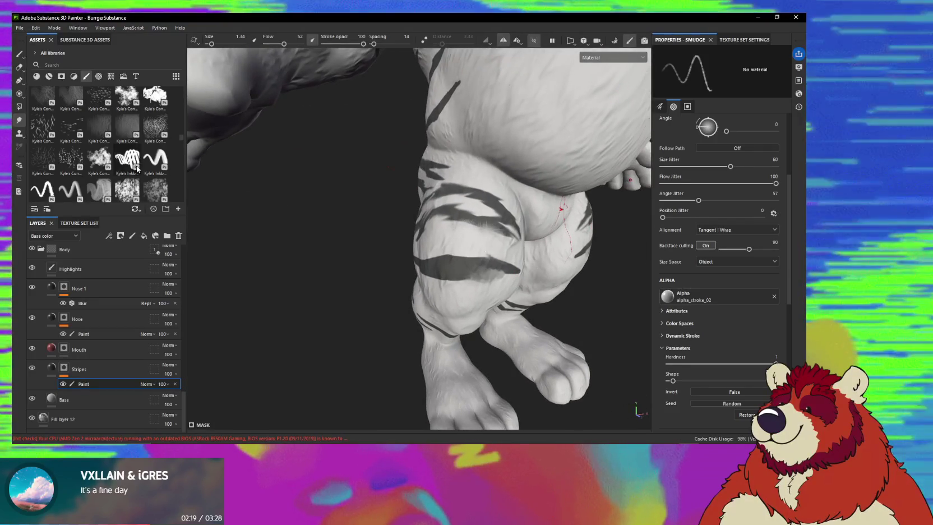
{"action": "scroll", "coordinate": [139, 176], "scroll_direction": "down", "scroll_amount": 3}
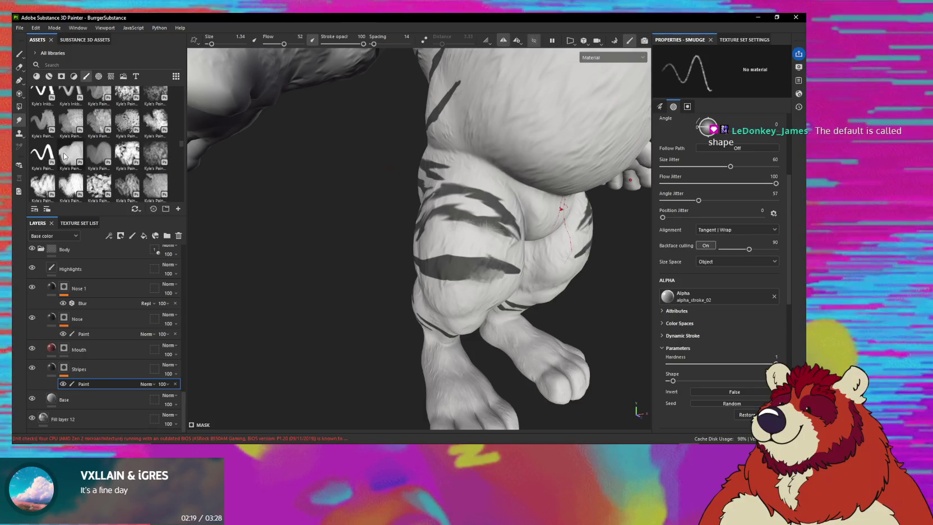
{"action": "scroll", "coordinate": [168, 166], "scroll_direction": "down", "scroll_amount": 2}
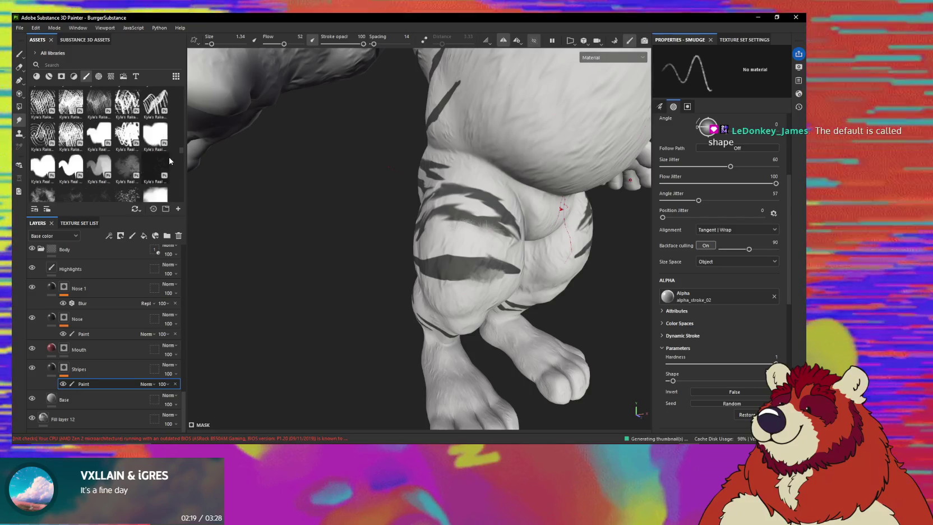
{"action": "scroll", "coordinate": [169, 165], "scroll_direction": "down", "scroll_amount": 2}
{"action": "scroll", "coordinate": [169, 163], "scroll_direction": "down", "scroll_amount": 2}
{"action": "scroll", "coordinate": [169, 162], "scroll_direction": "down", "scroll_amount": 2}
{"action": "scroll", "coordinate": [170, 162], "scroll_direction": "down", "scroll_amount": 2}
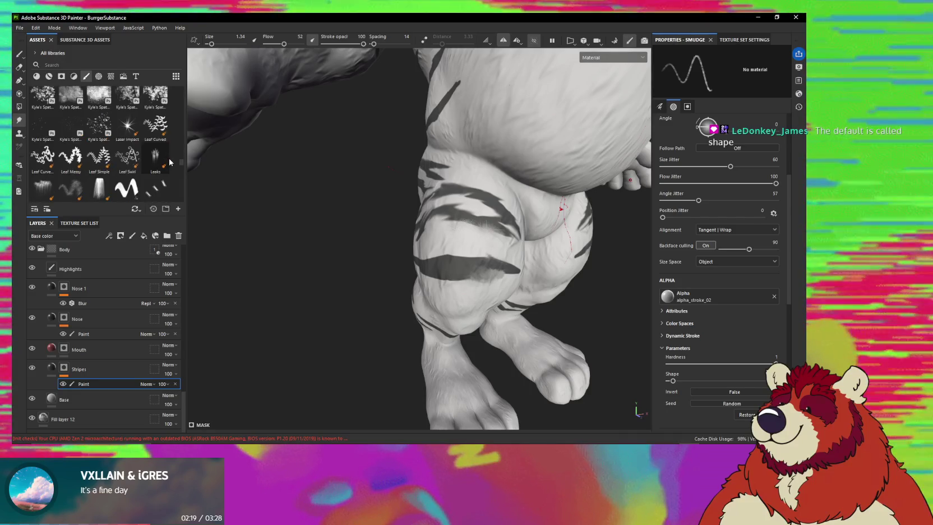
{"action": "scroll", "coordinate": [170, 165], "scroll_direction": "down", "scroll_amount": 2}
{"action": "scroll", "coordinate": [171, 166], "scroll_direction": "down", "scroll_amount": 2}
{"action": "scroll", "coordinate": [171, 167], "scroll_direction": "down", "scroll_amount": 2}
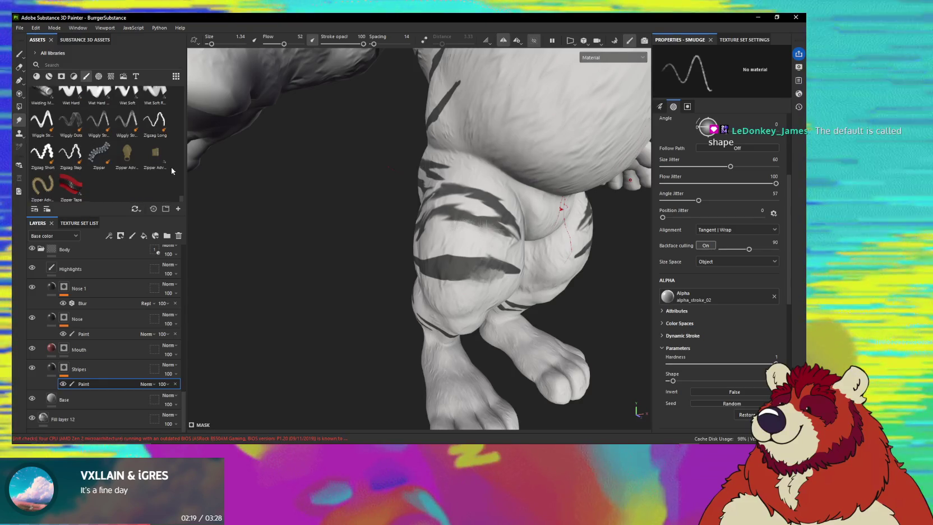
{"action": "scroll", "coordinate": [171, 167], "scroll_direction": "up", "scroll_amount": 10}
{"action": "scroll", "coordinate": [172, 167], "scroll_direction": "up", "scroll_amount": 10}
{"action": "scroll", "coordinate": [171, 167], "scroll_direction": "up", "scroll_amount": 10}
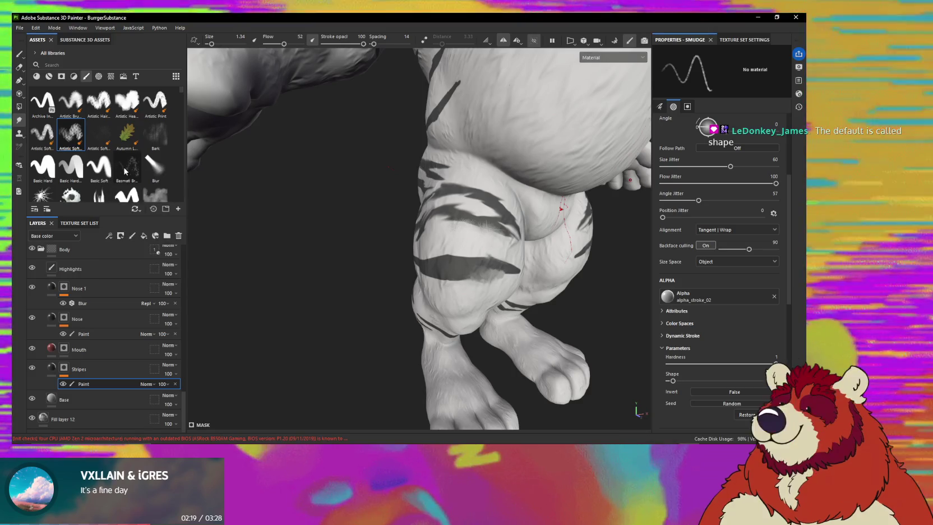
{"action": "scroll", "coordinate": [126, 171], "scroll_direction": "down", "scroll_amount": 3}
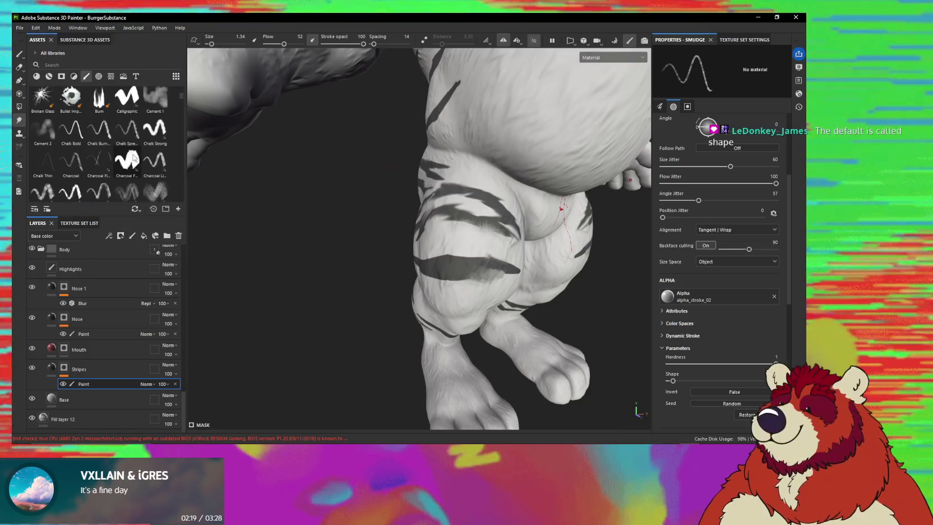
{"action": "scroll", "coordinate": [133, 159], "scroll_direction": "up", "scroll_amount": 3}
{"action": "left_click", "coordinate": [156, 166]}
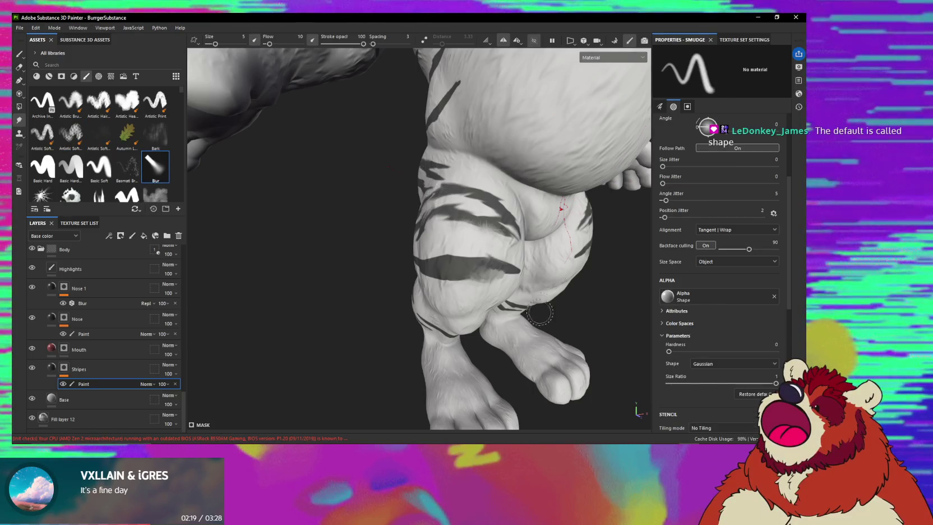
- Zoom in on the thigh stripes, shrink the Smudge brush and raise its flow to 99
{"action": "left_click_drag", "start_coordinate": [510, 223], "coordinate": [487, 226], "text": "alt"}
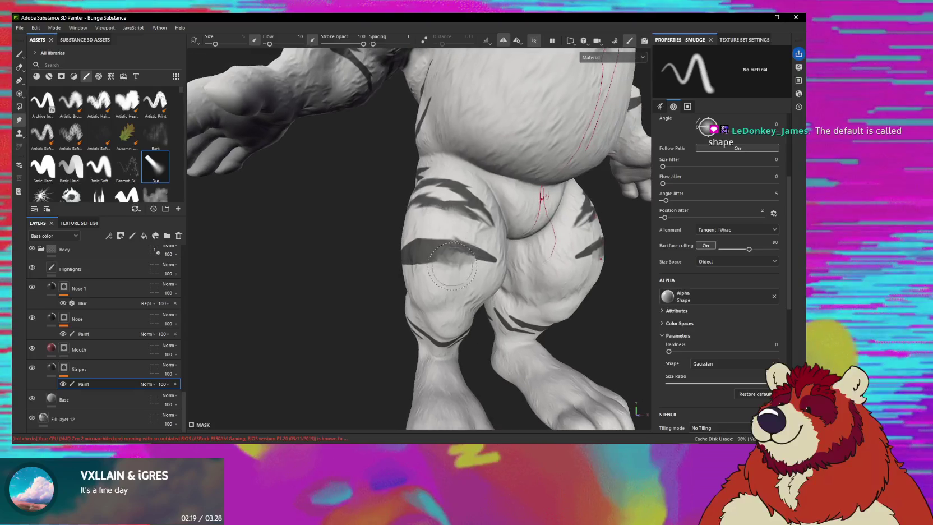
{"action": "right_click_drag", "start_coordinate": [487, 226], "coordinate": [452, 300], "text": "alt"}
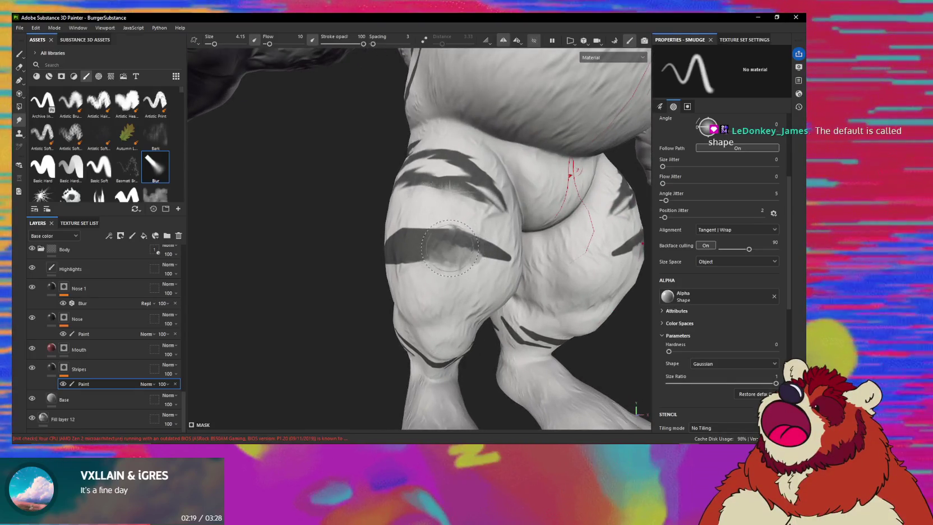
{"action": "key", "text": "bracketleft"}
{"action": "key", "text": "bracketleft"}
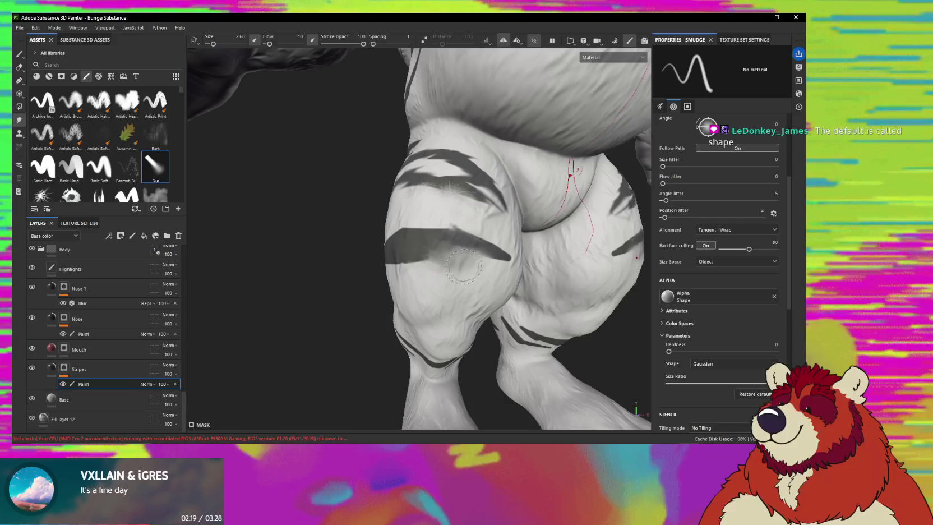
{"action": "key", "text": "bracketleft"}
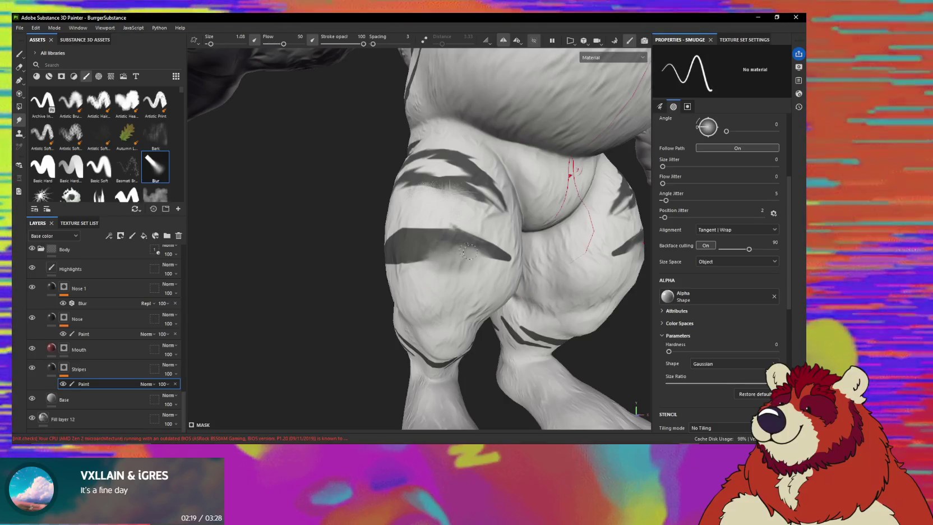
{"action": "left_click_drag", "start_coordinate": [455, 272], "coordinate": [490, 279], "text": "ctrl"}
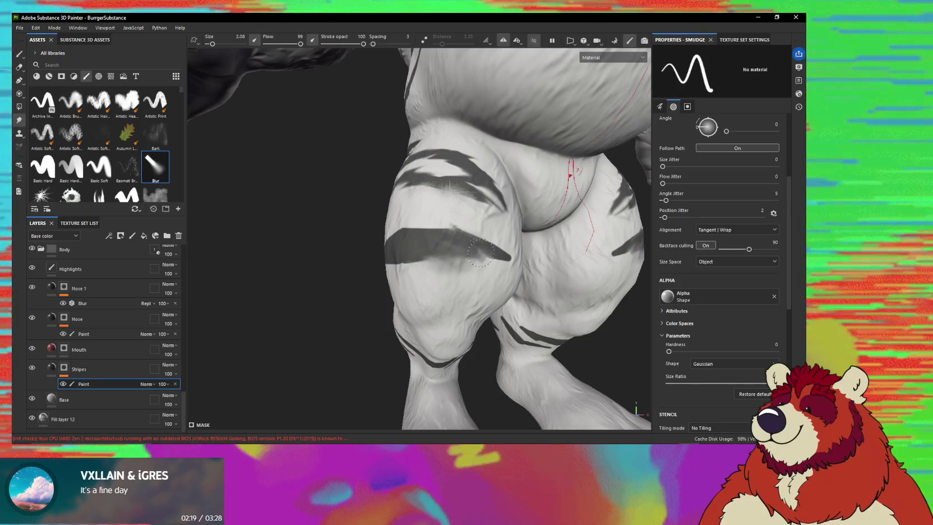
- Halve the brush to size 1.54 and smudge the thigh stripe edges from several angles
{"action": "key", "text": "bracketleft"}
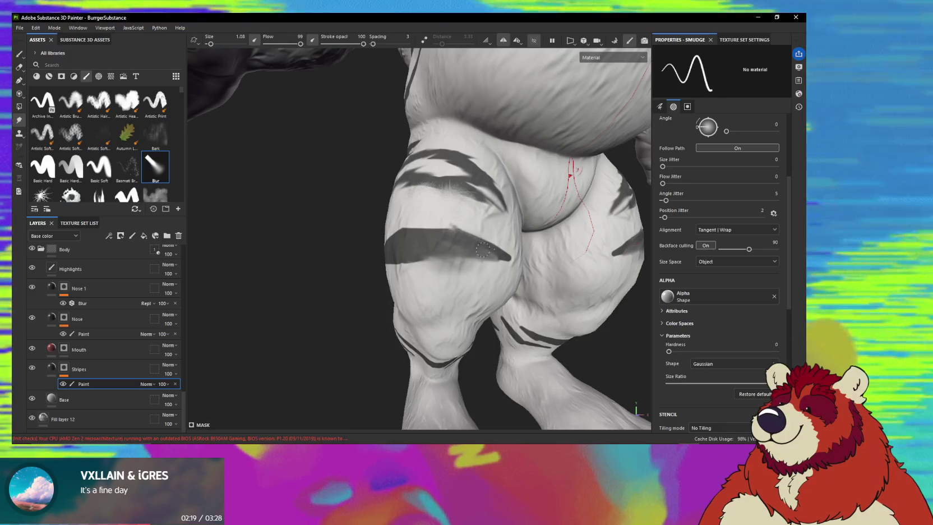
{"action": "mouse_move", "coordinate": [486, 255]}
{"action": "left_mouse_down", "text": "alt"}
{"action": "mouse_move", "coordinate": [550, 259]}
{"action": "mouse_move", "coordinate": [517, 259]}
{"action": "left_mouse_up", "text": "alt"}
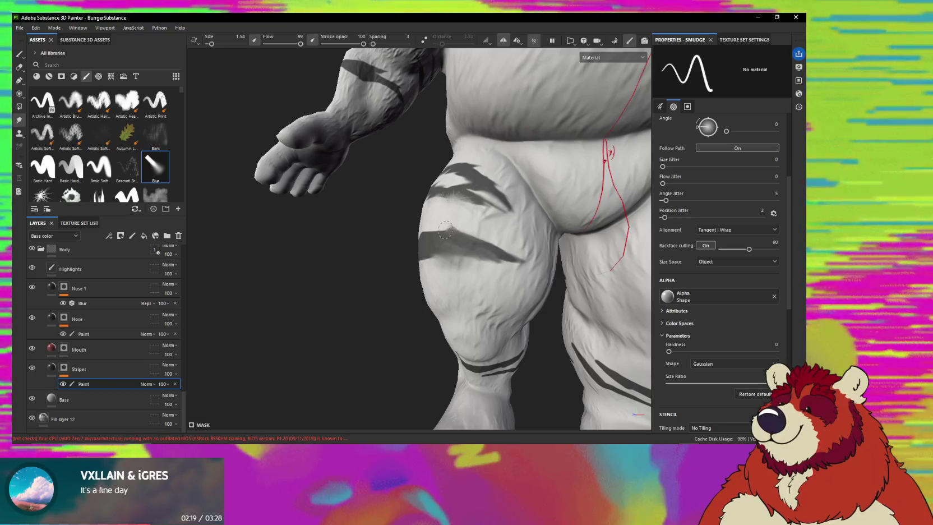
{"action": "mouse_move", "coordinate": [445, 229]}
{"action": "left_mouse_down", "text": "alt"}
{"action": "mouse_move", "coordinate": [457, 223]}
{"action": "mouse_move", "coordinate": [490, 252]}
{"action": "mouse_move", "coordinate": [464, 225]}
{"action": "left_mouse_up", "text": "alt"}
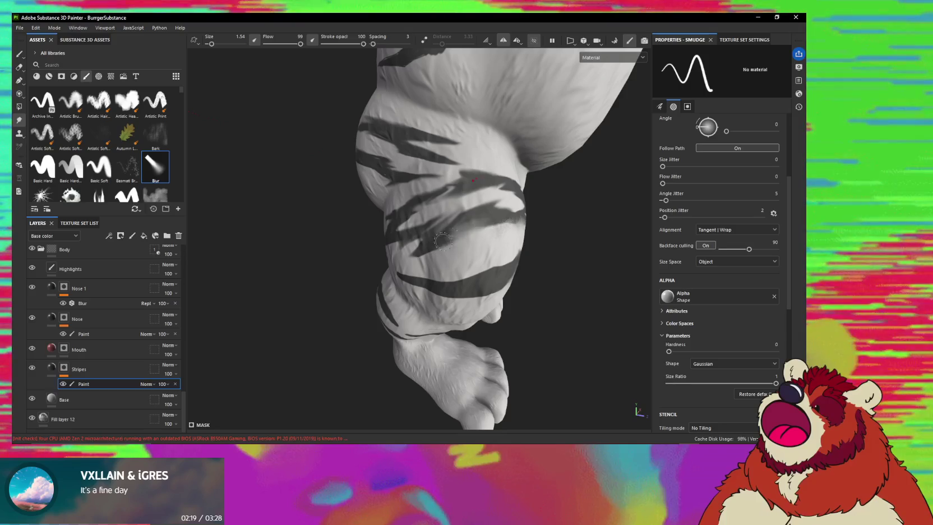
{"action": "mouse_move", "coordinate": [443, 243]}
{"action": "left_mouse_down", "text": "alt"}
{"action": "mouse_move", "coordinate": [433, 233]}
{"action": "mouse_move", "coordinate": [453, 227]}
{"action": "mouse_move", "coordinate": [445, 238]}
{"action": "left_mouse_up", "text": "alt"}
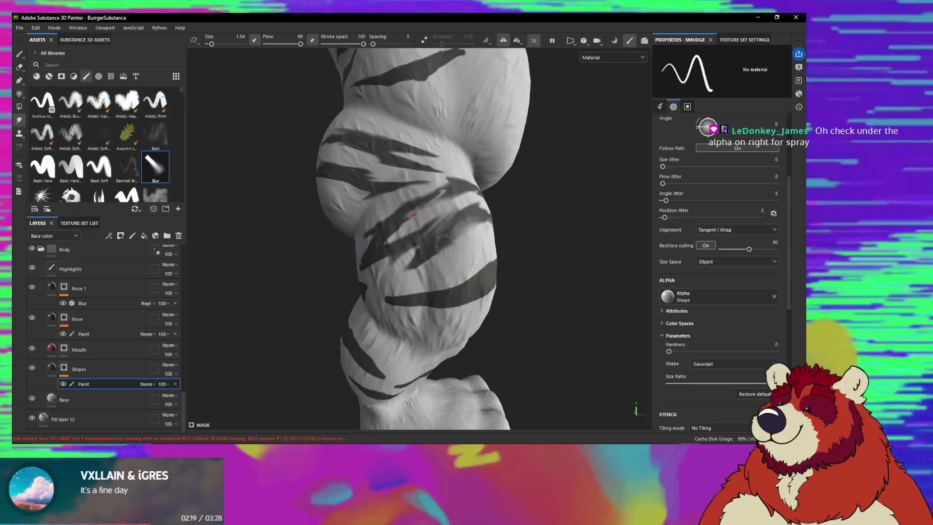
{"action": "mouse_move", "coordinate": [440, 271]}
{"action": "left_mouse_down", "text": "alt"}
{"action": "mouse_move", "coordinate": [444, 243]}
{"action": "mouse_move", "coordinate": [433, 226]}
{"action": "left_mouse_up", "text": "alt"}
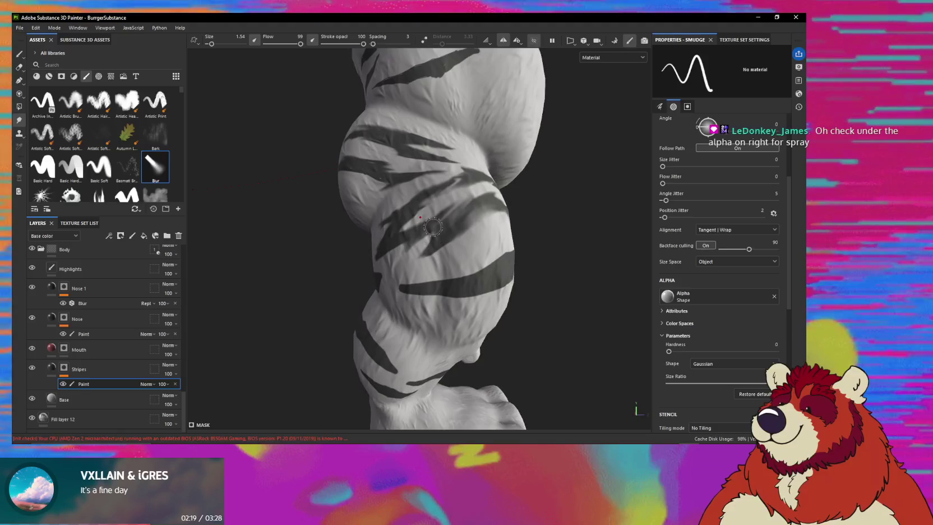
{"action": "scroll", "coordinate": [697, 330], "scroll_direction": "down", "scroll_amount": 2}
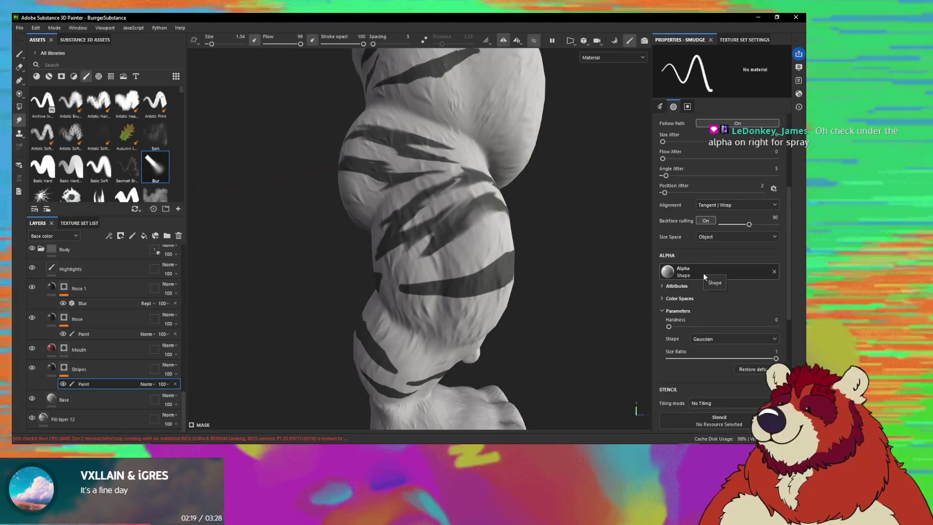
- Search the alpha picker for 'spray' and apply the Spray alpha to the Smudge brush
{"action": "left_click", "coordinate": [704, 272]}
{"action": "type", "text": "s"}
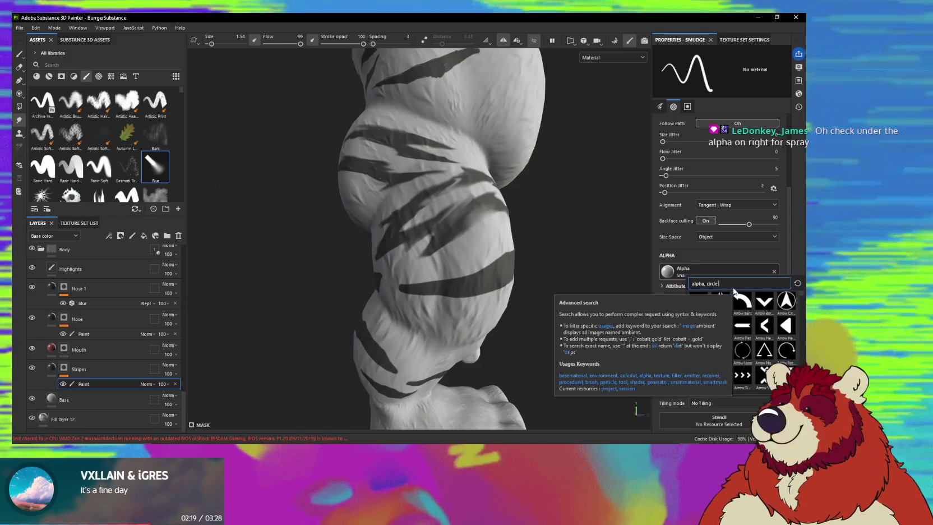
{"action": "type", "text": "pray"}
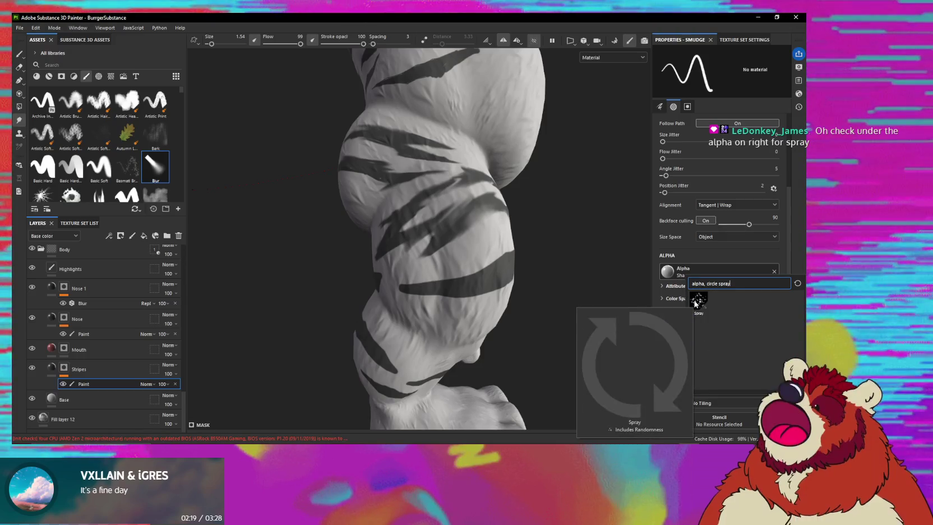
{"action": "left_click", "coordinate": [695, 301]}
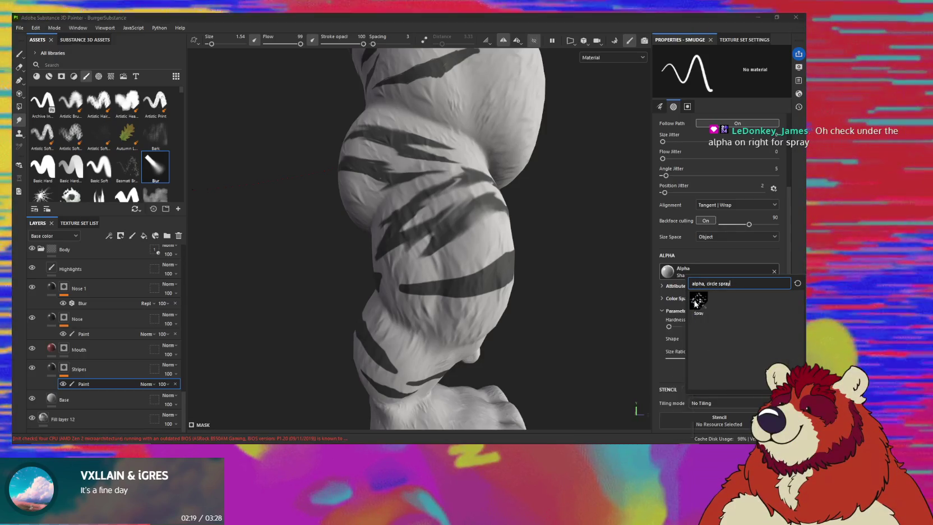
{"action": "left_click_drag", "start_coordinate": [445, 249], "coordinate": [463, 249], "text": "alt"}
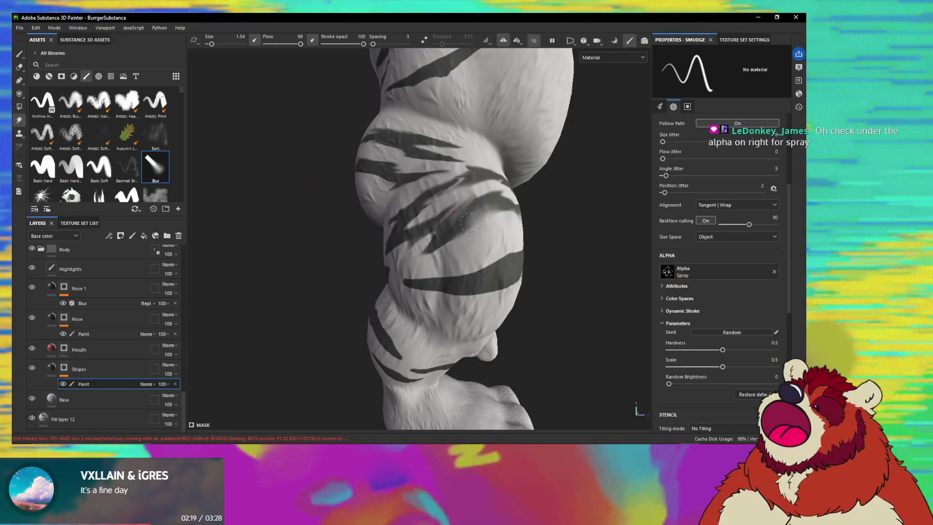
{"action": "left_click_drag", "start_coordinate": [470, 222], "coordinate": [480, 210], "text": "alt"}
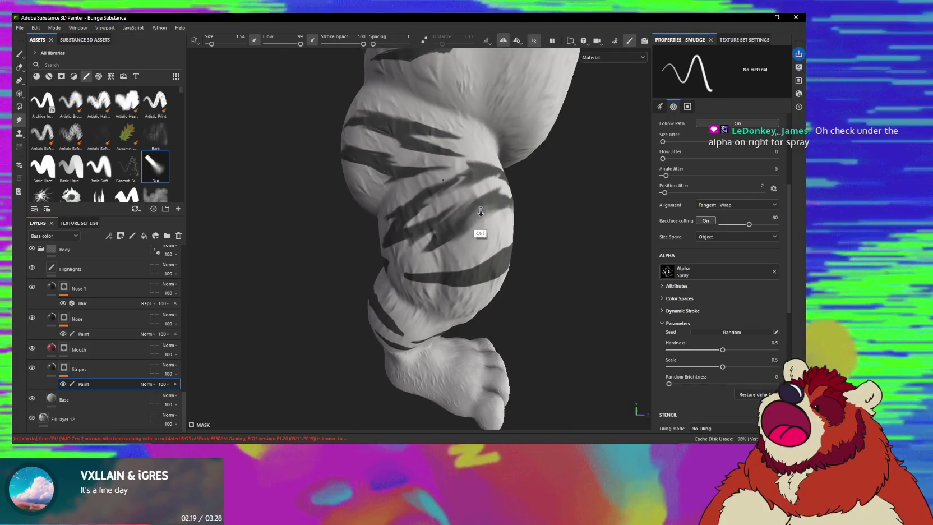
{"action": "right_click_drag", "start_coordinate": [480, 211], "coordinate": [455, 245], "text": "alt"}
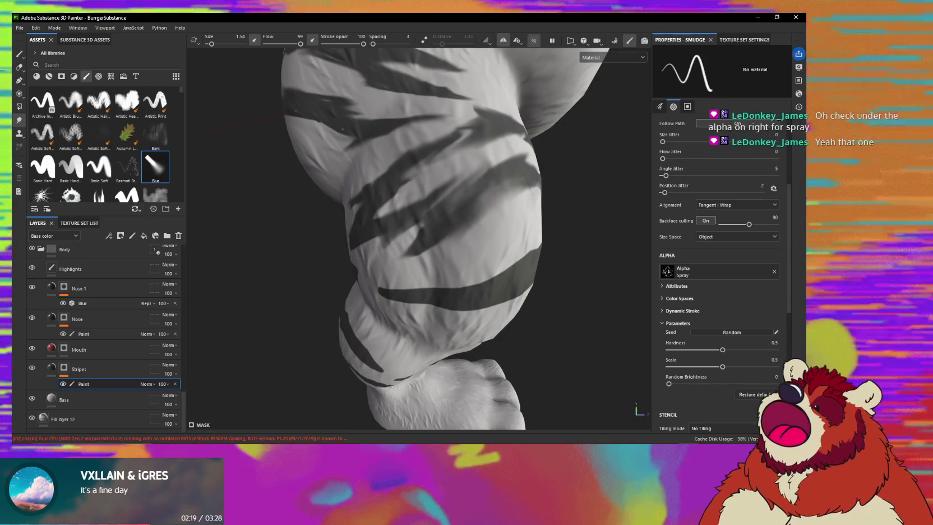
{"action": "scroll", "coordinate": [690, 293], "scroll_direction": "up", "scroll_amount": 2}
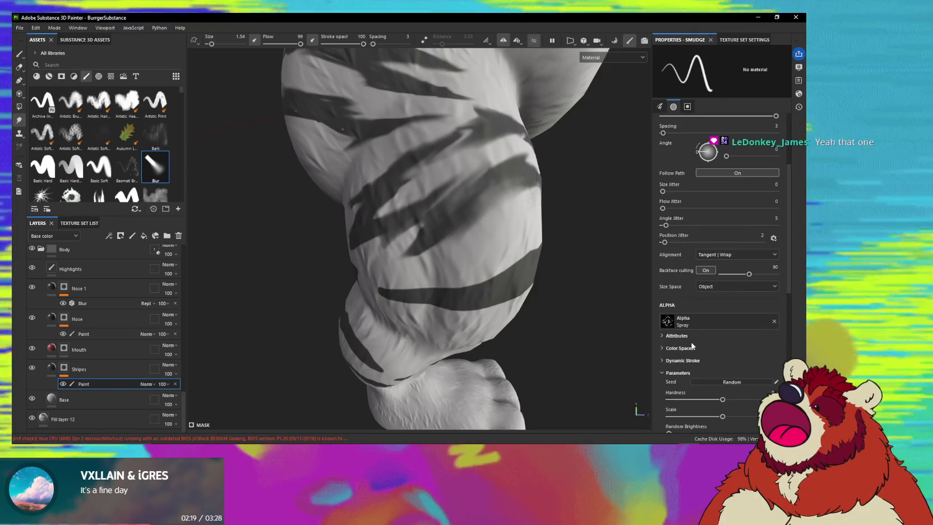
{"action": "scroll", "coordinate": [691, 345], "scroll_direction": "down", "scroll_amount": 1}
{"action": "scroll", "coordinate": [681, 339], "scroll_direction": "up", "scroll_amount": 3}
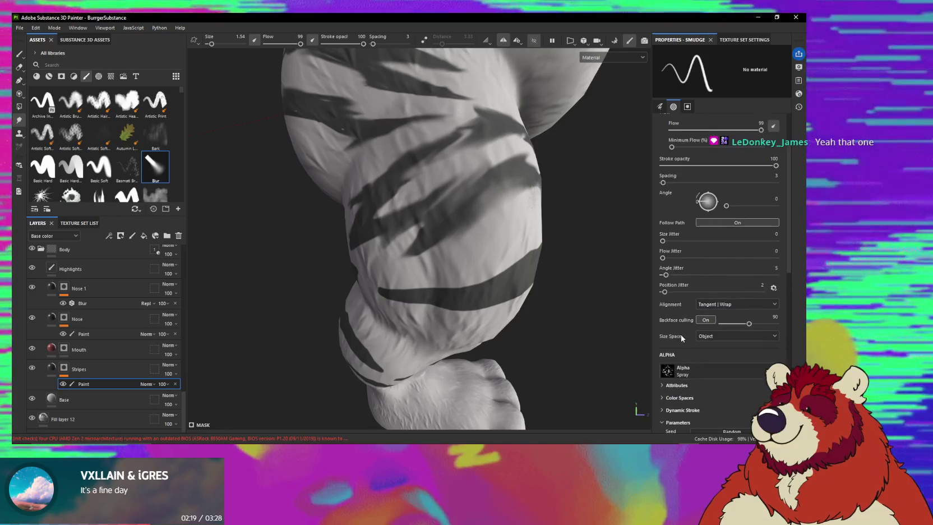
{"action": "scroll", "coordinate": [682, 337], "scroll_direction": "up", "scroll_amount": 3}
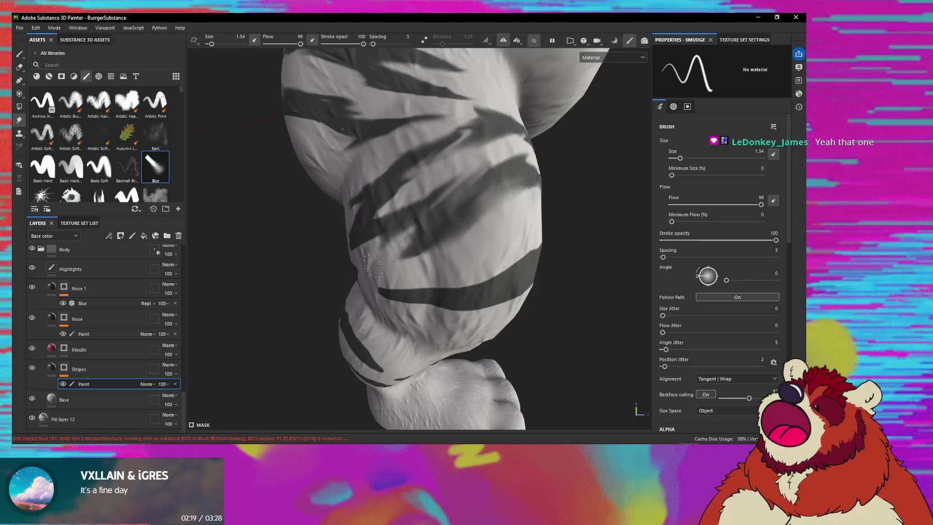
- Smudge the knee and shin stripe ends with the Spray-alpha brush, working around both legs
{"action": "left_click_drag", "start_coordinate": [373, 265], "coordinate": [448, 270], "text": "alt"}
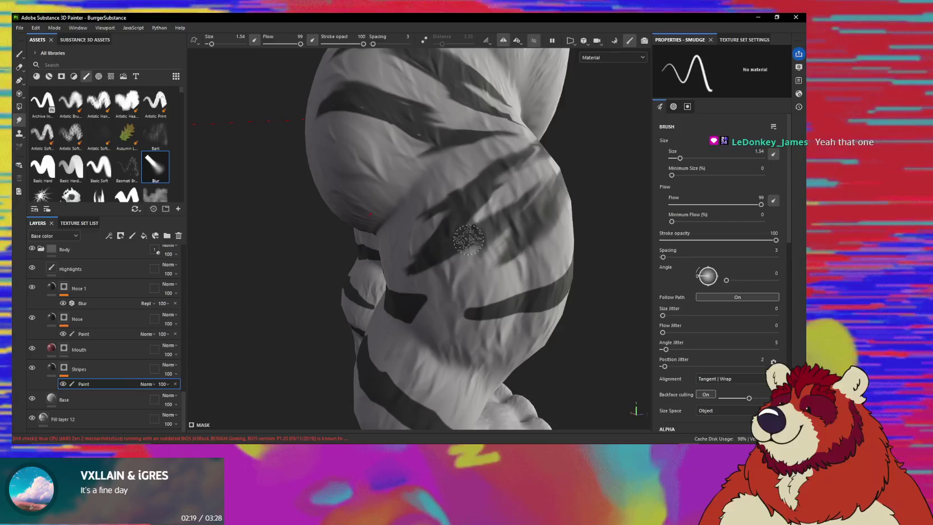
{"action": "left_click_drag", "start_coordinate": [468, 239], "coordinate": [449, 242], "text": "alt"}
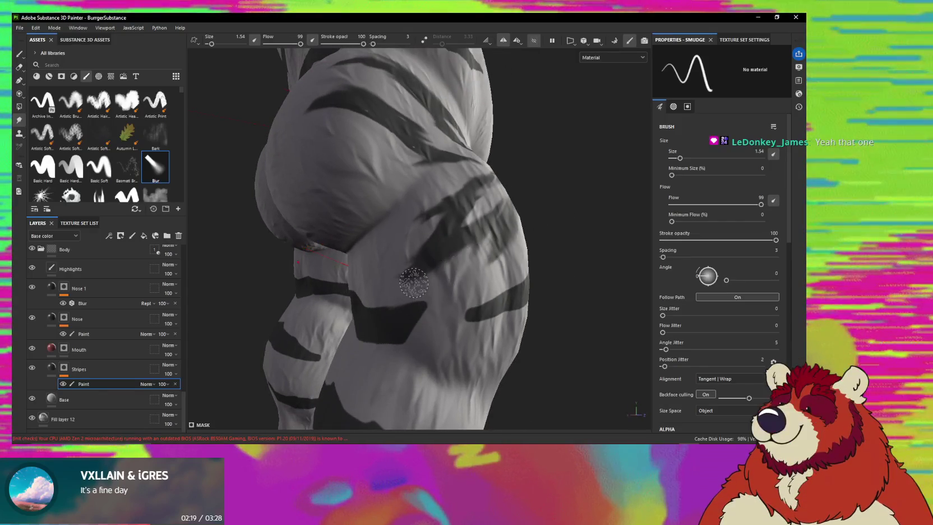
{"action": "left_click_drag", "start_coordinate": [413, 283], "coordinate": [515, 242], "text": "alt"}
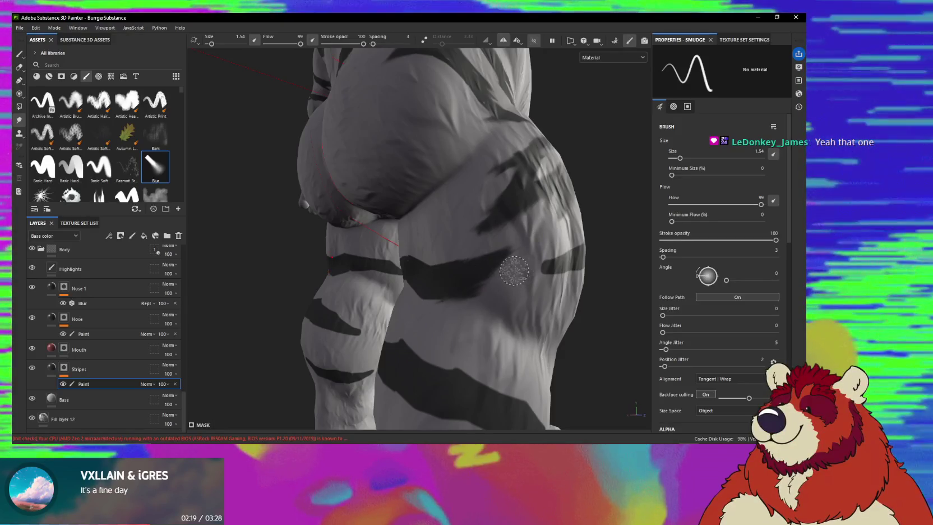
{"action": "left_click_drag", "start_coordinate": [430, 304], "coordinate": [497, 282], "text": "alt"}
{"action": "middle_click_drag", "start_coordinate": [474, 283], "coordinate": [403, 278], "text": "alt"}
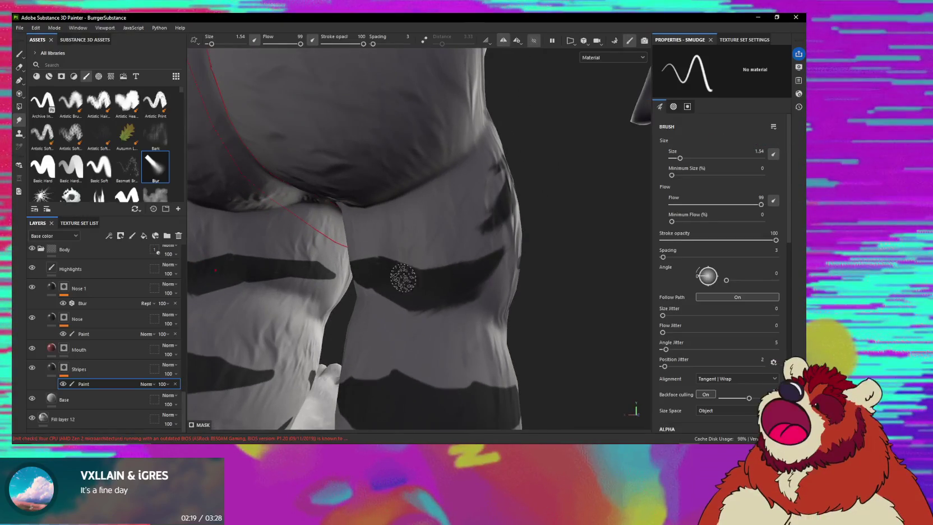
{"action": "left_click_drag", "start_coordinate": [474, 255], "coordinate": [396, 260], "text": "alt"}
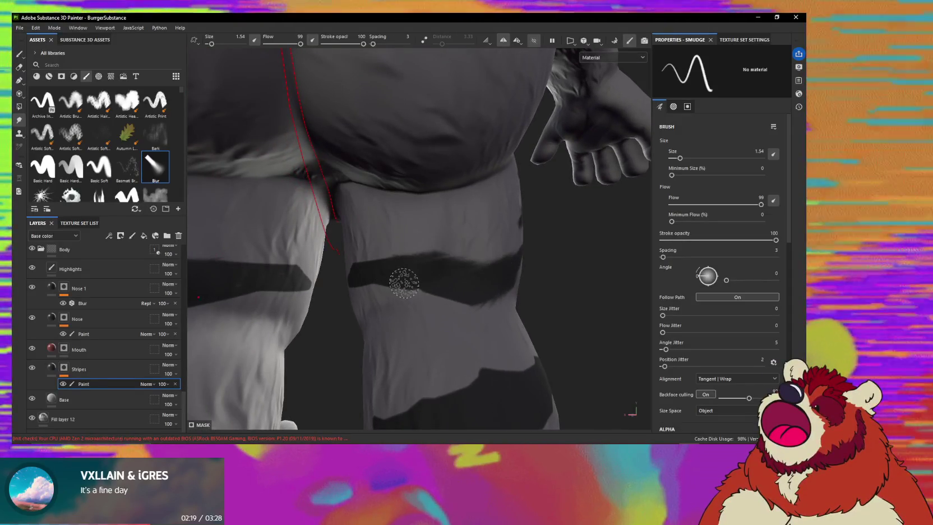
{"action": "left_click_drag", "start_coordinate": [402, 288], "coordinate": [518, 295], "text": "alt"}
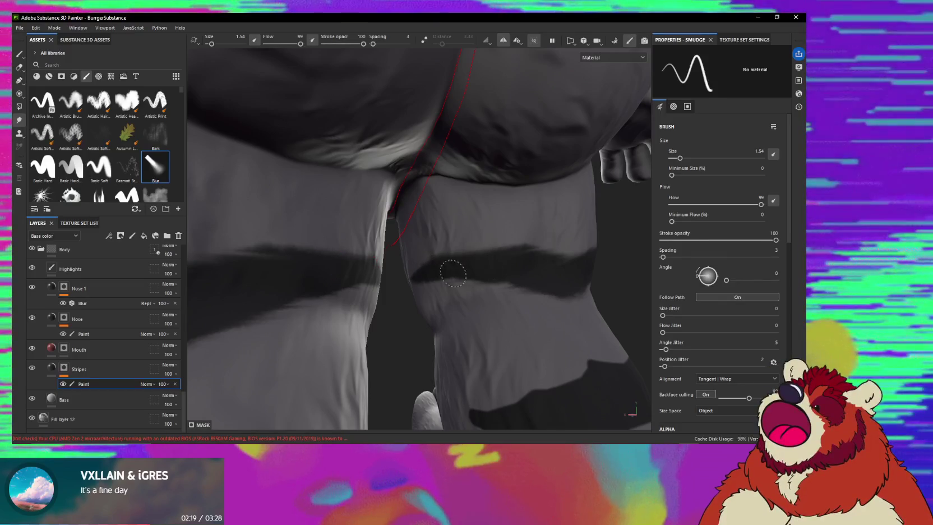
{"action": "mouse_move", "coordinate": [429, 289]}
{"action": "left_mouse_down", "text": "alt"}
{"action": "mouse_move", "coordinate": [444, 291]}
{"action": "mouse_move", "coordinate": [431, 304]}
{"action": "mouse_move", "coordinate": [399, 265]}
{"action": "mouse_move", "coordinate": [400, 248]}
{"action": "left_mouse_up", "text": "alt"}
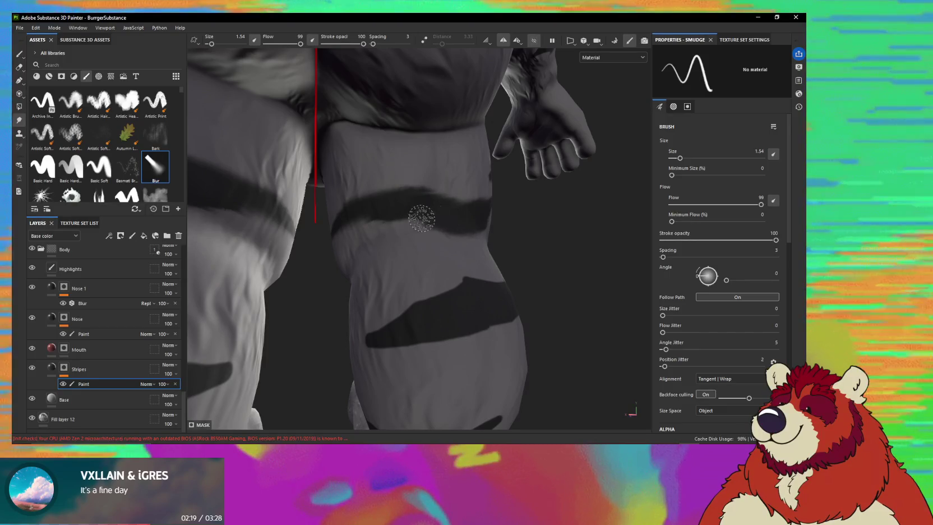
{"action": "mouse_move", "coordinate": [486, 241]}
{"action": "left_mouse_down", "text": "alt"}
{"action": "mouse_move", "coordinate": [477, 343]}
{"action": "mouse_move", "coordinate": [470, 215]}
{"action": "left_mouse_up", "text": "alt"}
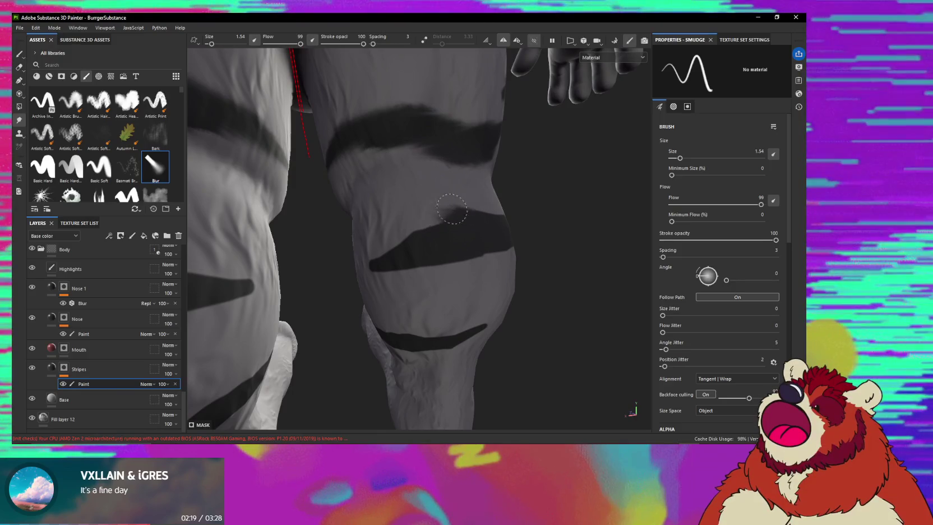
{"action": "mouse_move", "coordinate": [388, 232]}
{"action": "left_mouse_down", "text": "alt"}
{"action": "mouse_move", "coordinate": [466, 260]}
{"action": "mouse_move", "coordinate": [431, 233]}
{"action": "mouse_move", "coordinate": [423, 250]}
{"action": "mouse_move", "coordinate": [462, 241]}
{"action": "mouse_move", "coordinate": [365, 266]}
{"action": "left_mouse_up", "text": "alt"}
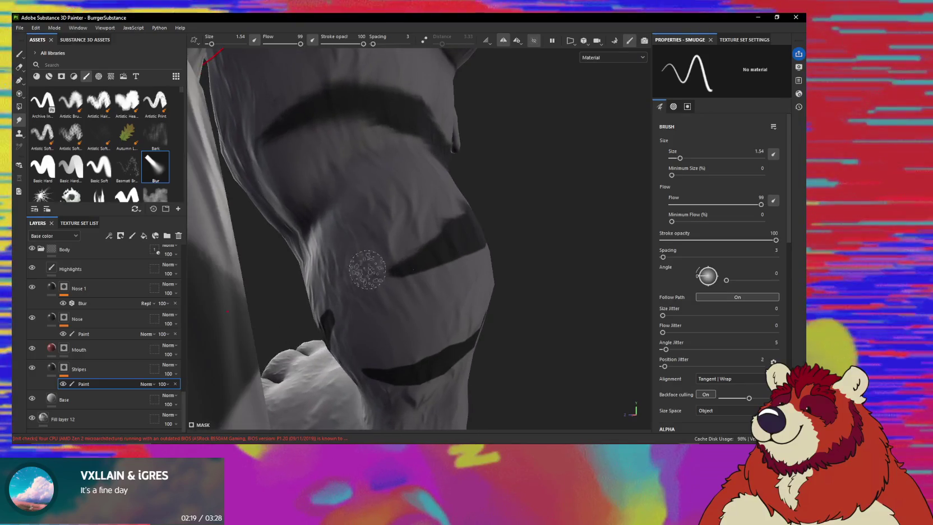
{"action": "mouse_move", "coordinate": [475, 250]}
{"action": "left_mouse_down", "text": "alt"}
{"action": "mouse_move", "coordinate": [451, 249]}
{"action": "mouse_move", "coordinate": [458, 245]}
{"action": "mouse_move", "coordinate": [403, 265]}
{"action": "left_mouse_up", "text": "alt"}
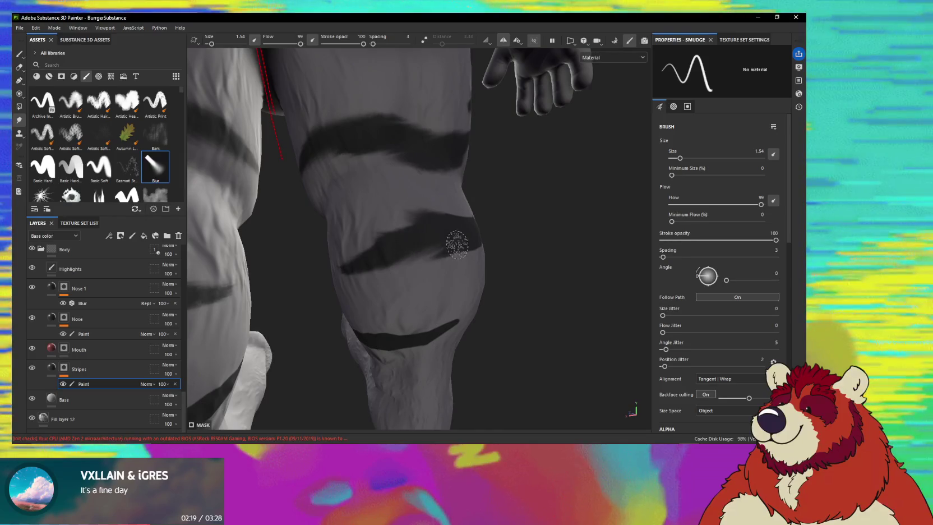
{"action": "left_click_drag", "start_coordinate": [457, 244], "coordinate": [420, 260], "text": "alt"}
{"action": "mouse_move", "coordinate": [500, 250]}
{"action": "left_mouse_down", "text": "alt"}
{"action": "mouse_move", "coordinate": [412, 215]}
{"action": "mouse_move", "coordinate": [462, 285]}
{"action": "left_mouse_up", "text": "alt"}
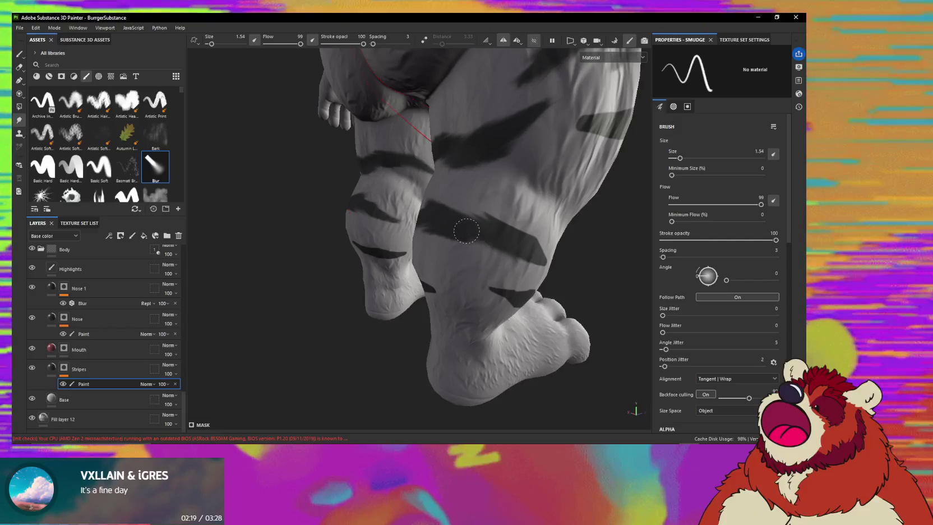
- Smudge the upper-leg stripe ends near the hand so they fade into the white fur
{"action": "mouse_move", "coordinate": [499, 250]}
{"action": "left_mouse_down", "text": "alt"}
{"action": "mouse_move", "coordinate": [441, 210]}
{"action": "mouse_move", "coordinate": [501, 248]}
{"action": "left_mouse_up", "text": "alt"}
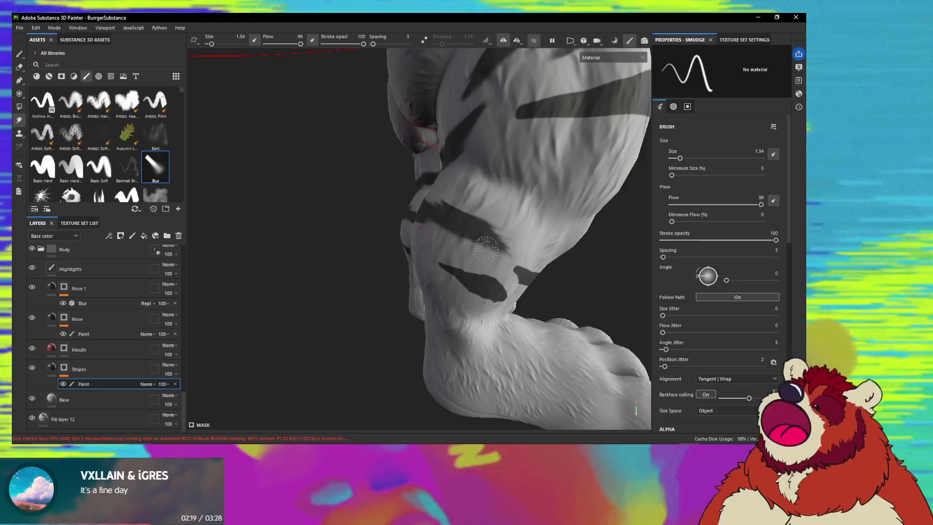
{"action": "mouse_move", "coordinate": [502, 262]}
{"action": "left_mouse_down", "text": "alt"}
{"action": "mouse_move", "coordinate": [499, 271]}
{"action": "mouse_move", "coordinate": [482, 257]}
{"action": "left_mouse_up", "text": "alt"}
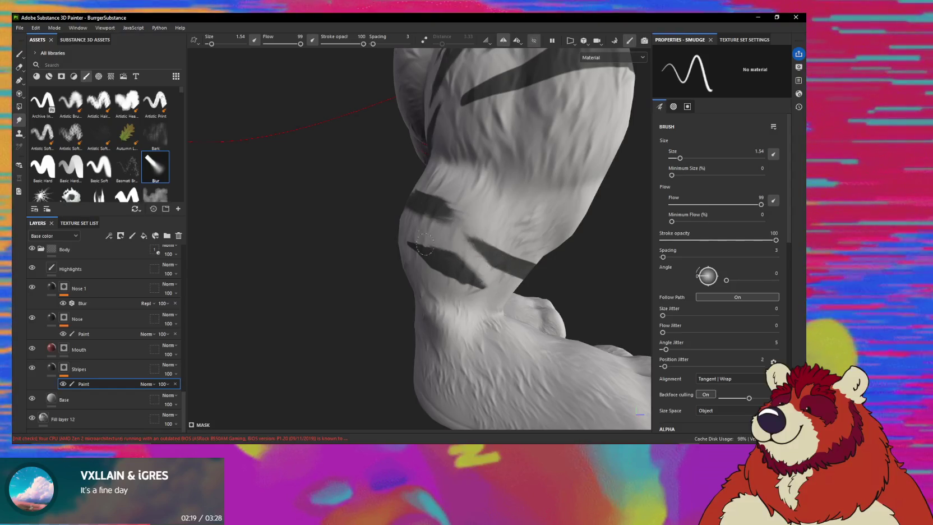
{"action": "mouse_move", "coordinate": [430, 262]}
{"action": "left_mouse_down", "text": "alt"}
{"action": "mouse_move", "coordinate": [415, 250]}
{"action": "mouse_move", "coordinate": [441, 265]}
{"action": "mouse_move", "coordinate": [420, 258]}
{"action": "mouse_move", "coordinate": [485, 243]}
{"action": "left_mouse_up", "text": "alt"}
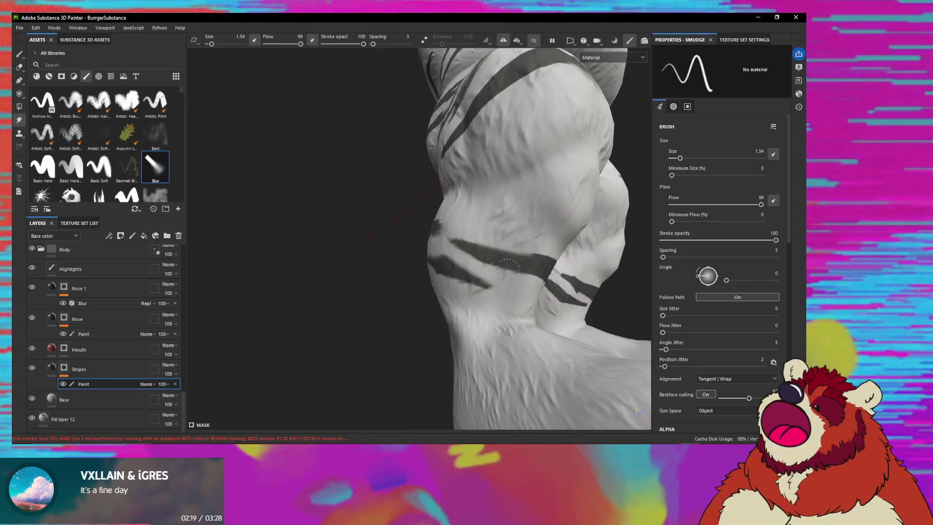
{"action": "left_click_drag", "start_coordinate": [508, 269], "coordinate": [518, 248], "text": "alt"}
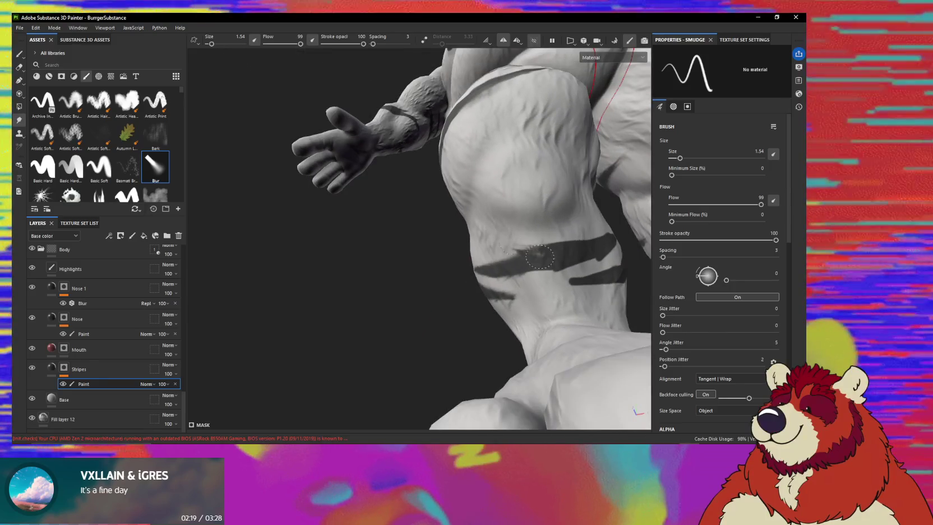
{"action": "mouse_move", "coordinate": [545, 273]}
{"action": "left_mouse_down", "text": "alt"}
{"action": "mouse_move", "coordinate": [540, 262]}
{"action": "mouse_move", "coordinate": [506, 275]}
{"action": "left_mouse_up", "text": "alt"}
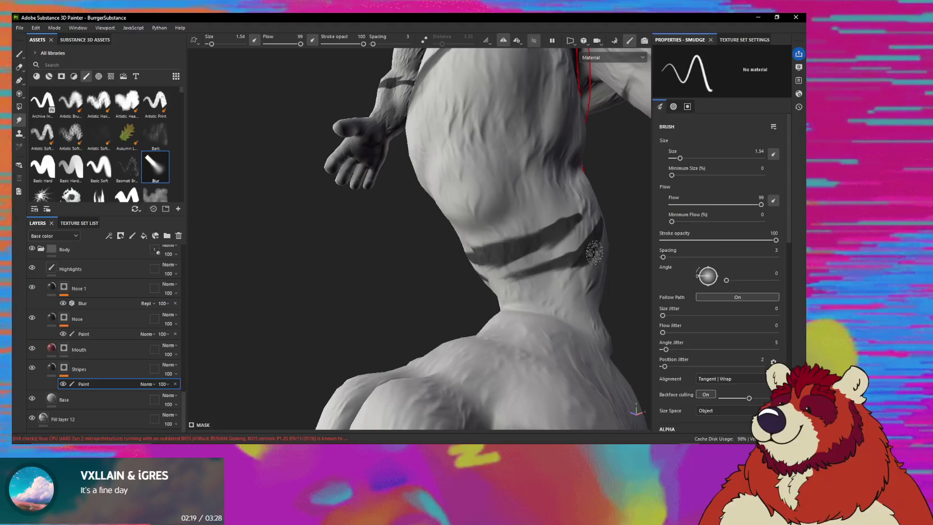
{"action": "left_click_drag", "start_coordinate": [594, 252], "coordinate": [553, 246], "text": "alt"}
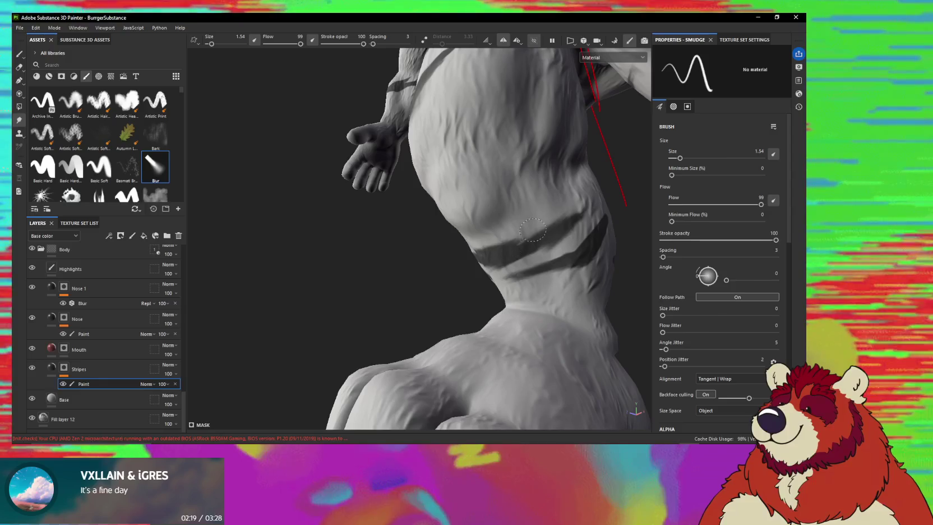
{"action": "left_click_drag", "start_coordinate": [566, 205], "coordinate": [583, 200], "text": "alt"}
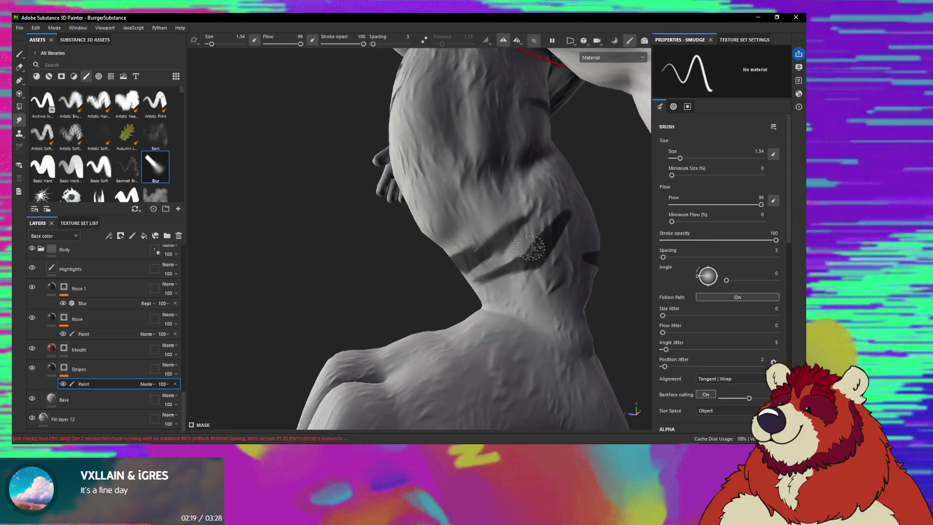
{"action": "left_click_drag", "start_coordinate": [541, 242], "coordinate": [550, 242], "text": "alt"}
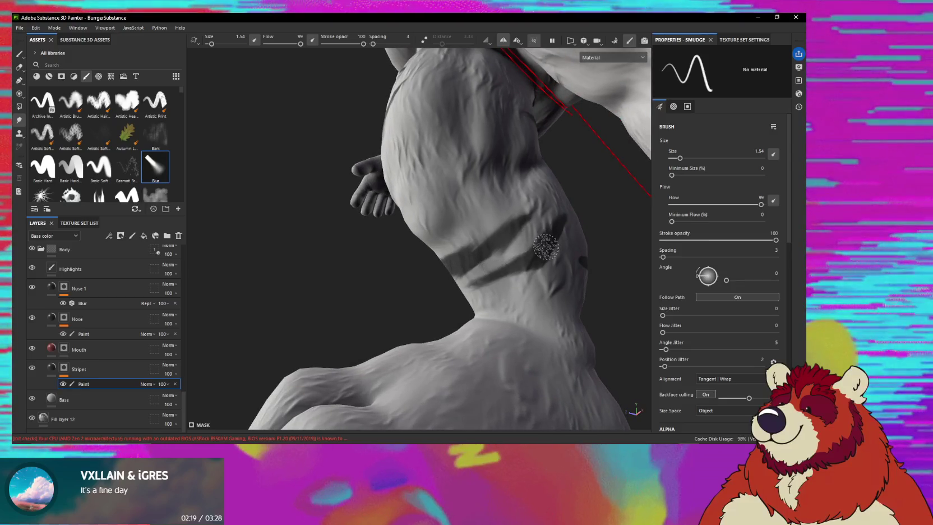
{"action": "mouse_move", "coordinate": [542, 264]}
{"action": "left_mouse_down", "text": "alt"}
{"action": "mouse_move", "coordinate": [493, 247]}
{"action": "mouse_move", "coordinate": [458, 252]}
{"action": "left_mouse_up", "text": "alt"}
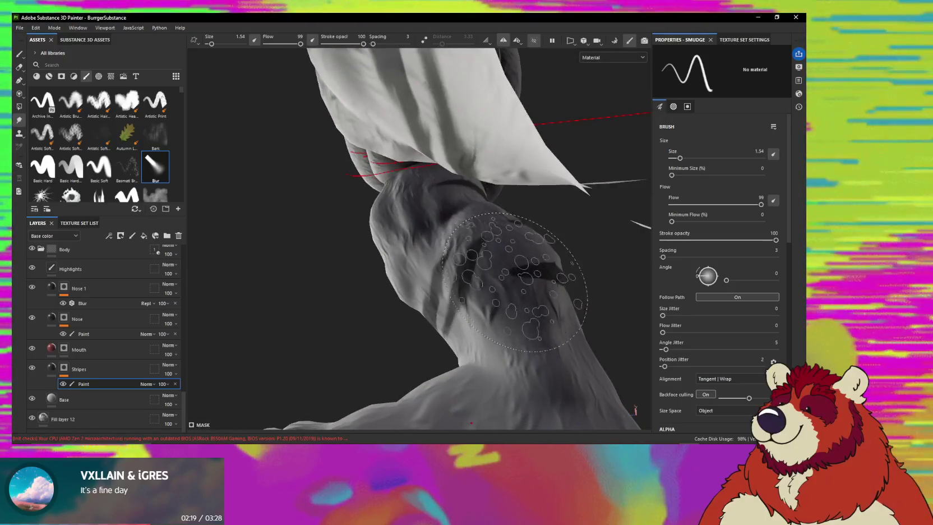
- Blur the stripe ends along the sides of both lower legs, working around each leg
{"action": "mouse_move", "coordinate": [531, 313]}
{"action": "left_mouse_down", "text": "alt"}
{"action": "mouse_move", "coordinate": [582, 190]}
{"action": "mouse_move", "coordinate": [615, 260]}
{"action": "left_mouse_up", "text": "alt"}
{"action": "mouse_move", "coordinate": [499, 266]}
{"action": "left_mouse_down", "text": "alt"}
{"action": "mouse_move", "coordinate": [531, 250]}
{"action": "mouse_move", "coordinate": [586, 331]}
{"action": "left_mouse_up", "text": "alt"}
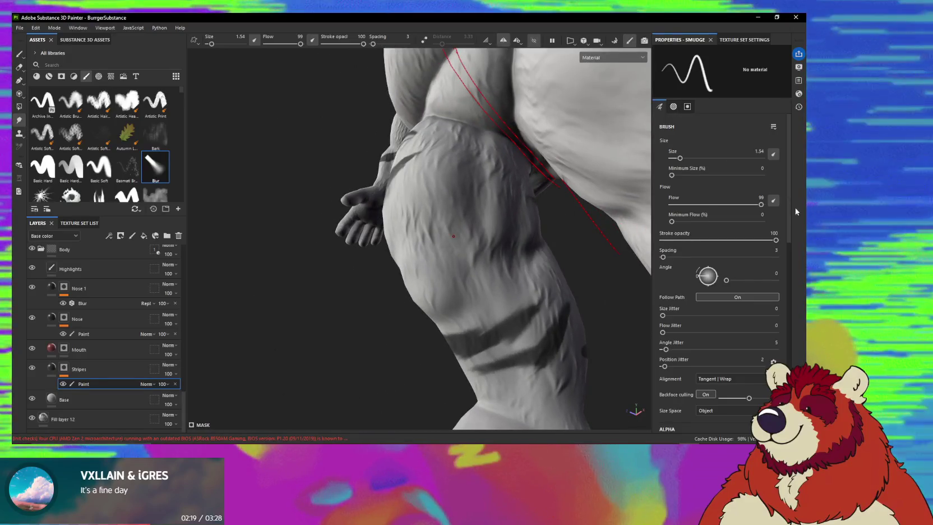
{"action": "mouse_move", "coordinate": [505, 317]}
{"action": "left_mouse_down", "text": "alt"}
{"action": "mouse_move", "coordinate": [492, 218]}
{"action": "mouse_move", "coordinate": [527, 221]}
{"action": "left_mouse_up", "text": "alt"}
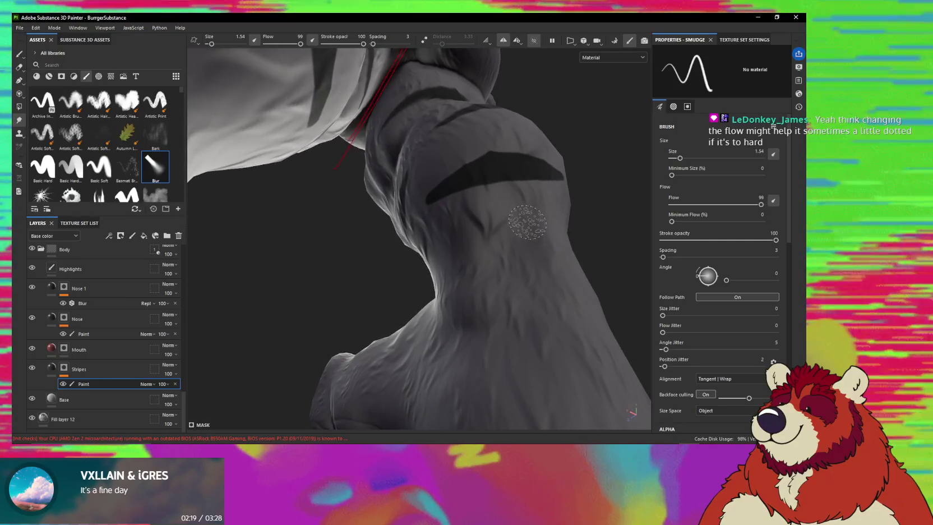
{"action": "mouse_move", "coordinate": [456, 251]}
{"action": "left_mouse_down", "text": "alt"}
{"action": "mouse_move", "coordinate": [444, 250]}
{"action": "mouse_move", "coordinate": [454, 266]}
{"action": "mouse_move", "coordinate": [448, 223]}
{"action": "mouse_move", "coordinate": [404, 235]}
{"action": "mouse_move", "coordinate": [440, 223]}
{"action": "left_mouse_up", "text": "alt"}
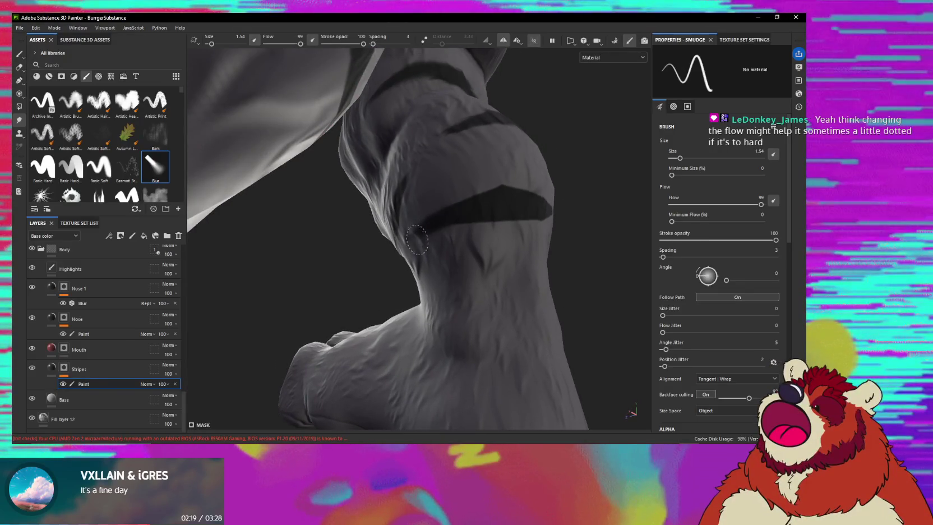
{"action": "mouse_move", "coordinate": [524, 204]}
{"action": "left_mouse_down", "text": "alt"}
{"action": "mouse_move", "coordinate": [491, 244]}
{"action": "mouse_move", "coordinate": [435, 252]}
{"action": "left_mouse_up", "text": "alt"}
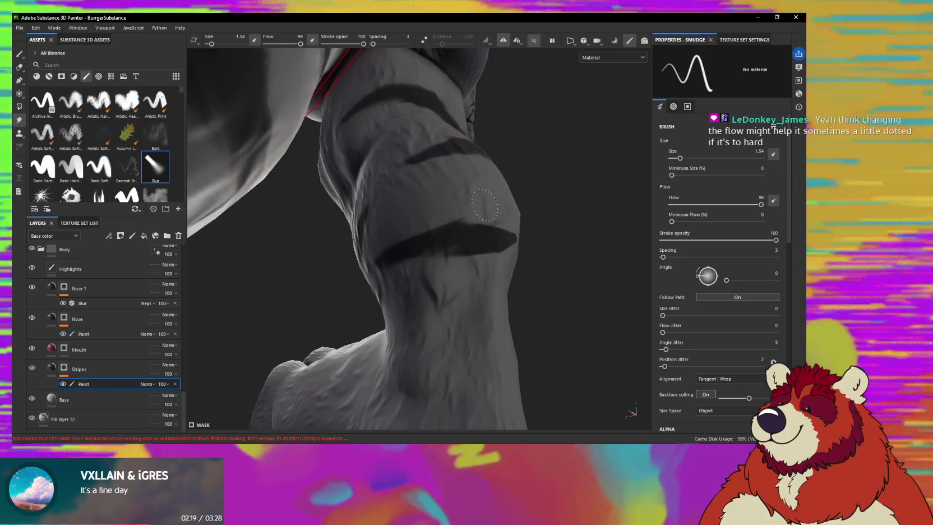
{"action": "left_click_drag", "start_coordinate": [483, 228], "coordinate": [467, 244], "text": "alt"}
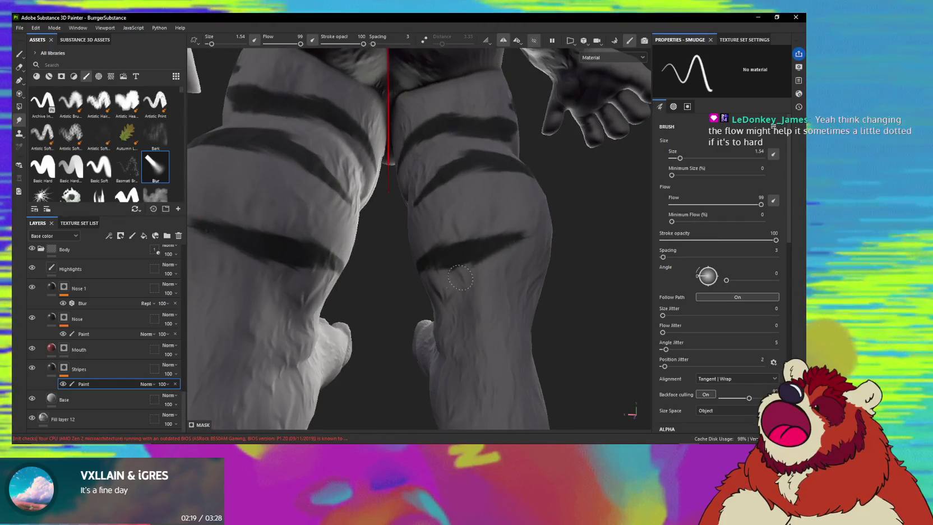
{"action": "mouse_move", "coordinate": [522, 231]}
{"action": "left_mouse_down", "text": "alt"}
{"action": "mouse_move", "coordinate": [465, 276]}
{"action": "mouse_move", "coordinate": [491, 243]}
{"action": "left_mouse_up", "text": "alt"}
{"action": "left_click_drag", "start_coordinate": [547, 229], "coordinate": [371, 240], "text": "alt"}
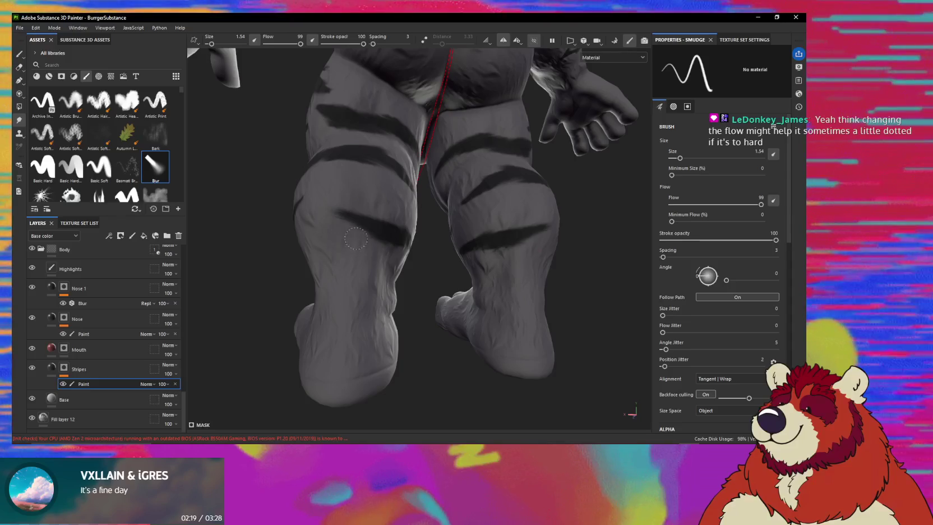
{"action": "left_click_drag", "start_coordinate": [356, 238], "coordinate": [401, 224], "text": "alt"}
{"action": "scroll", "coordinate": [395, 219], "scroll_direction": "up", "scroll_amount": 3}
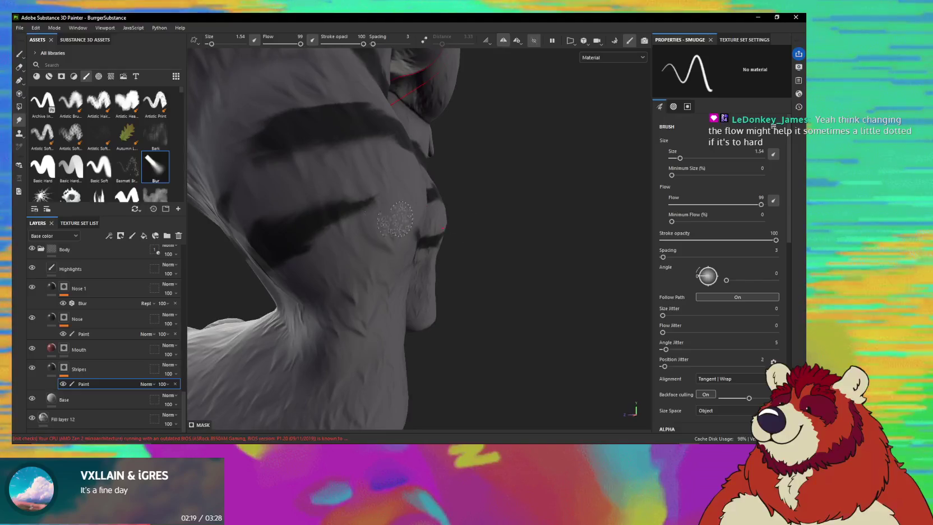
{"action": "scroll", "coordinate": [414, 193], "scroll_direction": "down", "scroll_amount": 5}
- Smudge the remaining stripe edges on the leg, viewing it from several angles
{"action": "right_click_drag", "start_coordinate": [270, 323], "coordinate": [286, 188], "text": "alt"}
{"action": "mouse_move", "coordinate": [286, 188]}
{"action": "left_mouse_down", "text": "alt"}
{"action": "mouse_move", "coordinate": [338, 223]}
{"action": "mouse_move", "coordinate": [323, 187]}
{"action": "mouse_move", "coordinate": [468, 298]}
{"action": "mouse_move", "coordinate": [493, 263]}
{"action": "mouse_move", "coordinate": [423, 213]}
{"action": "left_mouse_up", "text": "alt"}
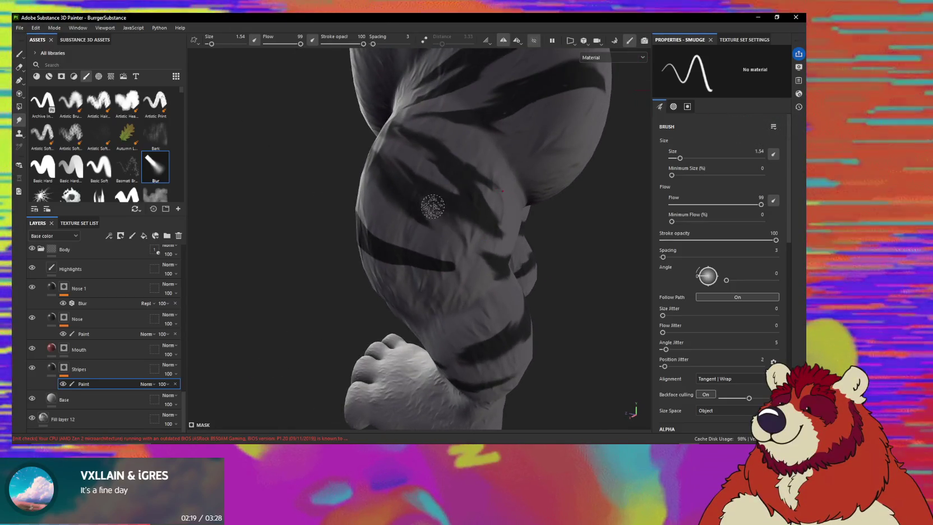
{"action": "left_click_drag", "start_coordinate": [448, 209], "coordinate": [483, 238], "text": "alt"}
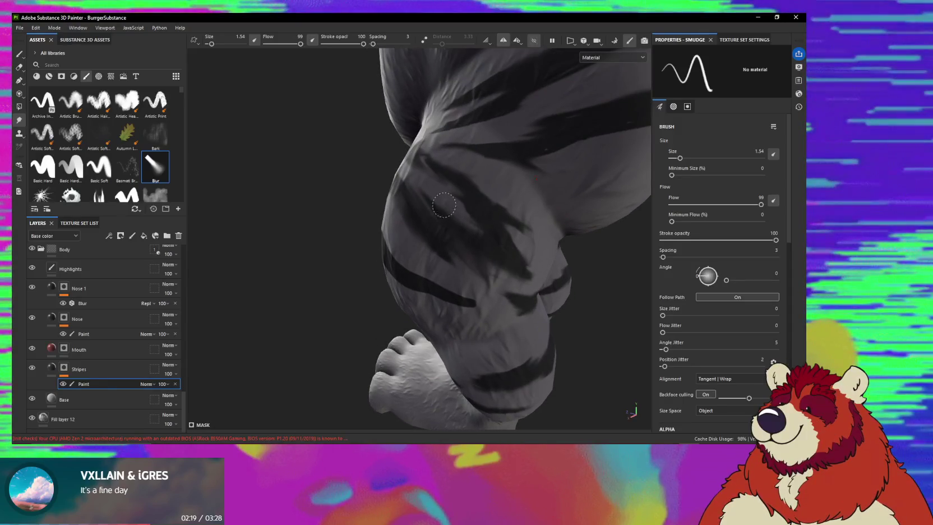
{"action": "mouse_move", "coordinate": [469, 230]}
{"action": "left_mouse_down", "text": "alt"}
{"action": "mouse_move", "coordinate": [487, 229]}
{"action": "mouse_move", "coordinate": [467, 200]}
{"action": "left_mouse_up", "text": "alt"}
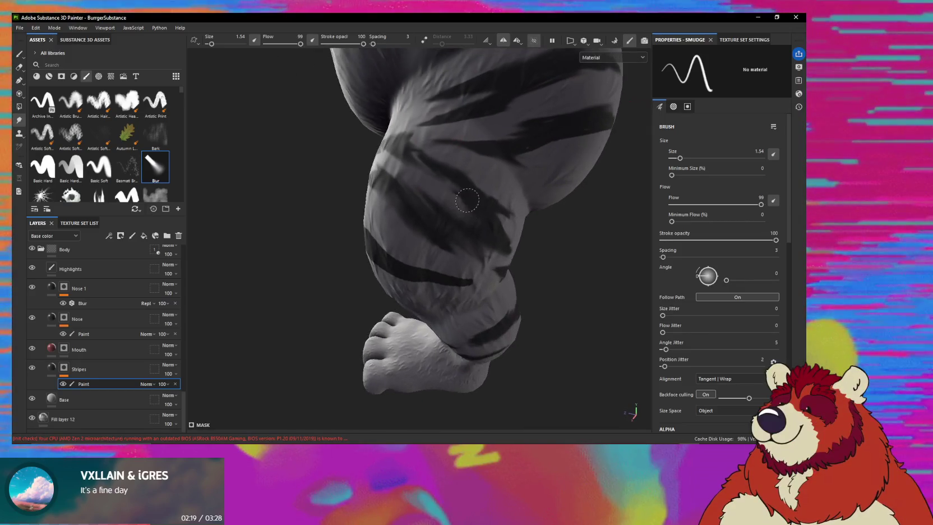
{"action": "mouse_move", "coordinate": [457, 215]}
{"action": "right_mouse_down", "text": "shift"}
{"action": "mouse_move", "coordinate": [461, 233]}
{"action": "mouse_move", "coordinate": [507, 273]}
{"action": "mouse_move", "coordinate": [492, 255]}
{"action": "right_mouse_up", "text": "shift"}
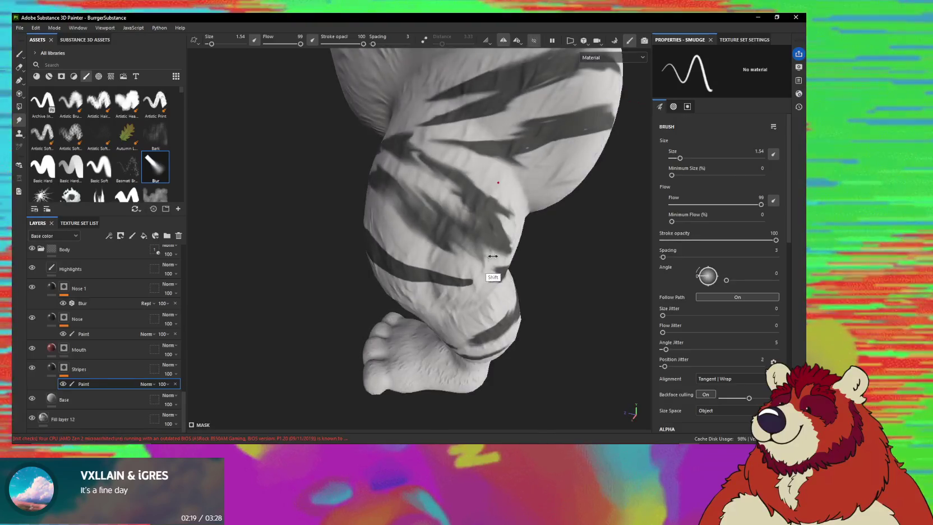
{"action": "mouse_move", "coordinate": [432, 186]}
{"action": "left_mouse_down", "text": "alt"}
{"action": "mouse_move", "coordinate": [424, 187]}
{"action": "mouse_move", "coordinate": [475, 191]}
{"action": "left_mouse_up", "text": "alt"}
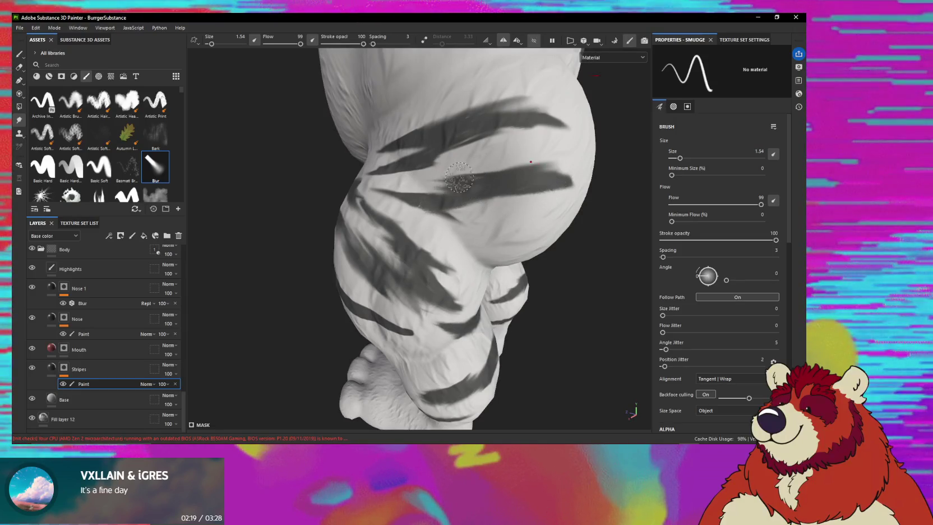
{"action": "mouse_move", "coordinate": [486, 175]}
{"action": "left_mouse_down", "text": "alt"}
{"action": "mouse_move", "coordinate": [537, 208]}
{"action": "mouse_move", "coordinate": [521, 202]}
{"action": "mouse_move", "coordinate": [542, 193]}
{"action": "mouse_move", "coordinate": [487, 236]}
{"action": "left_mouse_up", "text": "alt"}
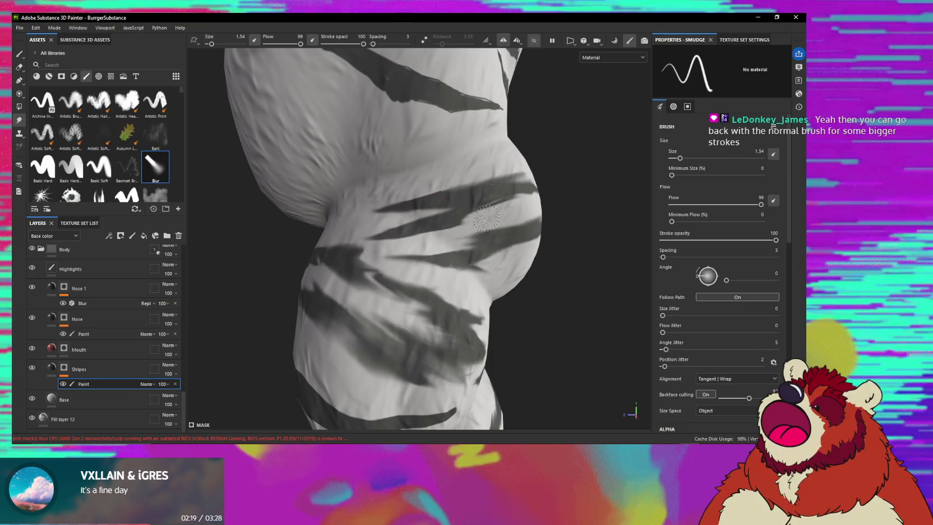
{"action": "left_click_drag", "start_coordinate": [440, 217], "coordinate": [437, 213], "text": "alt"}
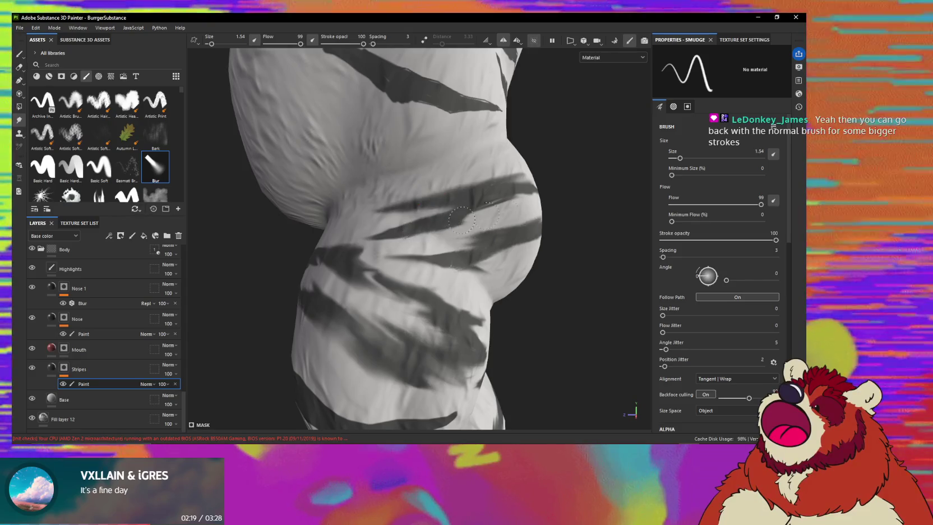
{"action": "left_click_drag", "start_coordinate": [412, 233], "coordinate": [361, 230], "text": "alt"}
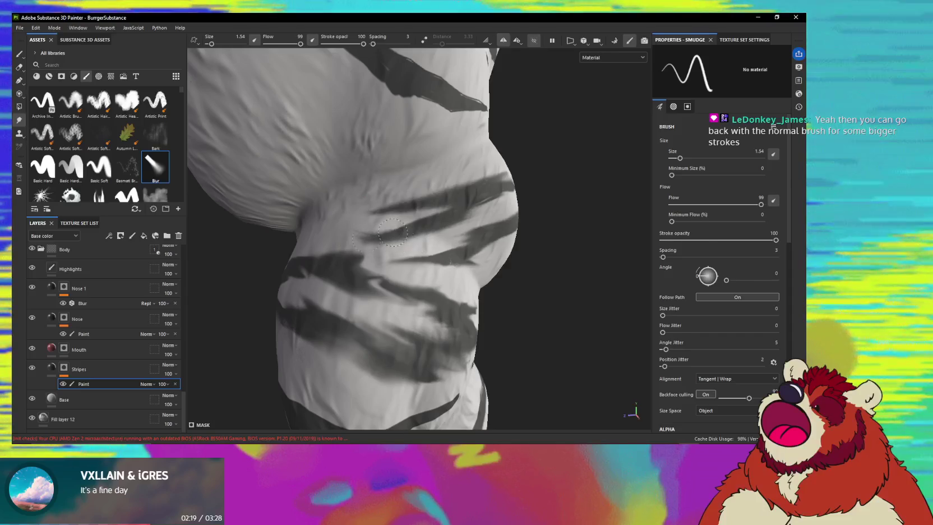
{"action": "left_click_drag", "start_coordinate": [373, 231], "coordinate": [428, 229], "text": "alt"}
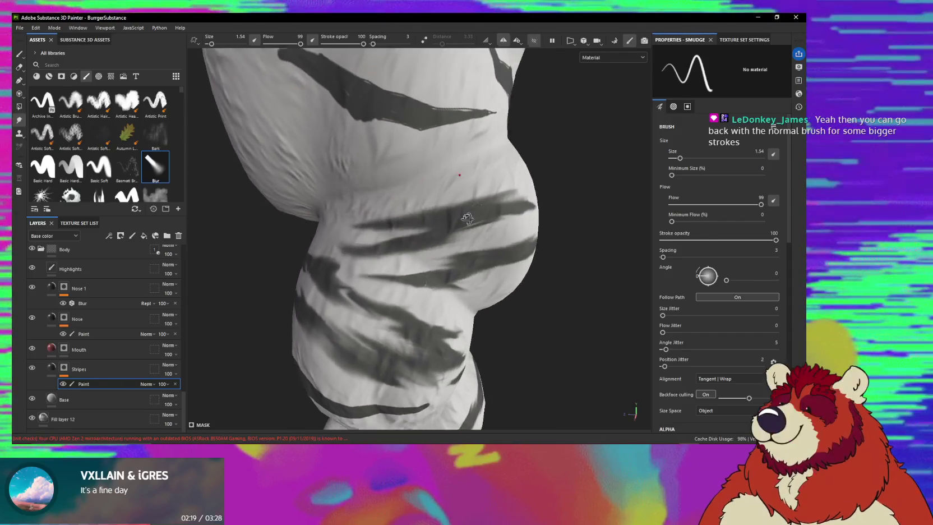
- Feather the stripe ends along the belly and right side of the torso
{"action": "mouse_move", "coordinate": [471, 214]}
{"action": "left_mouse_down", "text": "alt"}
{"action": "mouse_move", "coordinate": [500, 228]}
{"action": "mouse_move", "coordinate": [540, 225]}
{"action": "left_mouse_up", "text": "alt"}
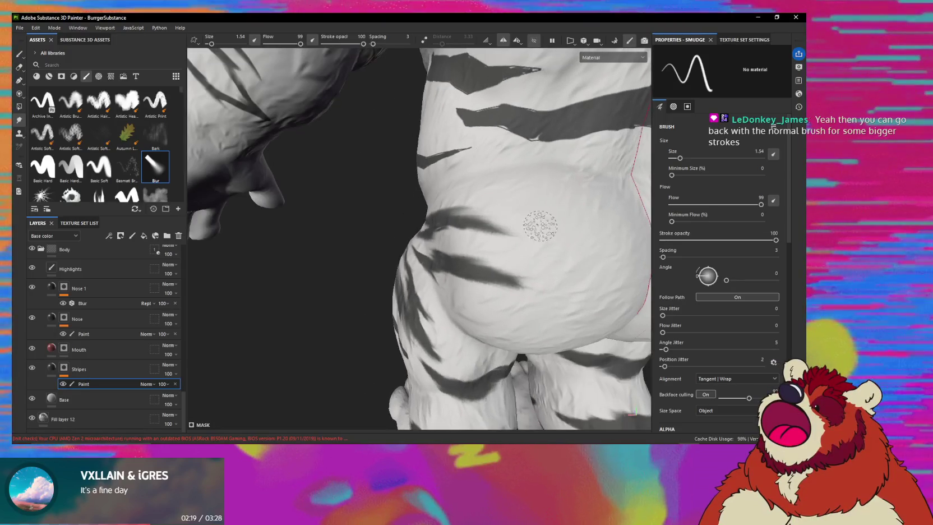
{"action": "mouse_move", "coordinate": [496, 204]}
{"action": "left_mouse_down", "text": "alt"}
{"action": "mouse_move", "coordinate": [510, 183]}
{"action": "mouse_move", "coordinate": [512, 259]}
{"action": "mouse_move", "coordinate": [476, 179]}
{"action": "mouse_move", "coordinate": [483, 221]}
{"action": "mouse_move", "coordinate": [547, 208]}
{"action": "left_mouse_up", "text": "alt"}
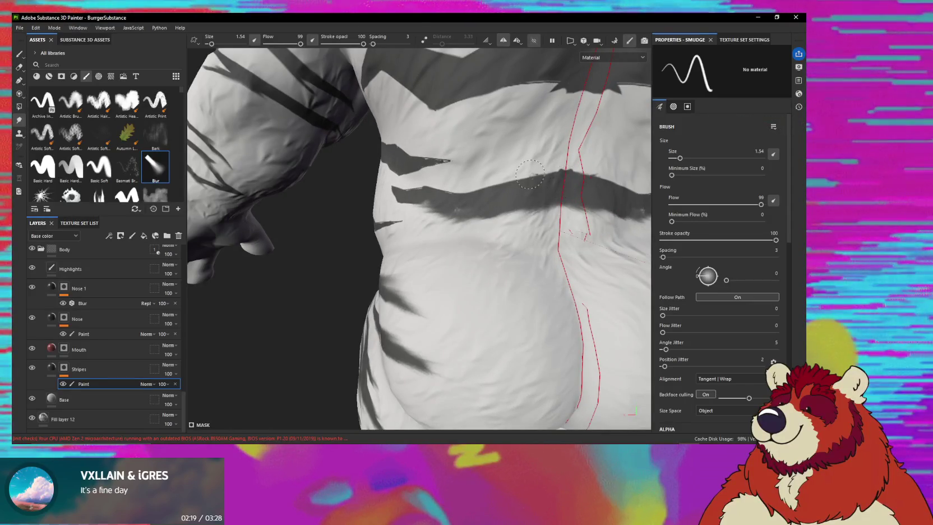
{"action": "left_click_drag", "start_coordinate": [476, 188], "coordinate": [484, 194], "text": "alt"}
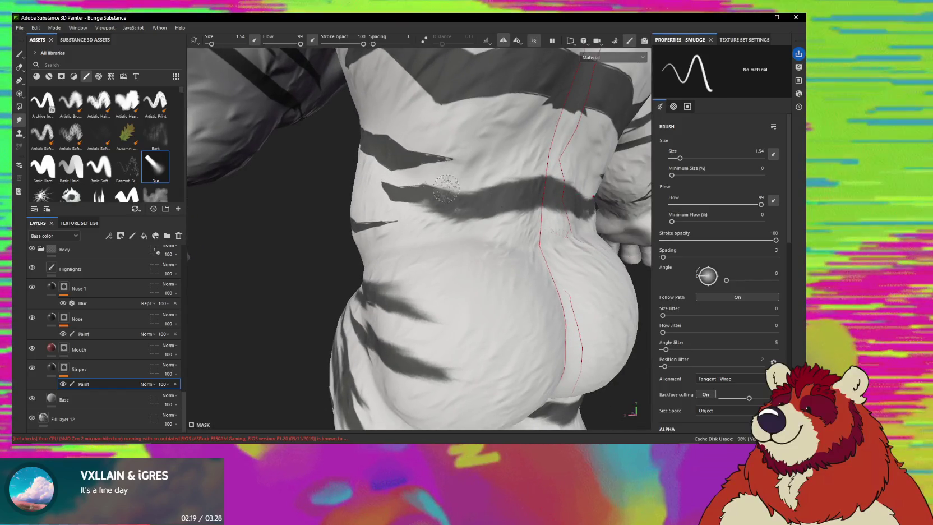
{"action": "mouse_move", "coordinate": [392, 194]}
{"action": "left_mouse_down", "text": "alt"}
{"action": "mouse_move", "coordinate": [431, 193]}
{"action": "mouse_move", "coordinate": [377, 186]}
{"action": "left_mouse_up", "text": "alt"}
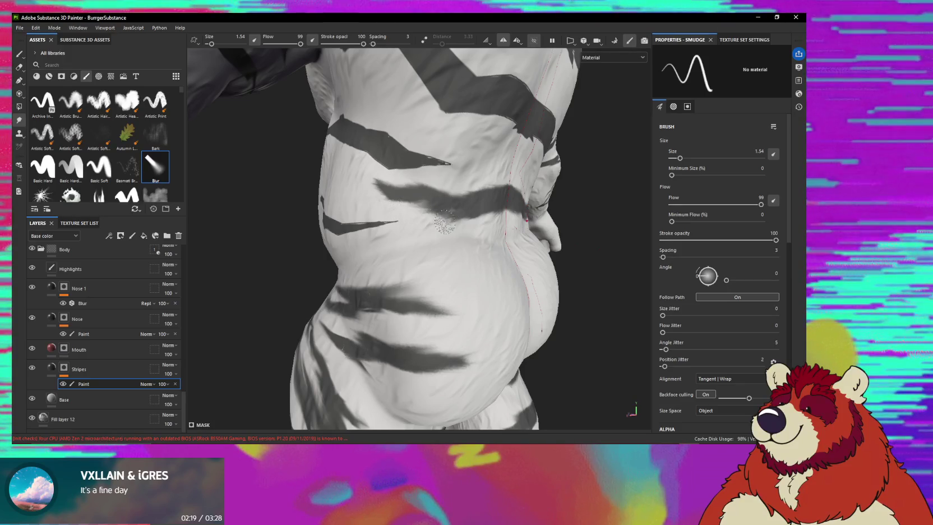
{"action": "mouse_move", "coordinate": [398, 200]}
{"action": "left_mouse_down", "text": "alt"}
{"action": "mouse_move", "coordinate": [428, 213]}
{"action": "mouse_move", "coordinate": [468, 200]}
{"action": "left_mouse_up", "text": "alt"}
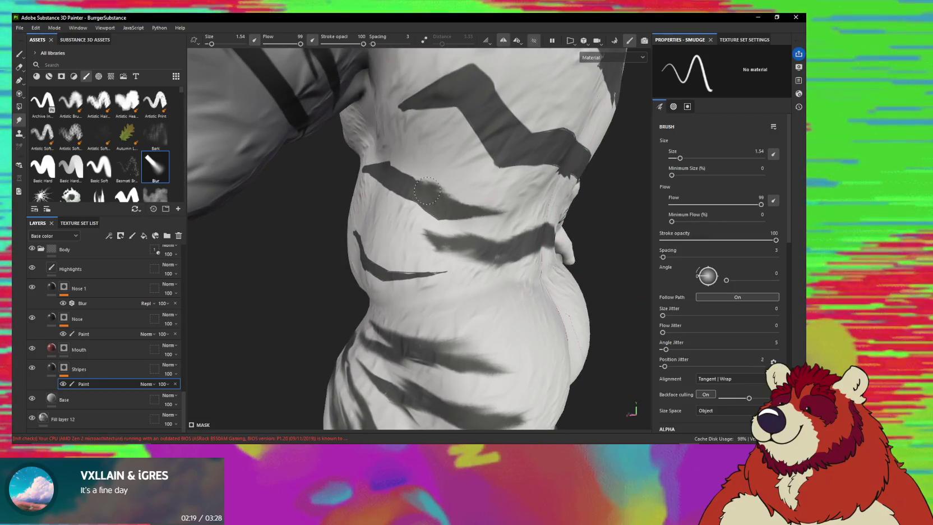
{"action": "left_click_drag", "start_coordinate": [421, 195], "coordinate": [477, 216], "text": "alt"}
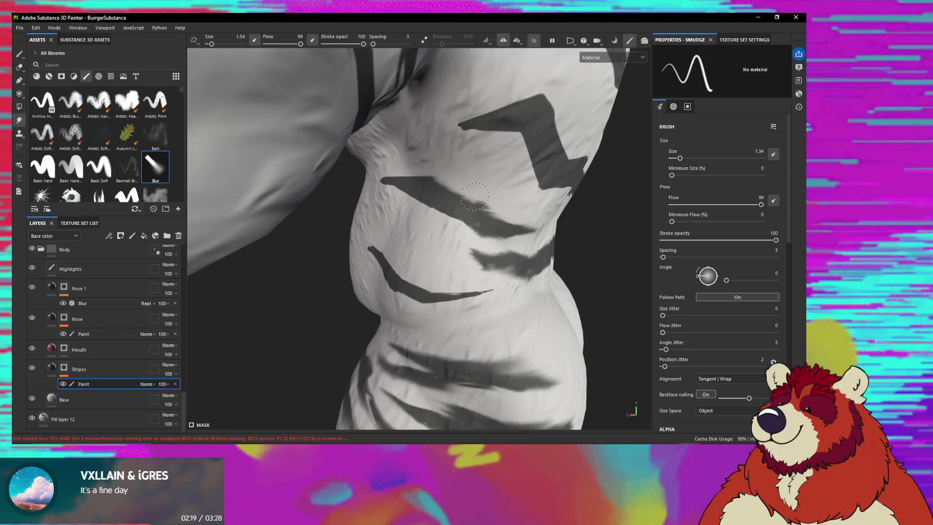
{"action": "left_click_drag", "start_coordinate": [432, 211], "coordinate": [385, 184], "text": "alt"}
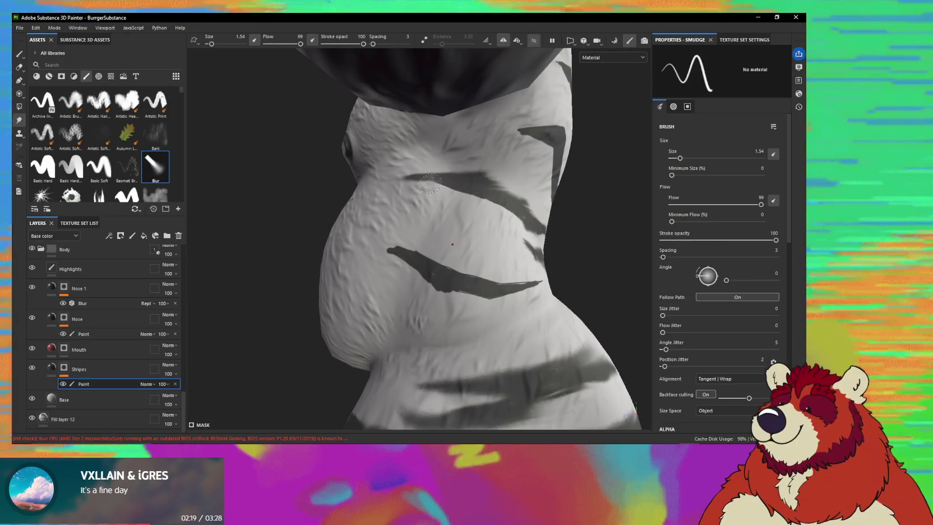
{"action": "mouse_move", "coordinate": [499, 211]}
{"action": "left_mouse_down", "text": "alt"}
{"action": "mouse_move", "coordinate": [457, 185]}
{"action": "mouse_move", "coordinate": [427, 214]}
{"action": "left_mouse_up", "text": "alt"}
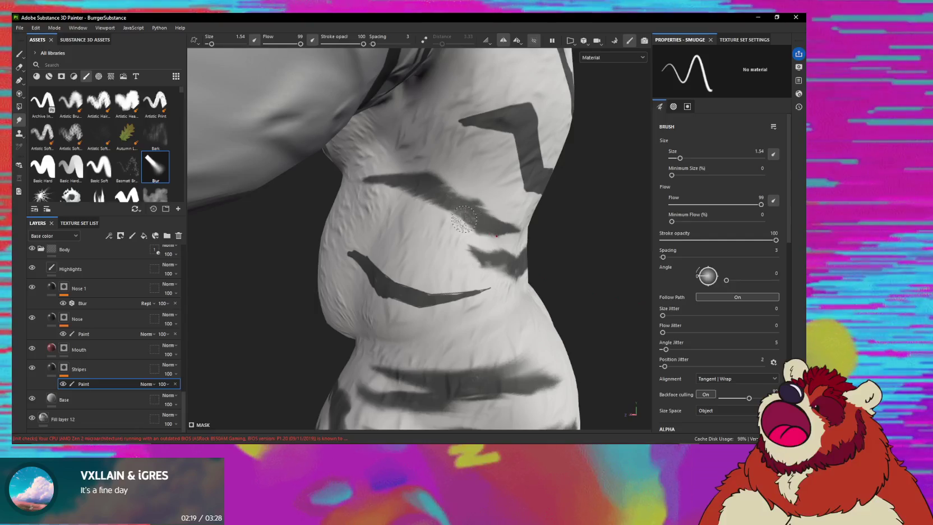
{"action": "left_click_drag", "start_coordinate": [434, 230], "coordinate": [400, 234], "text": "alt"}
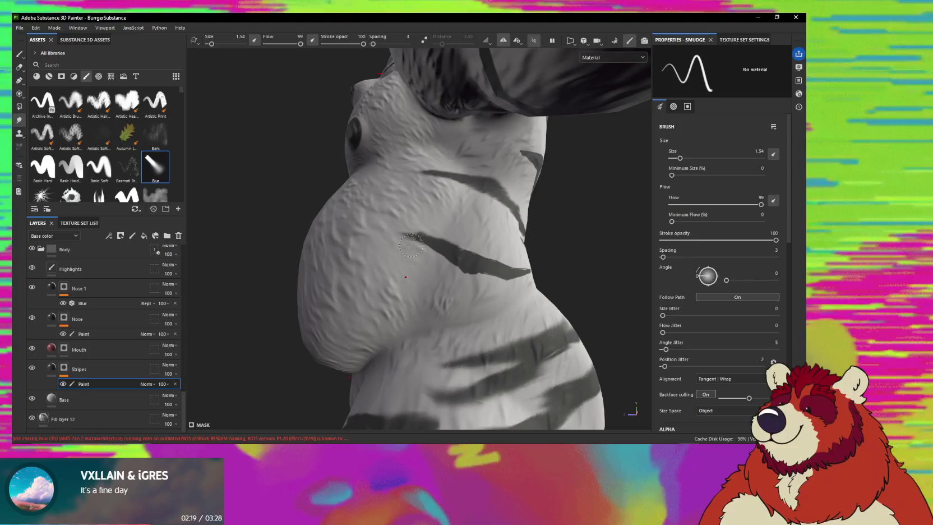
{"action": "mouse_move", "coordinate": [519, 275]}
{"action": "left_mouse_down", "text": "alt"}
{"action": "mouse_move", "coordinate": [408, 265]}
{"action": "mouse_move", "coordinate": [412, 217]}
{"action": "left_mouse_up", "text": "alt"}
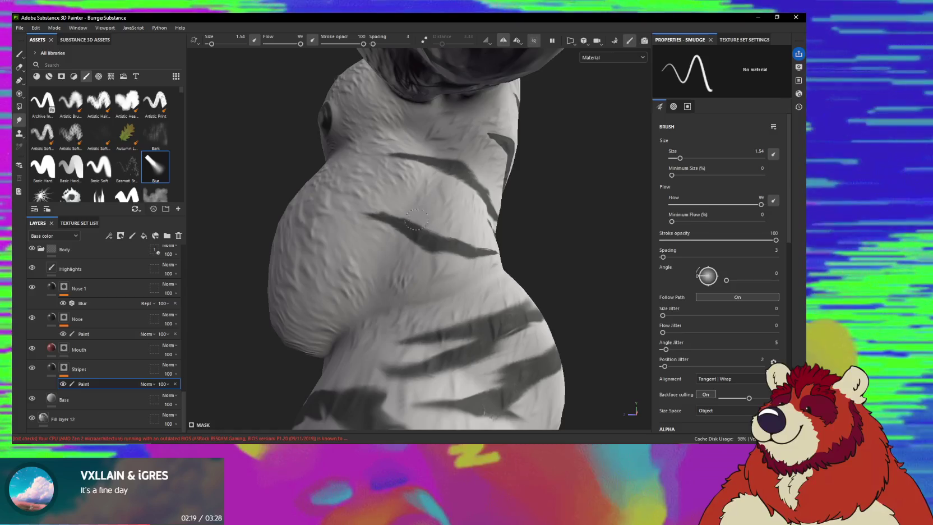
{"action": "mouse_move", "coordinate": [410, 240]}
{"action": "left_mouse_down", "text": "alt"}
{"action": "mouse_move", "coordinate": [437, 230]}
{"action": "mouse_move", "coordinate": [336, 193]}
{"action": "mouse_move", "coordinate": [437, 209]}
{"action": "mouse_move", "coordinate": [488, 192]}
{"action": "mouse_move", "coordinate": [458, 261]}
{"action": "left_mouse_up", "text": "alt"}
{"action": "key", "text": "1"}
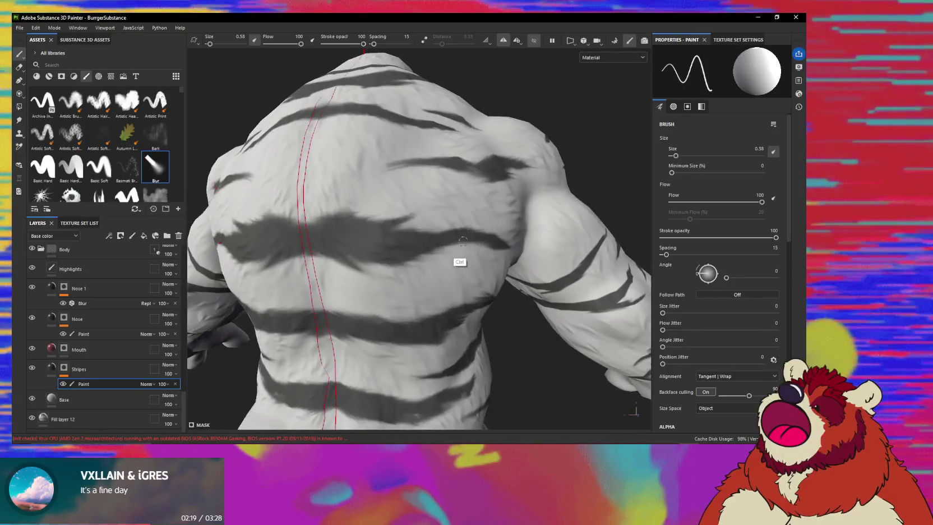
{"action": "scroll", "coordinate": [385, 339], "scroll_direction": "up", "scroll_amount": 2}
{"action": "middle_click_drag", "start_coordinate": [385, 339], "coordinate": [448, 235], "text": "alt"}
{"action": "left_click_drag", "start_coordinate": [448, 236], "coordinate": [499, 208], "text": "alt"}
{"action": "mouse_move", "coordinate": [499, 208]}
{"action": "right_mouse_down", "text": "alt"}
{"action": "mouse_move", "coordinate": [507, 228]}
{"action": "mouse_move", "coordinate": [470, 235]}
{"action": "right_mouse_up", "text": "alt"}
{"action": "left_click_drag", "start_coordinate": [471, 235], "coordinate": [287, 244], "text": "alt"}
{"action": "right_click_drag", "start_coordinate": [287, 244], "coordinate": [433, 276], "text": "alt"}
{"action": "mouse_move", "coordinate": [433, 276]}
{"action": "left_mouse_down", "text": "alt"}
{"action": "mouse_move", "coordinate": [471, 235]}
{"action": "mouse_move", "coordinate": [427, 270]}
{"action": "mouse_move", "coordinate": [454, 270]}
{"action": "mouse_move", "coordinate": [492, 241]}
{"action": "mouse_move", "coordinate": [477, 242]}
{"action": "left_mouse_up", "text": "alt"}
{"action": "mouse_move", "coordinate": [464, 258]}
{"action": "right_mouse_down", "text": "shift"}
{"action": "mouse_move", "coordinate": [402, 250]}
{"action": "mouse_move", "coordinate": [434, 252]}
{"action": "right_mouse_up", "text": "shift"}
{"action": "mouse_move", "coordinate": [434, 281]}
{"action": "left_mouse_down", "text": "alt"}
{"action": "mouse_move", "coordinate": [412, 270]}
{"action": "mouse_move", "coordinate": [427, 235]}
{"action": "mouse_move", "coordinate": [434, 264]}
{"action": "mouse_move", "coordinate": [435, 253]}
{"action": "left_mouse_up", "text": "alt"}
{"action": "key", "text": "5"}
- Smudge the stripe edges across the front of the thigh, working around the leg
{"action": "middle_click_drag", "start_coordinate": [435, 253], "coordinate": [433, 292], "text": "alt"}
{"action": "mouse_move", "coordinate": [434, 292]}
{"action": "right_mouse_down", "text": "alt"}
{"action": "mouse_move", "coordinate": [444, 274]}
{"action": "mouse_move", "coordinate": [438, 250]}
{"action": "mouse_move", "coordinate": [396, 368]}
{"action": "mouse_move", "coordinate": [433, 231]}
{"action": "mouse_move", "coordinate": [453, 211]}
{"action": "right_mouse_up", "text": "alt"}
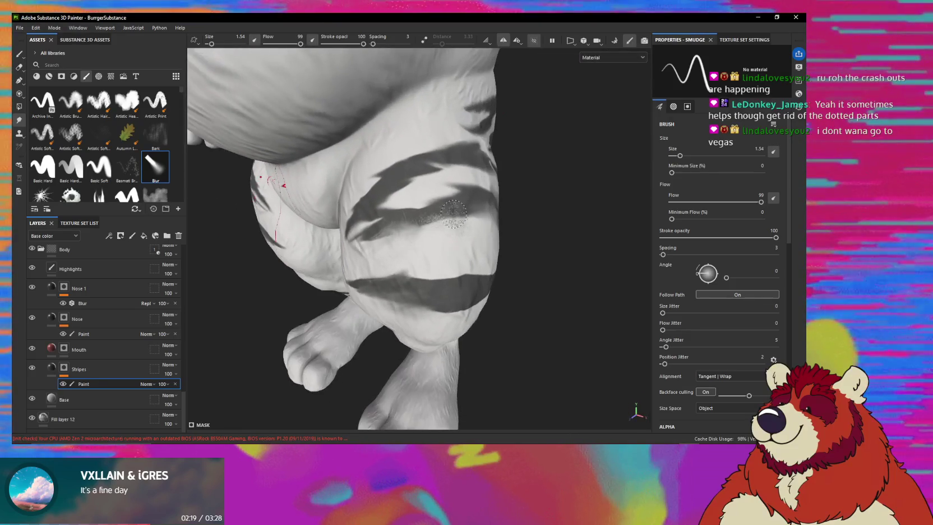
{"action": "mouse_move", "coordinate": [452, 209]}
{"action": "left_mouse_down", "text": "alt"}
{"action": "mouse_move", "coordinate": [450, 245]}
{"action": "mouse_move", "coordinate": [404, 249]}
{"action": "left_mouse_up", "text": "alt"}
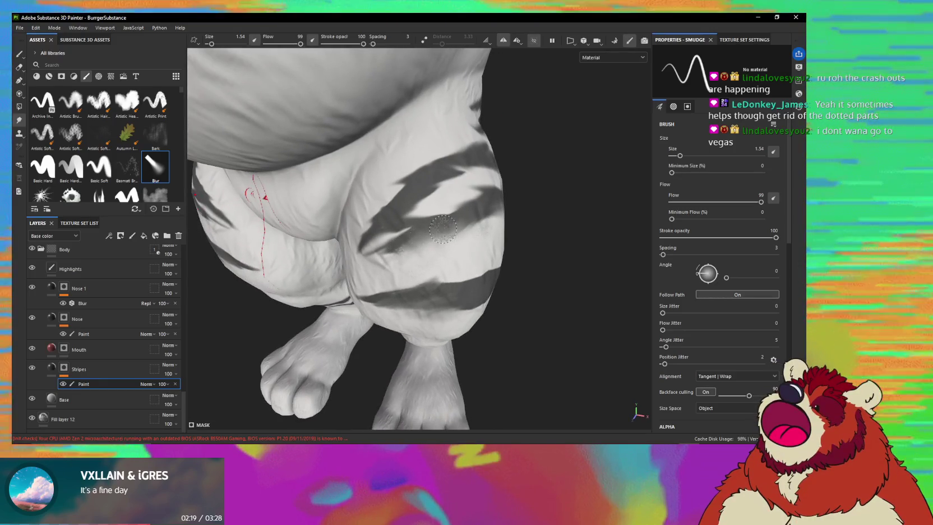
{"action": "left_click_drag", "start_coordinate": [429, 240], "coordinate": [393, 238], "text": "alt"}
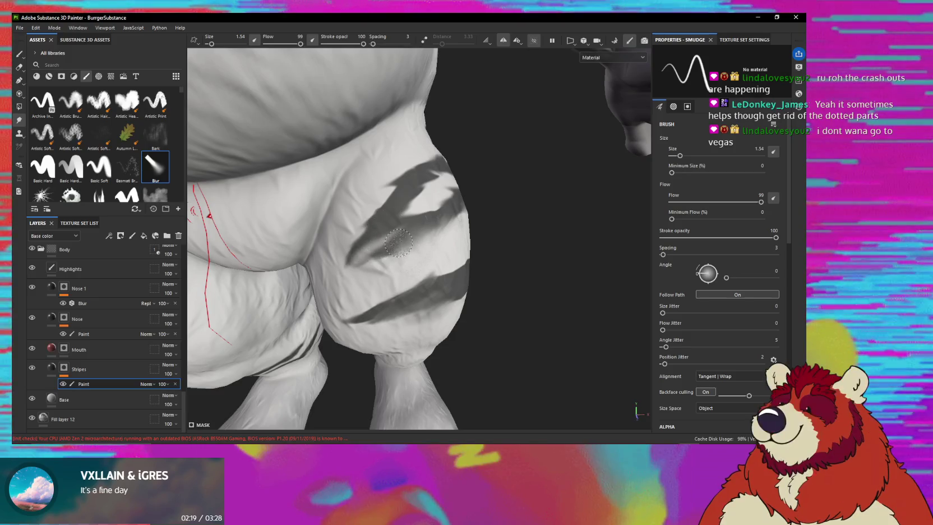
{"action": "left_click_drag", "start_coordinate": [425, 228], "coordinate": [438, 234], "text": "alt"}
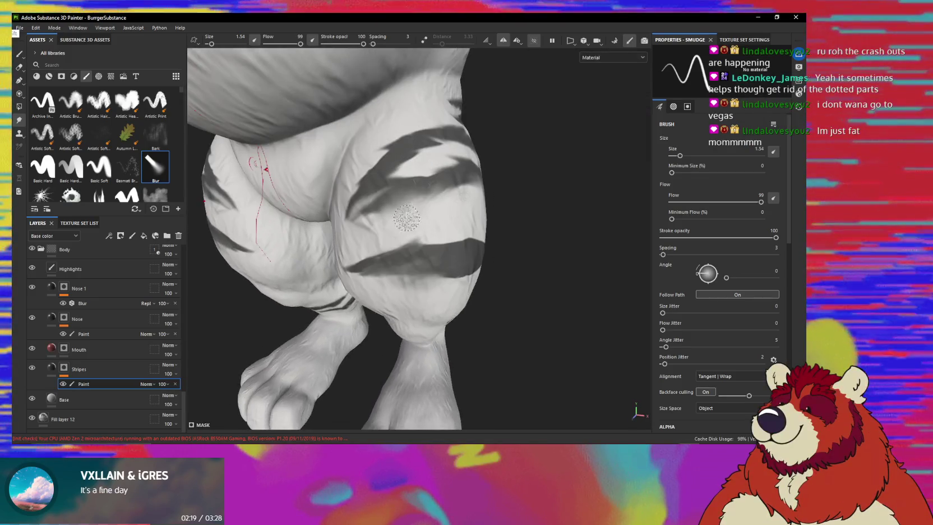
{"action": "mouse_move", "coordinate": [434, 242]}
{"action": "left_mouse_down", "text": "alt"}
{"action": "mouse_move", "coordinate": [441, 232]}
{"action": "mouse_move", "coordinate": [380, 260]}
{"action": "mouse_move", "coordinate": [454, 205]}
{"action": "mouse_move", "coordinate": [401, 229]}
{"action": "mouse_move", "coordinate": [428, 220]}
{"action": "left_mouse_up", "text": "alt"}
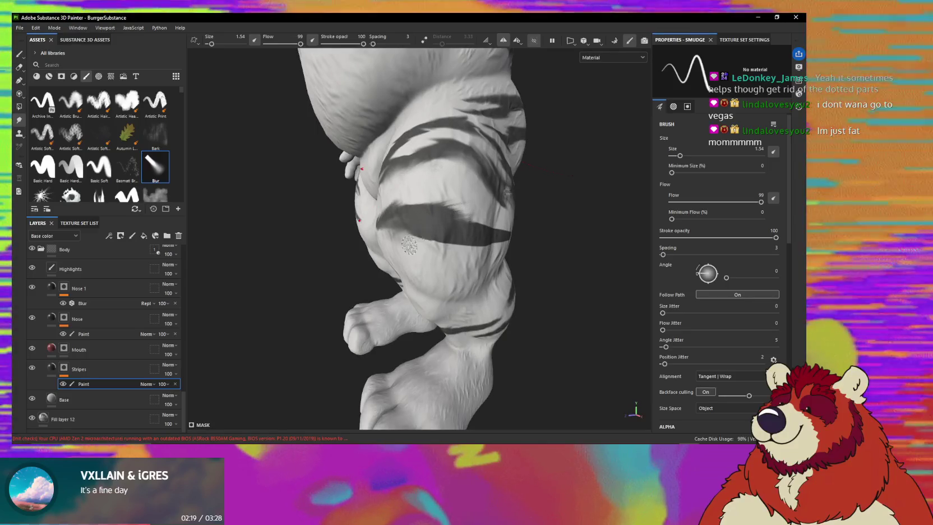
{"action": "mouse_move", "coordinate": [466, 253]}
{"action": "left_mouse_down", "text": "alt"}
{"action": "mouse_move", "coordinate": [422, 245]}
{"action": "mouse_move", "coordinate": [496, 236]}
{"action": "mouse_move", "coordinate": [424, 237]}
{"action": "left_mouse_up", "text": "alt"}
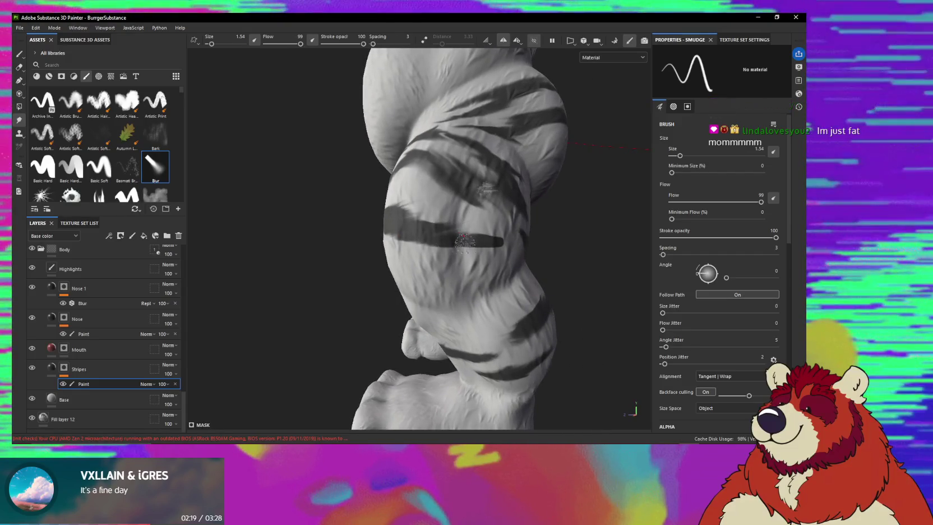
{"action": "mouse_move", "coordinate": [492, 240]}
{"action": "left_mouse_down", "text": "alt"}
{"action": "mouse_move", "coordinate": [482, 245]}
{"action": "mouse_move", "coordinate": [518, 248]}
{"action": "mouse_move", "coordinate": [493, 245]}
{"action": "left_mouse_up", "text": "alt"}
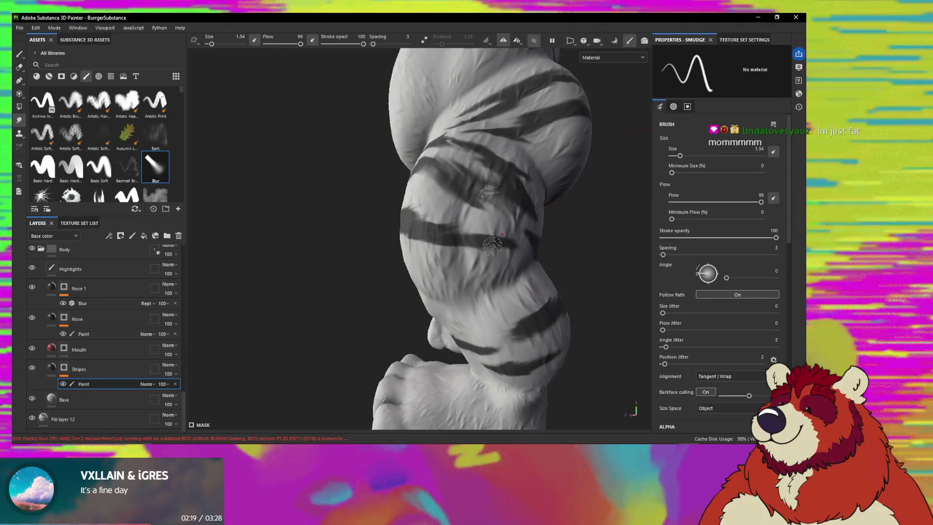
{"action": "mouse_move", "coordinate": [431, 236]}
{"action": "left_mouse_down", "text": "alt"}
{"action": "mouse_move", "coordinate": [465, 265]}
{"action": "mouse_move", "coordinate": [487, 243]}
{"action": "left_mouse_up", "text": "alt"}
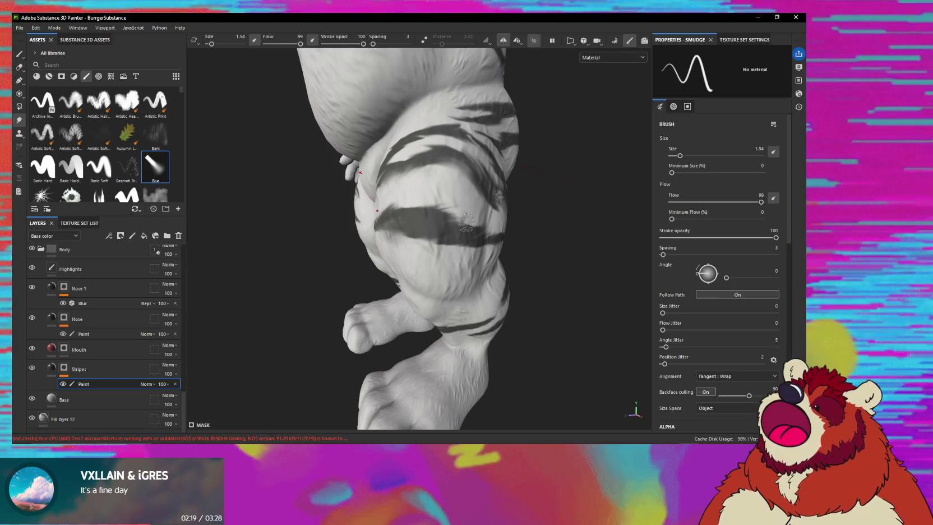
{"action": "left_click_drag", "start_coordinate": [472, 227], "coordinate": [373, 236], "text": "alt"}
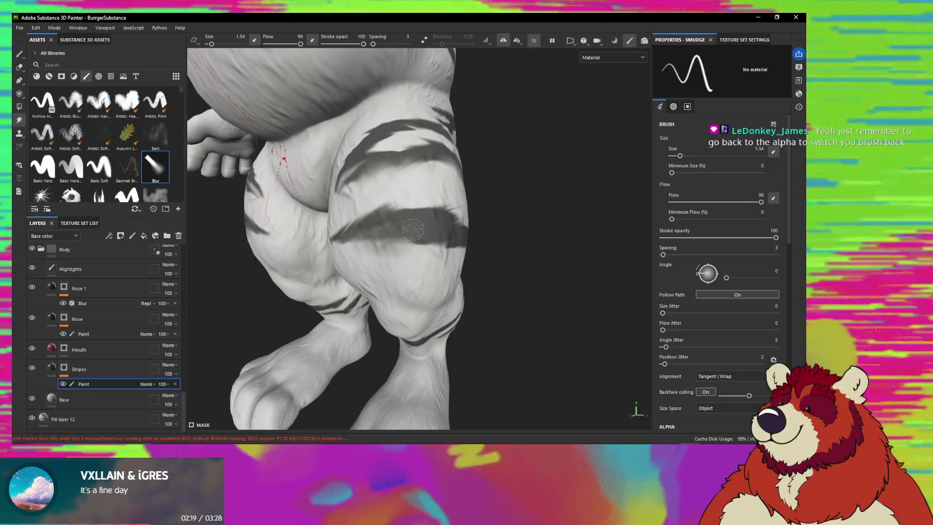
{"action": "left_click_drag", "start_coordinate": [372, 236], "coordinate": [377, 247], "text": "alt"}
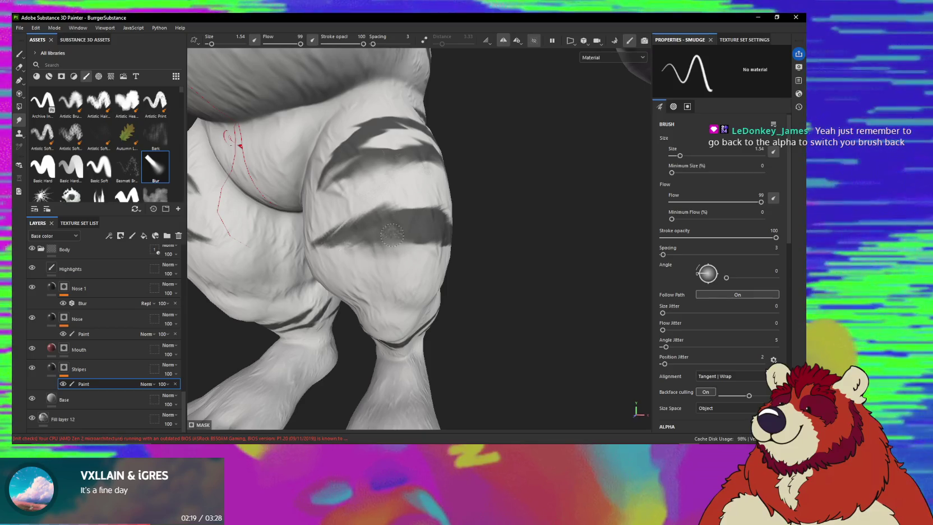
{"action": "mouse_move", "coordinate": [392, 263]}
{"action": "left_mouse_down", "text": "alt"}
{"action": "mouse_move", "coordinate": [409, 203]}
{"action": "mouse_move", "coordinate": [421, 240]}
{"action": "mouse_move", "coordinate": [228, 229]}
{"action": "mouse_move", "coordinate": [404, 255]}
{"action": "mouse_move", "coordinate": [449, 241]}
{"action": "left_mouse_up", "text": "alt"}
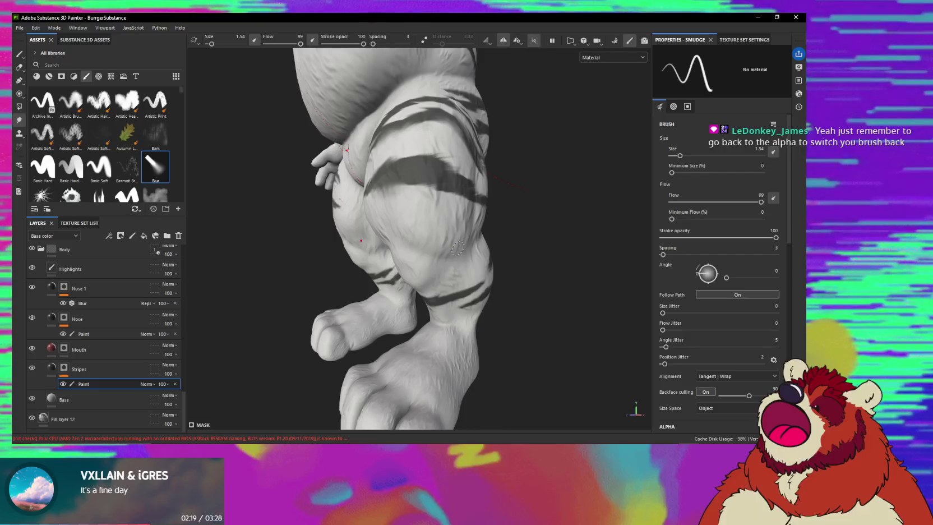
- Paint a thin straight dark accent line across the thigh at brush size 0.31
{"action": "key", "text": "1"}
{"action": "mouse_move", "coordinate": [457, 248]}
{"action": "left_mouse_down", "text": "alt"}
{"action": "mouse_move", "coordinate": [446, 238]}
{"action": "mouse_move", "coordinate": [485, 240]}
{"action": "left_mouse_up", "text": "alt"}
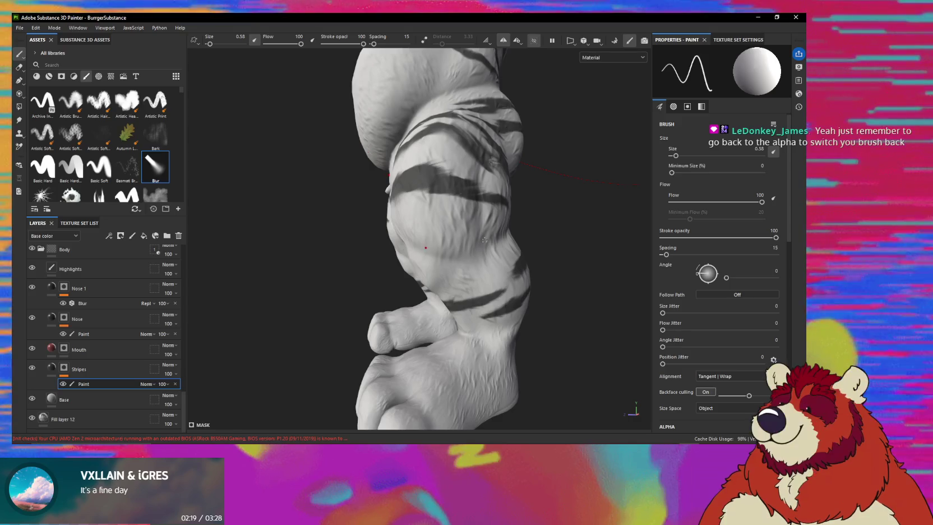
{"action": "key", "text": "shift"}
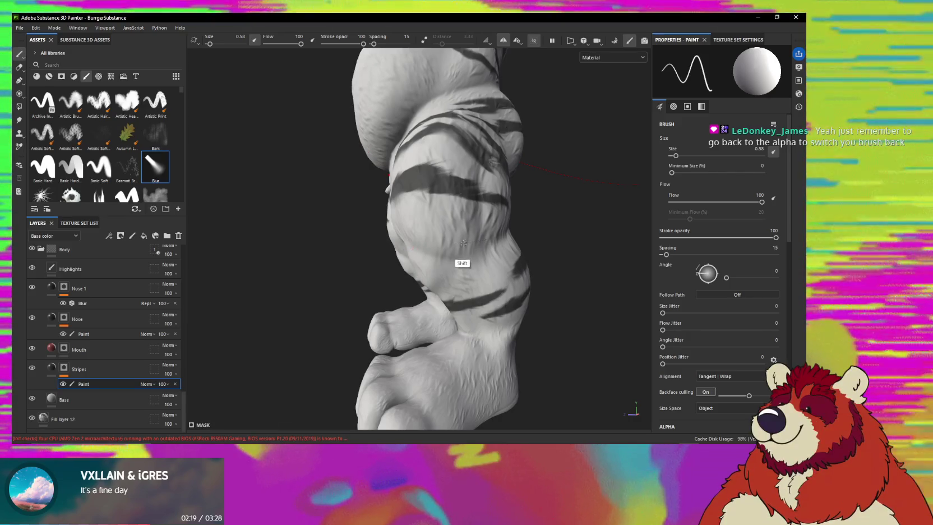
{"action": "left_click_drag", "start_coordinate": [437, 240], "coordinate": [473, 247], "text": "alt"}
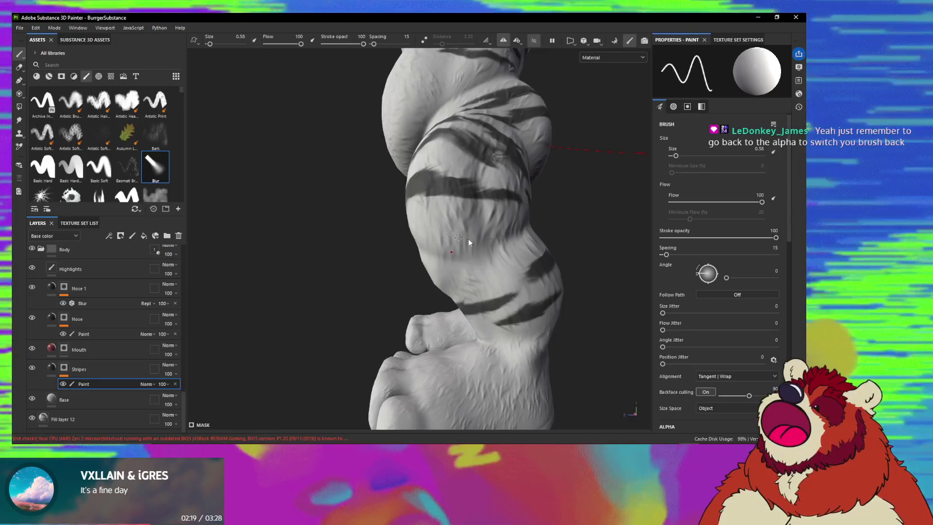
{"action": "key", "text": "shift"}
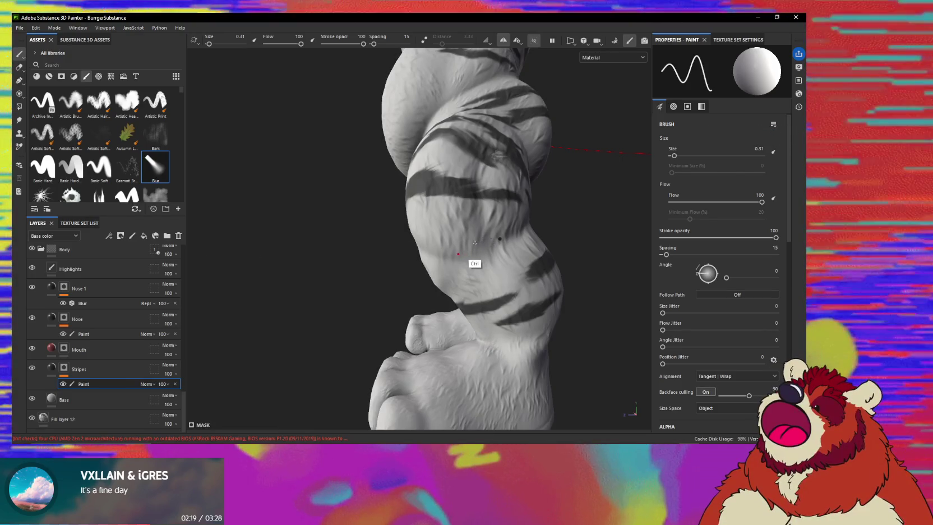
{"action": "key", "text": "ctrl"}
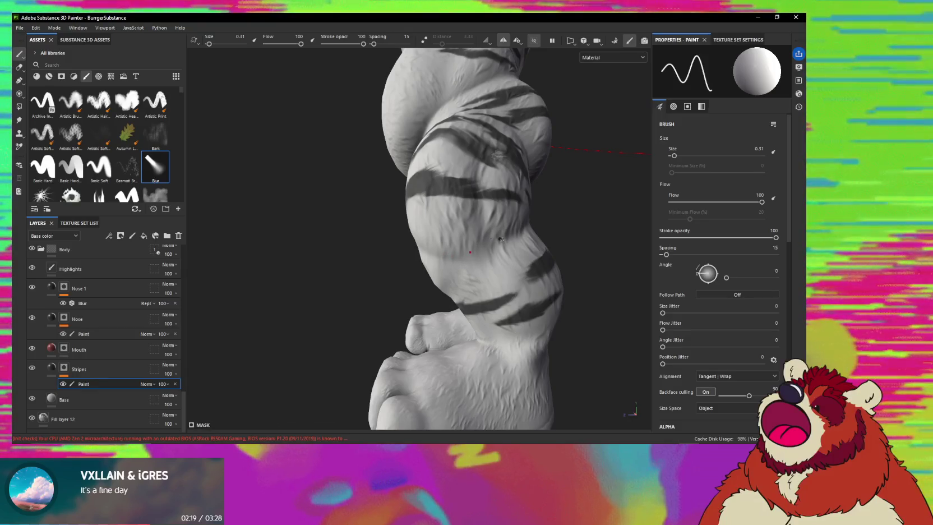
{"action": "middle_click_drag", "start_coordinate": [458, 243], "coordinate": [382, 237], "text": "shift"}
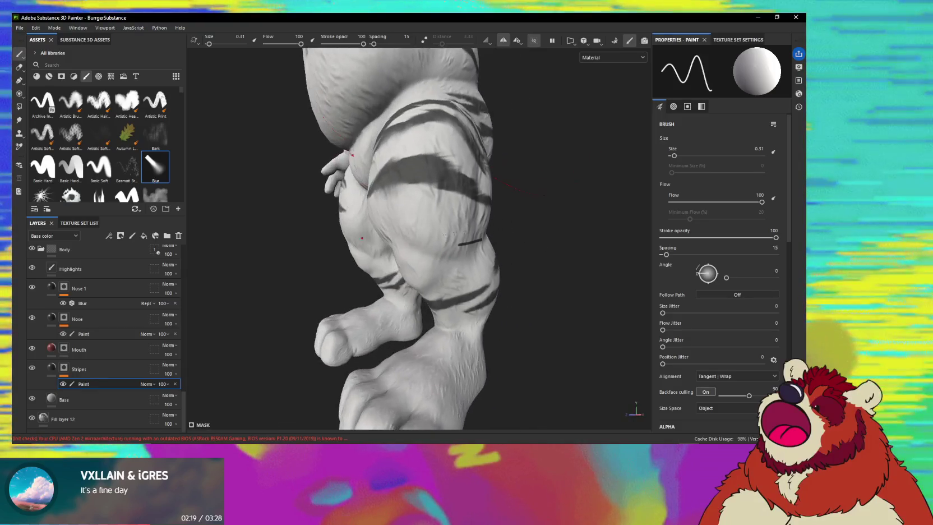
{"action": "left_click", "coordinate": [381, 238], "text": "shift"}
{"action": "mouse_move", "coordinate": [405, 246]}
{"action": "left_mouse_down", "text": "alt"}
{"action": "mouse_move", "coordinate": [440, 242]}
{"action": "mouse_move", "coordinate": [384, 237]}
{"action": "left_mouse_up", "text": "alt"}
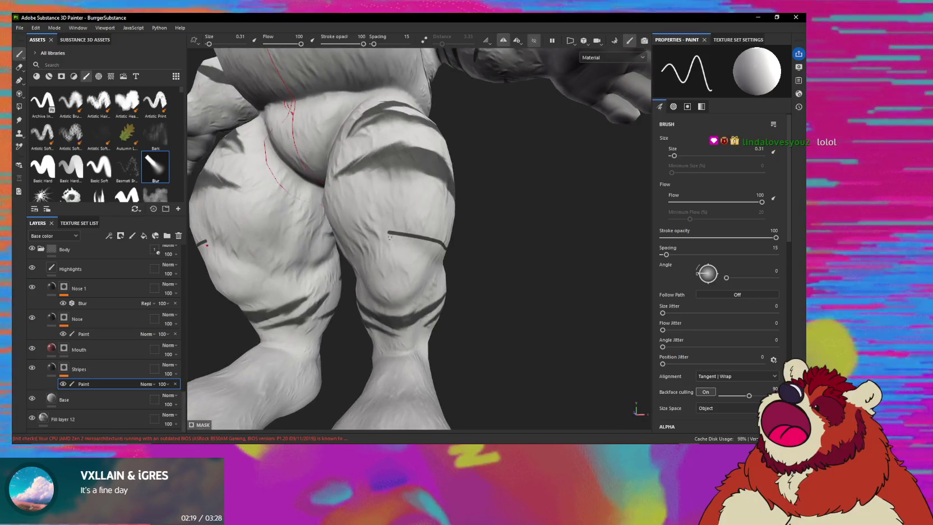
{"action": "left_click", "coordinate": [365, 238], "text": "shift"}
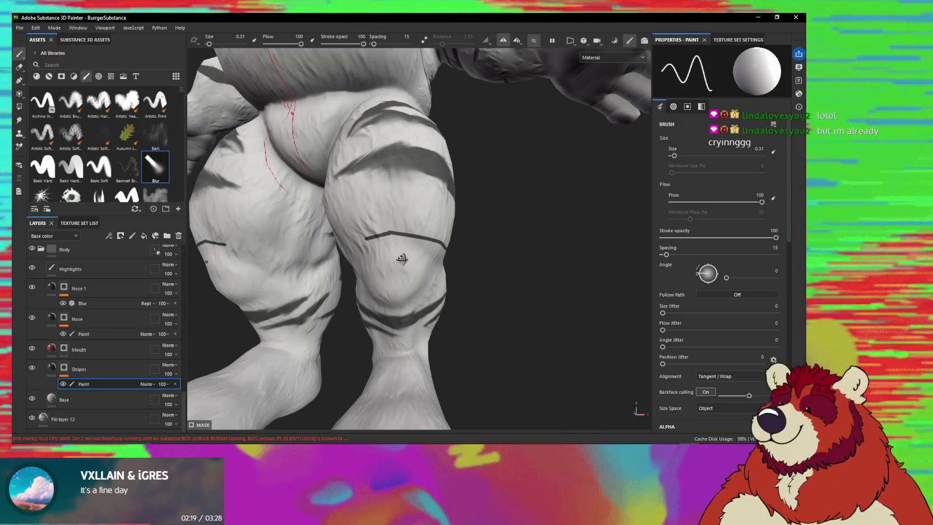
- Extend the thin accent line around the right thigh and fill its small gaps
{"action": "left_click_drag", "start_coordinate": [395, 258], "coordinate": [412, 252], "text": "alt"}
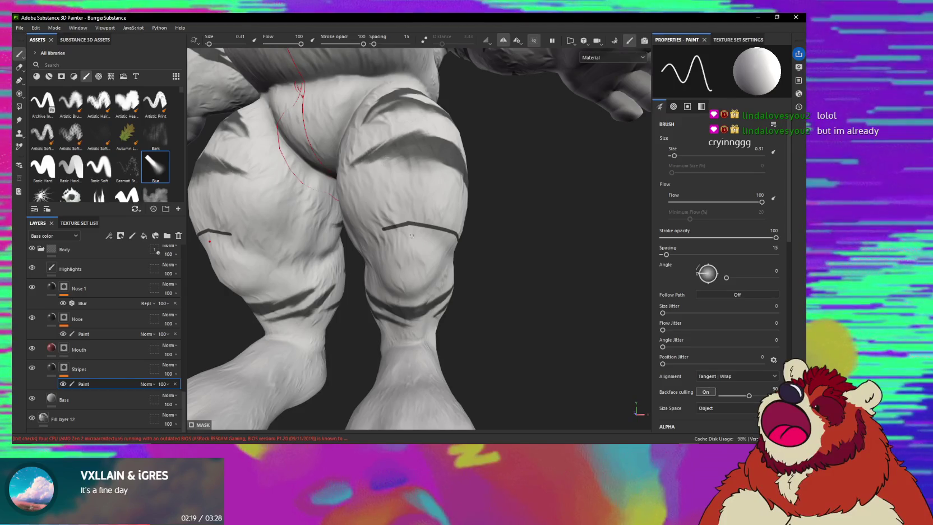
{"action": "left_click_drag", "start_coordinate": [404, 219], "coordinate": [426, 239], "text": "alt"}
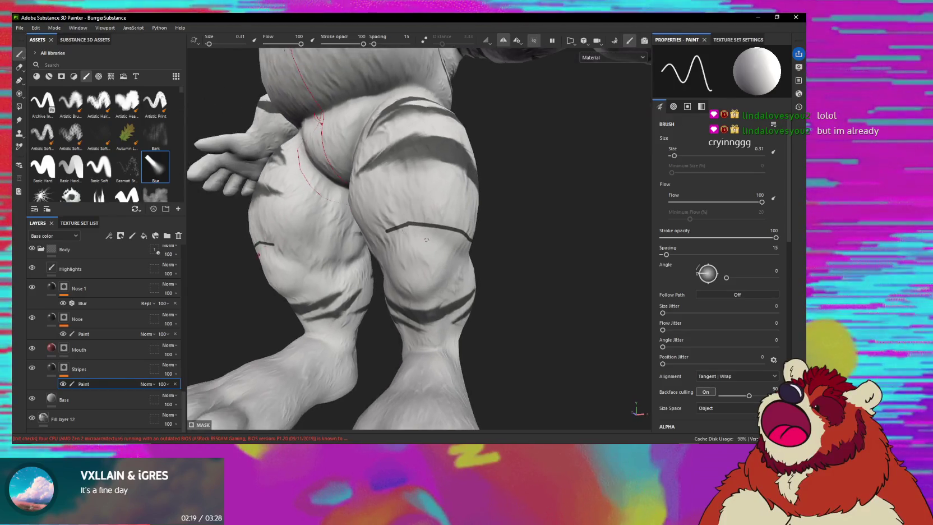
{"action": "left_click", "coordinate": [420, 231], "text": "shift"}
{"action": "left_click_drag", "start_coordinate": [455, 245], "coordinate": [482, 242], "text": "alt"}
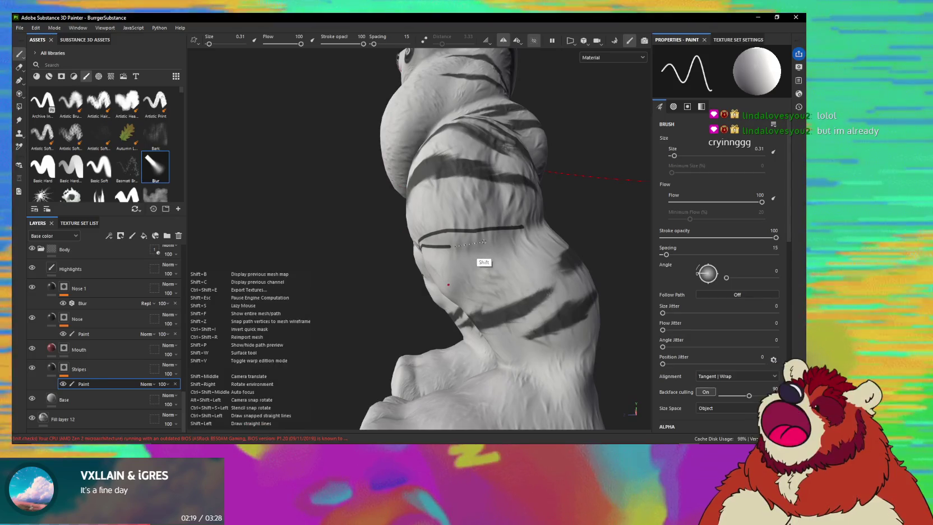
{"action": "left_click", "coordinate": [511, 233], "text": "shift"}
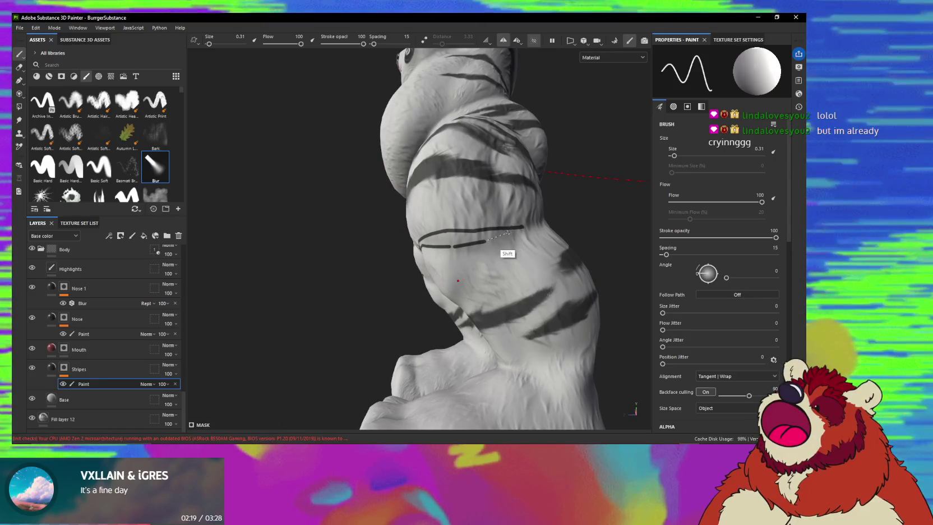
{"action": "left_click_drag", "start_coordinate": [471, 274], "coordinate": [283, 243], "text": "alt"}
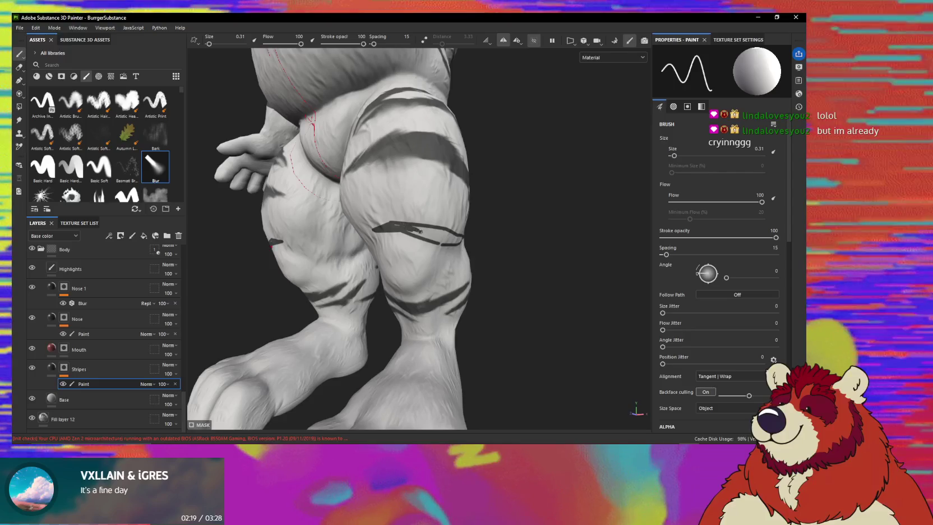
{"action": "left_click_drag", "start_coordinate": [409, 228], "coordinate": [474, 260], "text": "alt"}
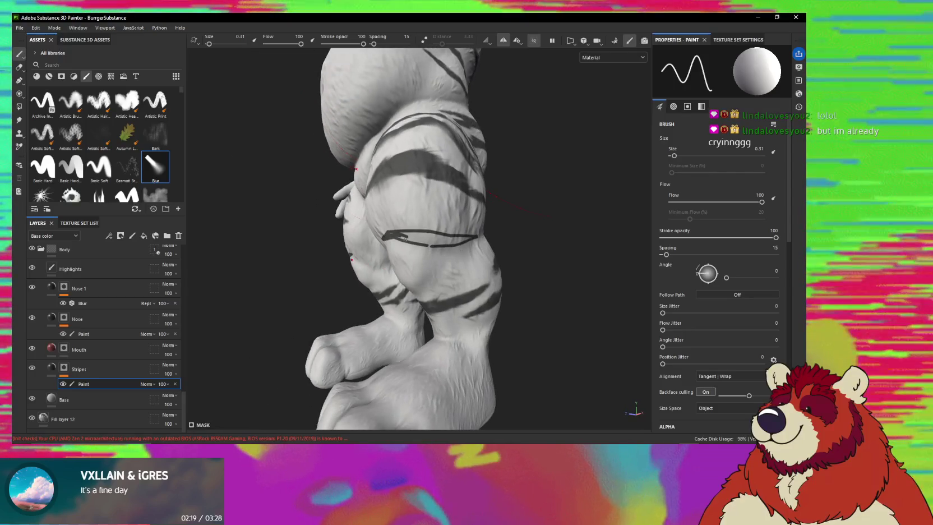
{"action": "left_click", "coordinate": [404, 234]}
{"action": "left_click_drag", "start_coordinate": [400, 234], "coordinate": [438, 237]}
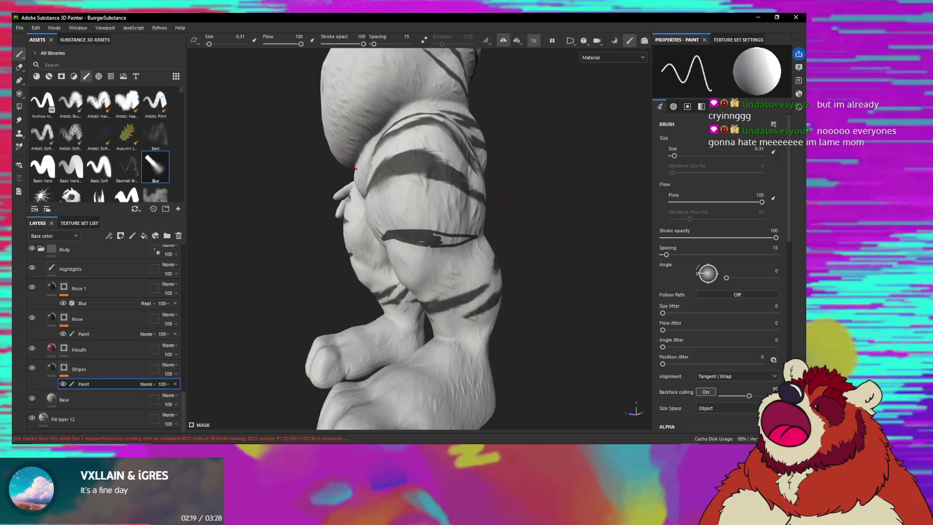
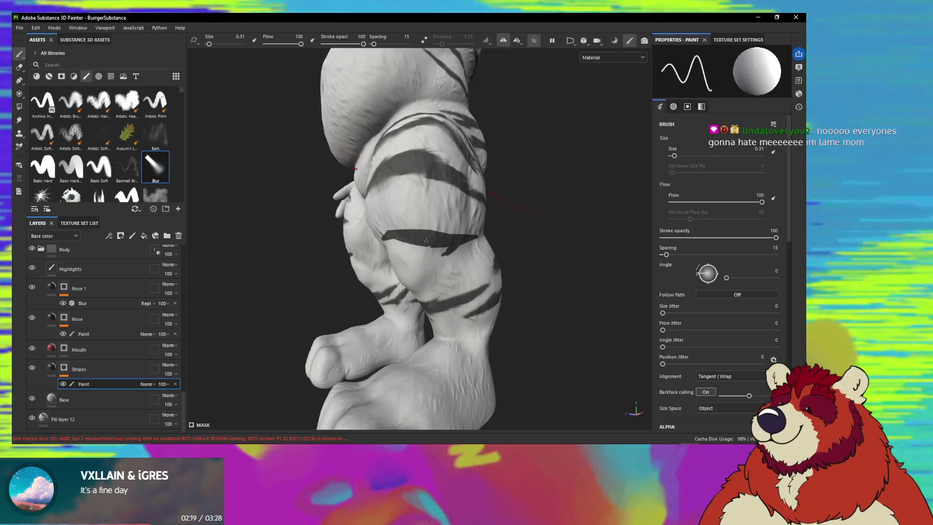
- Orbit to a low side view of the legs and lay one straight dark stripe across the leg
{"action": "mouse_move", "coordinate": [355, 169]}
{"action": "left_mouse_down", "text": "alt"}
{"action": "mouse_move", "coordinate": [398, 268]}
{"action": "mouse_move", "coordinate": [418, 278]}
{"action": "left_mouse_up", "text": "alt"}
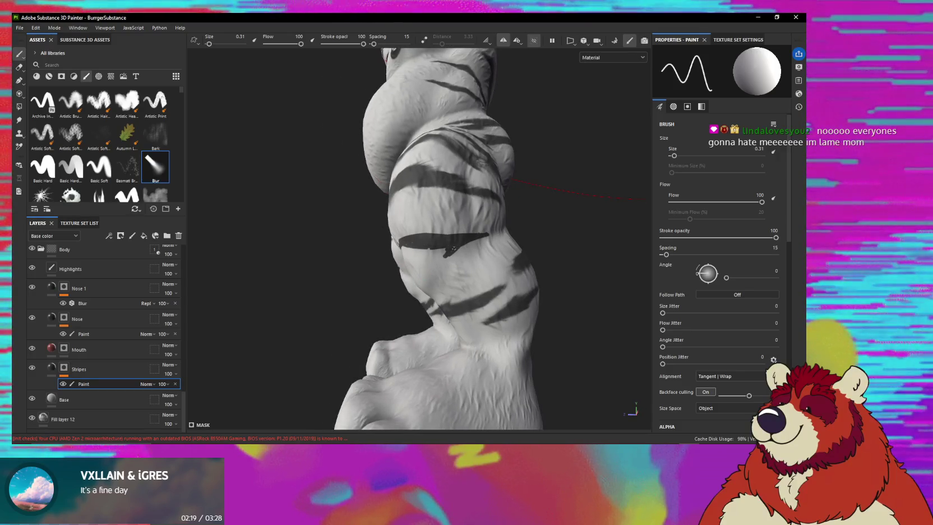
{"action": "mouse_move", "coordinate": [421, 278]}
{"action": "left_mouse_down", "text": "alt"}
{"action": "mouse_move", "coordinate": [409, 256]}
{"action": "mouse_move", "coordinate": [447, 226]}
{"action": "left_mouse_up", "text": "alt"}
{"action": "mouse_move", "coordinate": [436, 256]}
{"action": "left_mouse_down", "text": "alt"}
{"action": "mouse_move", "coordinate": [448, 255]}
{"action": "mouse_move", "coordinate": [439, 257]}
{"action": "mouse_move", "coordinate": [432, 235]}
{"action": "left_mouse_up", "text": "alt"}
{"action": "scroll", "coordinate": [427, 222], "scroll_direction": "up", "scroll_amount": 3}
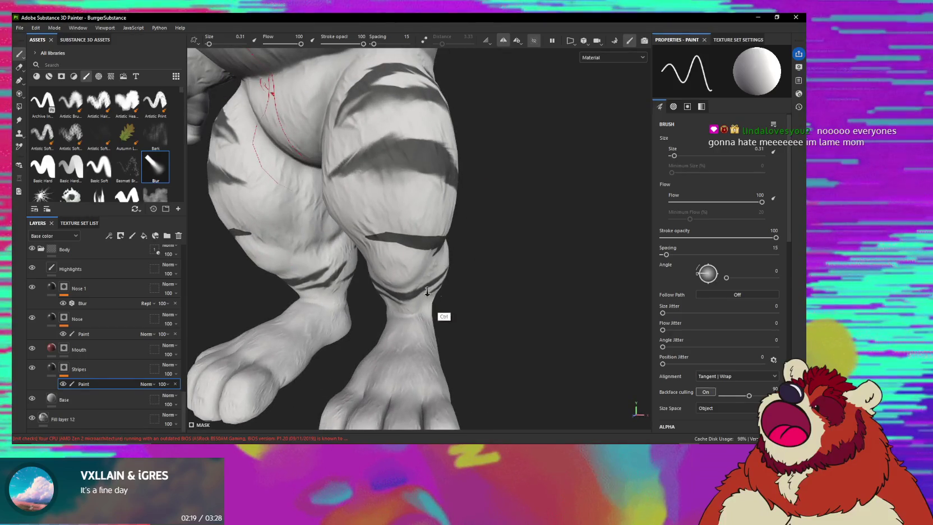
{"action": "scroll", "coordinate": [427, 292], "scroll_direction": "down", "scroll_amount": 3}
{"action": "mouse_move", "coordinate": [428, 292]}
{"action": "left_mouse_down", "text": "alt"}
{"action": "mouse_move", "coordinate": [431, 240]}
{"action": "mouse_move", "coordinate": [403, 287]}
{"action": "left_mouse_up", "text": "alt"}
{"action": "scroll", "coordinate": [430, 240], "scroll_direction": "up", "scroll_amount": 2}
{"action": "mouse_move", "coordinate": [347, 262]}
{"action": "left_mouse_down", "text": "alt"}
{"action": "mouse_move", "coordinate": [359, 224]}
{"action": "mouse_move", "coordinate": [410, 233]}
{"action": "mouse_move", "coordinate": [395, 254]}
{"action": "mouse_move", "coordinate": [398, 333]}
{"action": "mouse_move", "coordinate": [330, 222]}
{"action": "left_mouse_up", "text": "alt"}
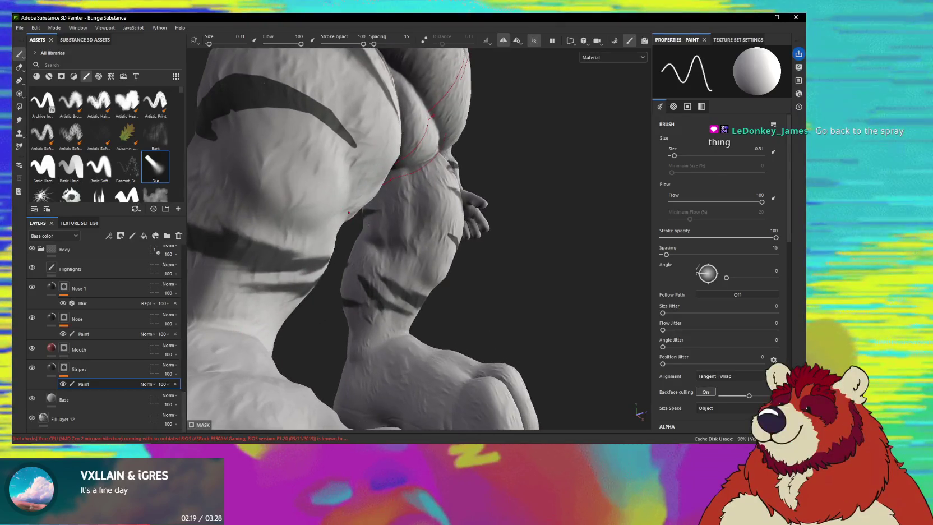
{"action": "left_click", "coordinate": [387, 240], "text": "shift"}
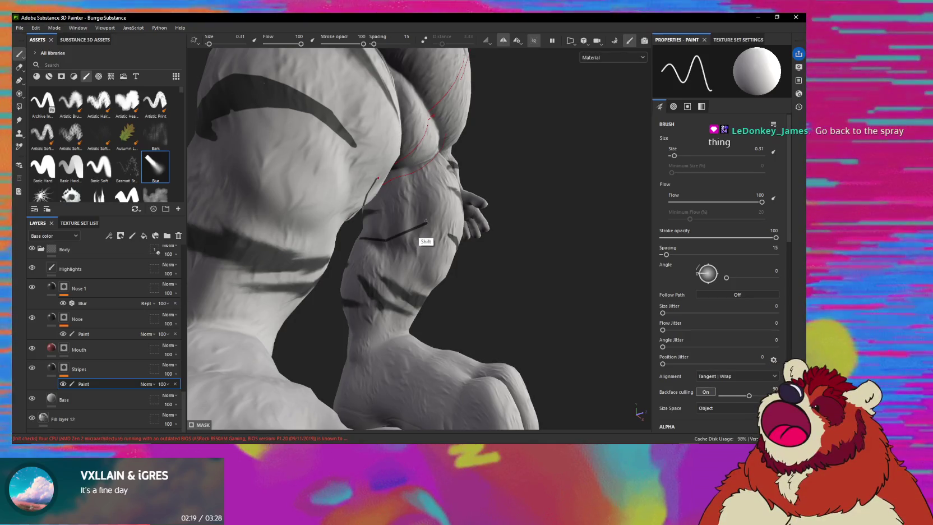
- Add two more straight dark strokes across the back of the leg and check them from the rear
{"action": "left_click_drag", "start_coordinate": [423, 219], "coordinate": [423, 220], "text": "alt"}
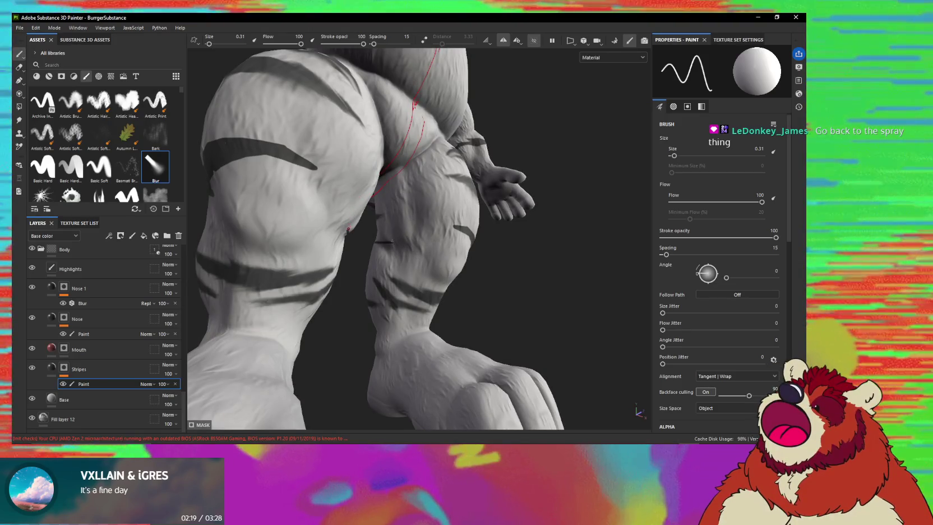
{"action": "left_click", "coordinate": [414, 227], "text": "shift"}
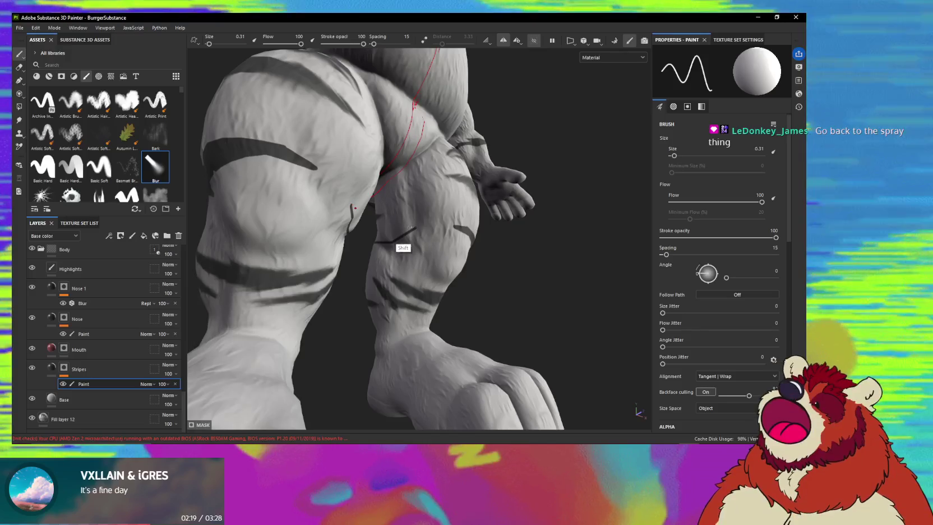
{"action": "left_click_drag", "start_coordinate": [415, 228], "coordinate": [387, 230], "text": "alt"}
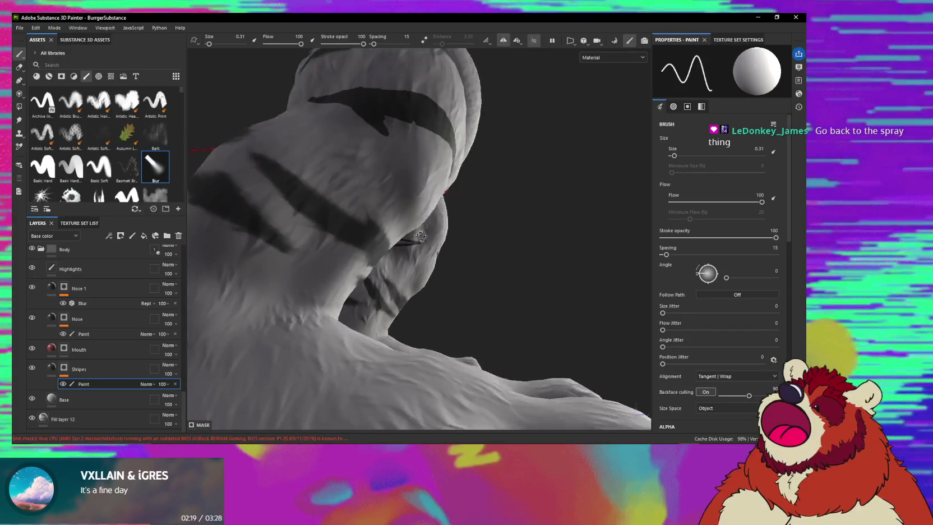
{"action": "left_click", "coordinate": [370, 242], "text": "shift"}
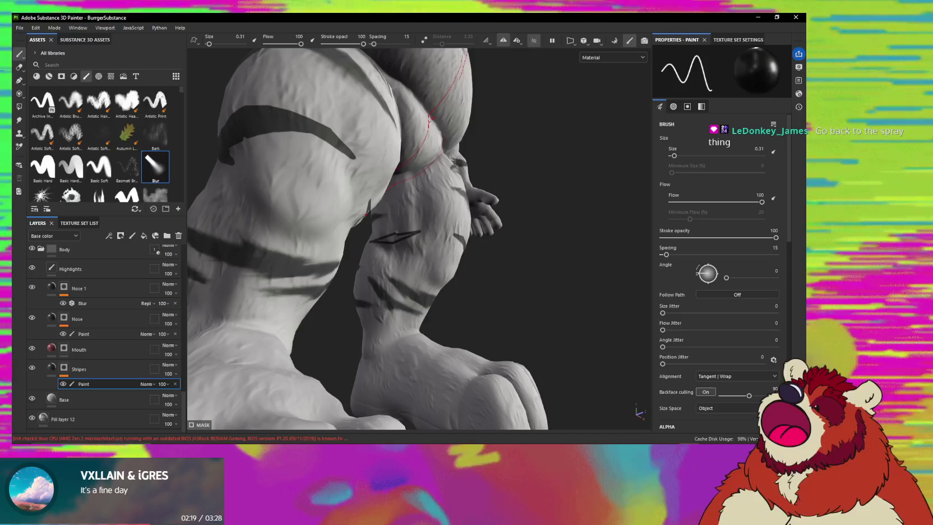
{"action": "left_click_drag", "start_coordinate": [397, 231], "coordinate": [398, 236]}
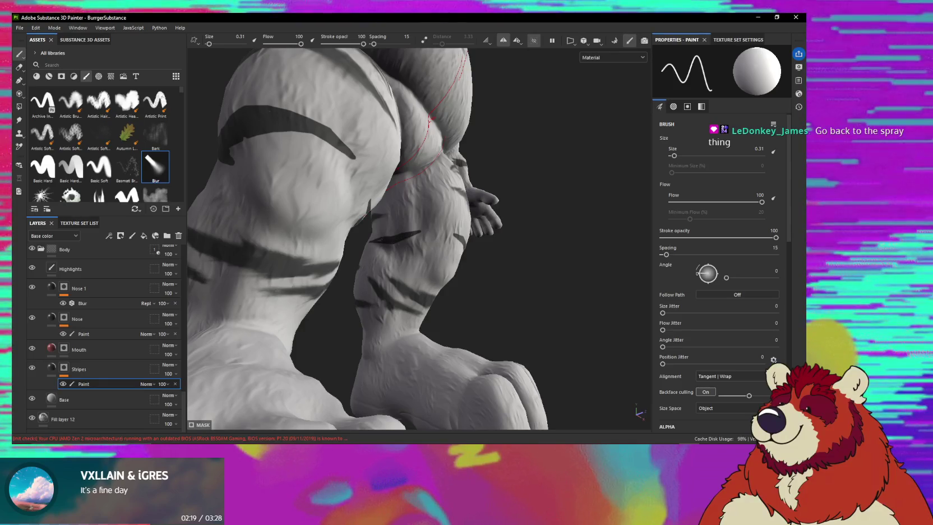
{"action": "mouse_move", "coordinate": [401, 240]}
{"action": "left_mouse_down", "text": "alt"}
{"action": "mouse_move", "coordinate": [436, 223]}
{"action": "mouse_move", "coordinate": [392, 235]}
{"action": "left_mouse_up", "text": "alt"}
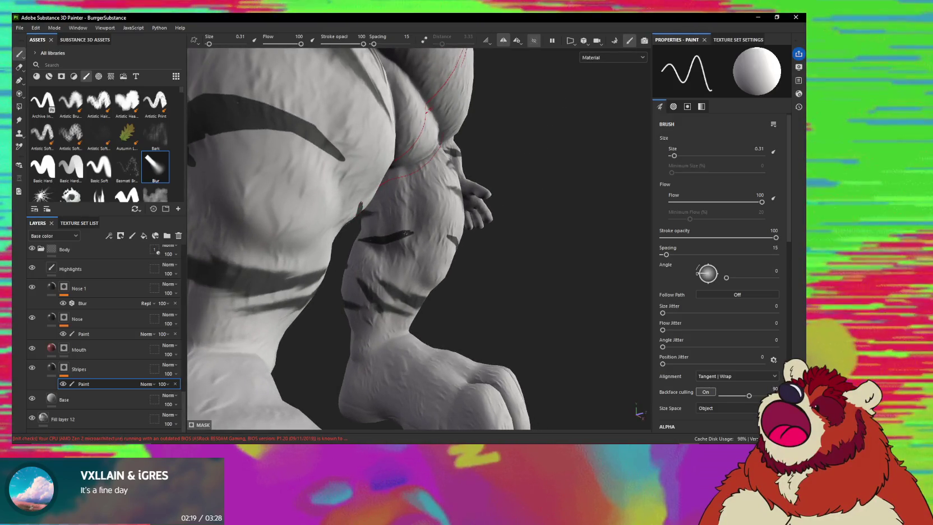
{"action": "mouse_move", "coordinate": [392, 235]}
{"action": "left_mouse_down", "text": "alt"}
{"action": "mouse_move", "coordinate": [369, 198]}
{"action": "mouse_move", "coordinate": [379, 226]}
{"action": "left_mouse_up", "text": "alt"}
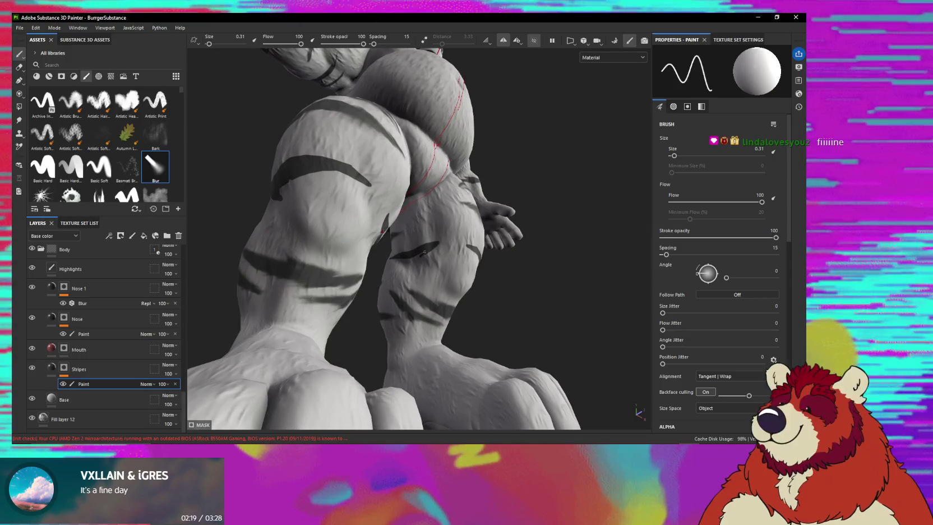
{"action": "mouse_move", "coordinate": [433, 247]}
{"action": "left_mouse_down", "text": "alt"}
{"action": "mouse_move", "coordinate": [462, 272]}
{"action": "mouse_move", "coordinate": [368, 268]}
{"action": "mouse_move", "coordinate": [433, 240]}
{"action": "mouse_move", "coordinate": [396, 290]}
{"action": "mouse_move", "coordinate": [416, 242]}
{"action": "left_mouse_up", "text": "alt"}
{"action": "key", "text": "5"}
- Bring the new leg stripe into view and smear it toward the upper right
{"action": "scroll", "coordinate": [402, 275], "scroll_direction": "up", "scroll_amount": 3}
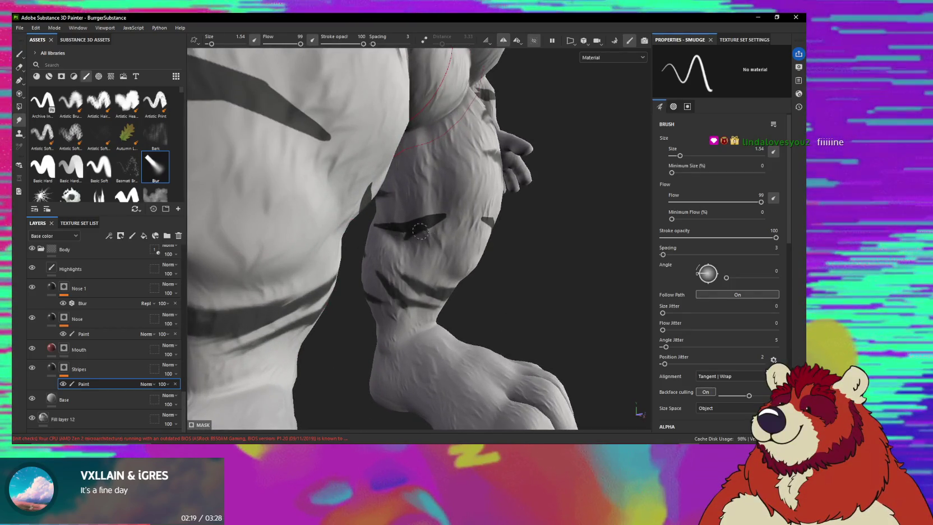
{"action": "left_click_drag", "start_coordinate": [417, 228], "coordinate": [391, 225], "text": "alt"}
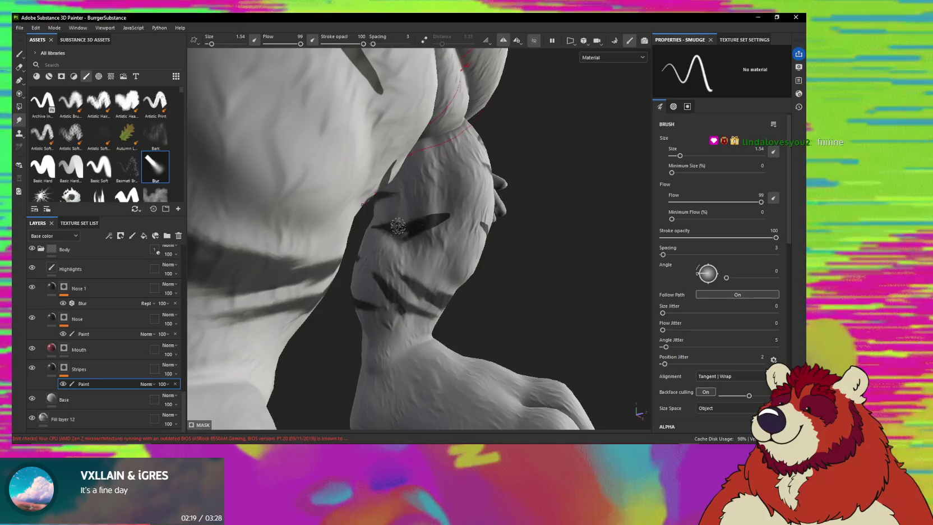
{"action": "left_click_drag", "start_coordinate": [425, 220], "coordinate": [464, 210], "text": "alt"}
{"action": "mouse_move", "coordinate": [420, 231]}
{"action": "left_mouse_down"}
{"action": "mouse_move", "coordinate": [439, 219]}
{"action": "mouse_move", "coordinate": [412, 229]}
{"action": "mouse_move", "coordinate": [432, 223]}
{"action": "mouse_move", "coordinate": [425, 221]}
{"action": "mouse_move", "coordinate": [441, 239]}
{"action": "mouse_move", "coordinate": [421, 239]}
{"action": "mouse_move", "coordinate": [409, 213]}
{"action": "left_mouse_up"}
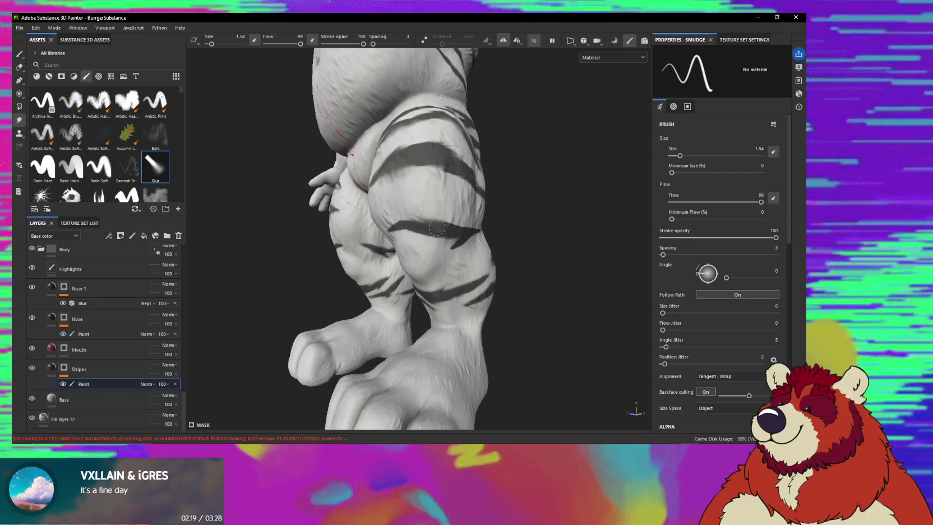
- Orbit and zoom around the striped leg to check the smudged stripe from several angles
{"action": "mouse_move", "coordinate": [446, 230]}
{"action": "left_mouse_down", "text": "alt"}
{"action": "mouse_move", "coordinate": [484, 226]}
{"action": "mouse_move", "coordinate": [450, 221]}
{"action": "left_mouse_up", "text": "alt"}
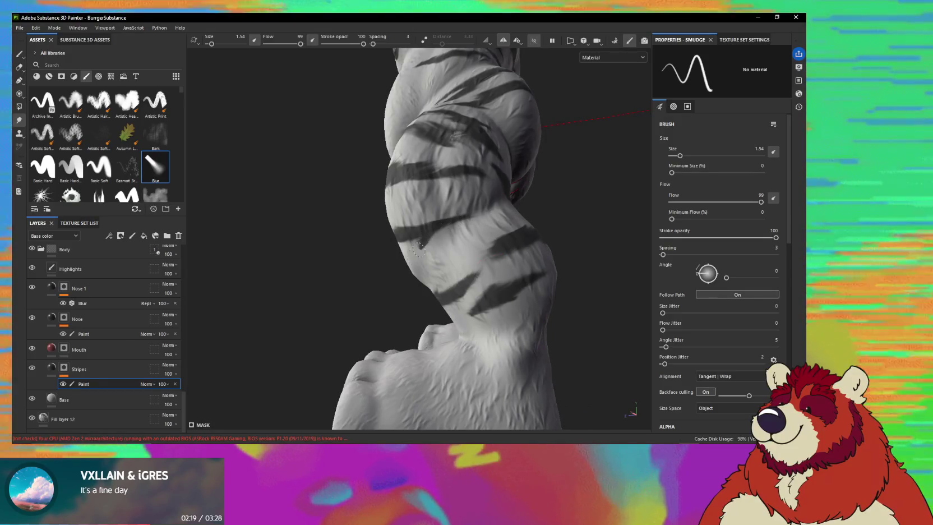
{"action": "mouse_move", "coordinate": [433, 222]}
{"action": "left_mouse_down", "text": "alt"}
{"action": "mouse_move", "coordinate": [434, 243]}
{"action": "mouse_move", "coordinate": [472, 273]}
{"action": "mouse_move", "coordinate": [434, 320]}
{"action": "mouse_move", "coordinate": [505, 258]}
{"action": "mouse_move", "coordinate": [413, 280]}
{"action": "left_mouse_up", "text": "alt"}
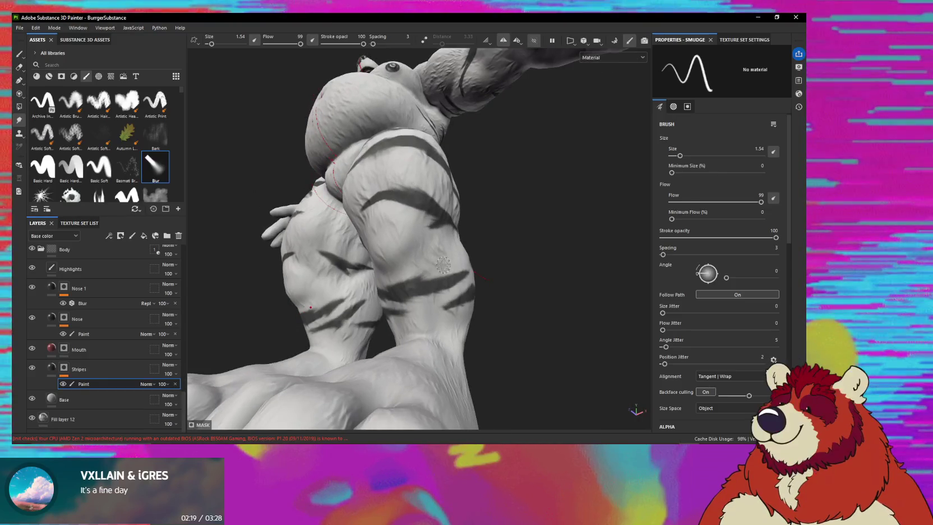
{"action": "mouse_move", "coordinate": [427, 271]}
{"action": "left_mouse_down", "text": "alt"}
{"action": "mouse_move", "coordinate": [421, 244]}
{"action": "mouse_move", "coordinate": [414, 274]}
{"action": "mouse_move", "coordinate": [375, 272]}
{"action": "mouse_move", "coordinate": [442, 219]}
{"action": "left_mouse_up", "text": "alt"}
{"action": "mouse_move", "coordinate": [441, 218]}
{"action": "right_mouse_down", "text": "alt"}
{"action": "mouse_move", "coordinate": [395, 388]}
{"action": "mouse_move", "coordinate": [484, 213]}
{"action": "right_mouse_up", "text": "alt"}
{"action": "mouse_move", "coordinate": [485, 213]}
{"action": "left_mouse_down", "text": "alt"}
{"action": "mouse_move", "coordinate": [395, 266]}
{"action": "mouse_move", "coordinate": [416, 231]}
{"action": "left_mouse_up", "text": "alt"}
{"action": "left_click_drag", "start_coordinate": [523, 198], "coordinate": [448, 246], "text": "alt"}
{"action": "mouse_move", "coordinate": [448, 246]}
{"action": "right_mouse_down", "text": "alt"}
{"action": "mouse_move", "coordinate": [365, 289]}
{"action": "mouse_move", "coordinate": [250, 208]}
{"action": "right_mouse_up", "text": "alt"}
{"action": "left_click_drag", "start_coordinate": [250, 208], "coordinate": [337, 197], "text": "alt"}
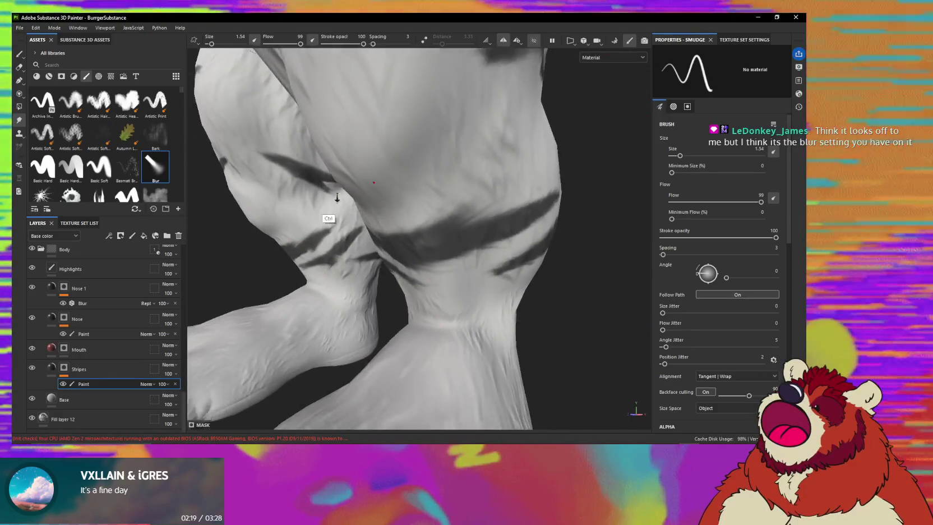
{"action": "right_click_drag", "start_coordinate": [337, 197], "coordinate": [359, 235], "text": "alt"}
{"action": "mouse_move", "coordinate": [359, 235]}
{"action": "left_mouse_down", "text": "alt"}
{"action": "mouse_move", "coordinate": [486, 232]}
{"action": "mouse_move", "coordinate": [533, 216]}
{"action": "left_mouse_up", "text": "alt"}
{"action": "right_click_drag", "start_coordinate": [533, 217], "coordinate": [395, 231], "text": "alt"}
{"action": "left_click_drag", "start_coordinate": [398, 199], "coordinate": [430, 197], "text": "alt"}
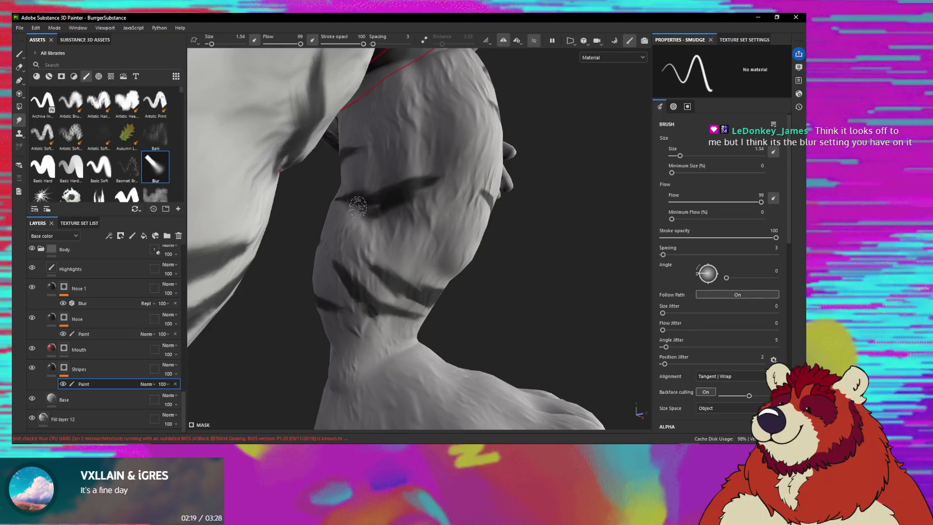
{"action": "mouse_move", "coordinate": [384, 198]}
{"action": "left_mouse_down", "text": "alt"}
{"action": "mouse_move", "coordinate": [407, 204]}
{"action": "mouse_move", "coordinate": [393, 191]}
{"action": "mouse_move", "coordinate": [356, 193]}
{"action": "mouse_move", "coordinate": [470, 216]}
{"action": "mouse_move", "coordinate": [419, 213]}
{"action": "mouse_move", "coordinate": [444, 201]}
{"action": "mouse_move", "coordinate": [400, 223]}
{"action": "left_mouse_up", "text": "alt"}
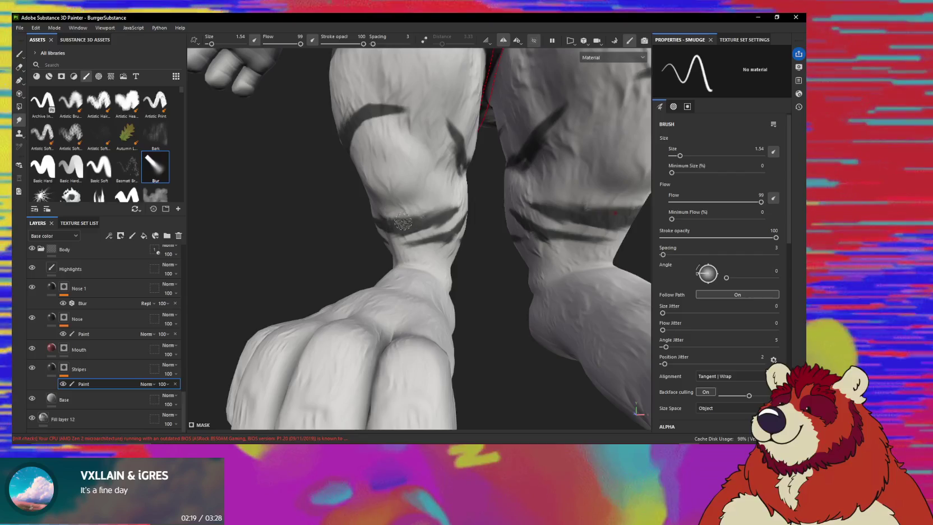
{"action": "scroll", "coordinate": [337, 269], "scroll_direction": "down", "scroll_amount": 5}
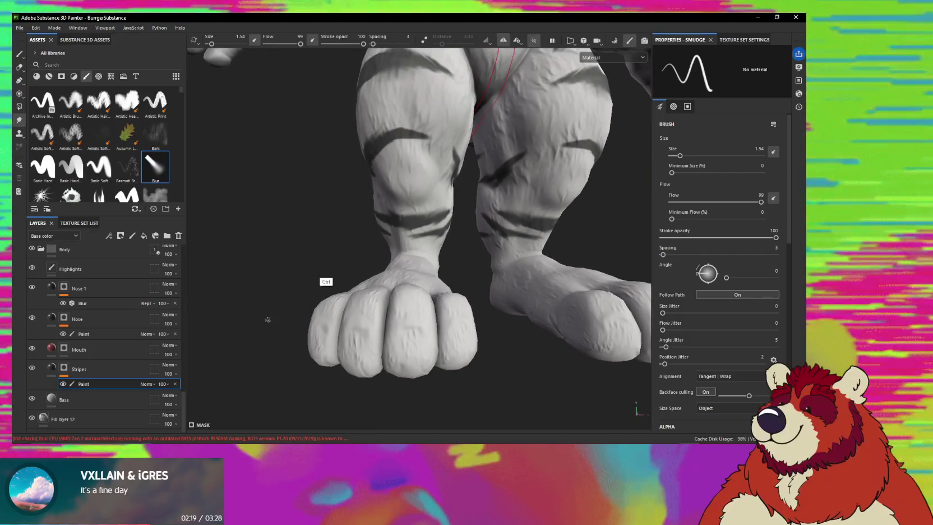
{"action": "scroll", "coordinate": [423, 281], "scroll_direction": "up", "scroll_amount": 2}
{"action": "scroll", "coordinate": [418, 213], "scroll_direction": "up", "scroll_amount": 2}
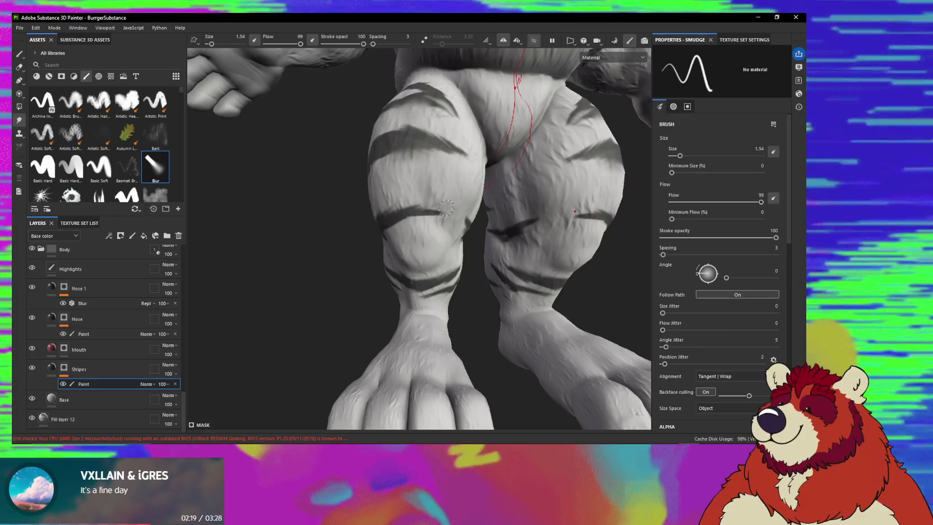
{"action": "left_click_drag", "start_coordinate": [416, 213], "coordinate": [431, 236], "text": "alt"}
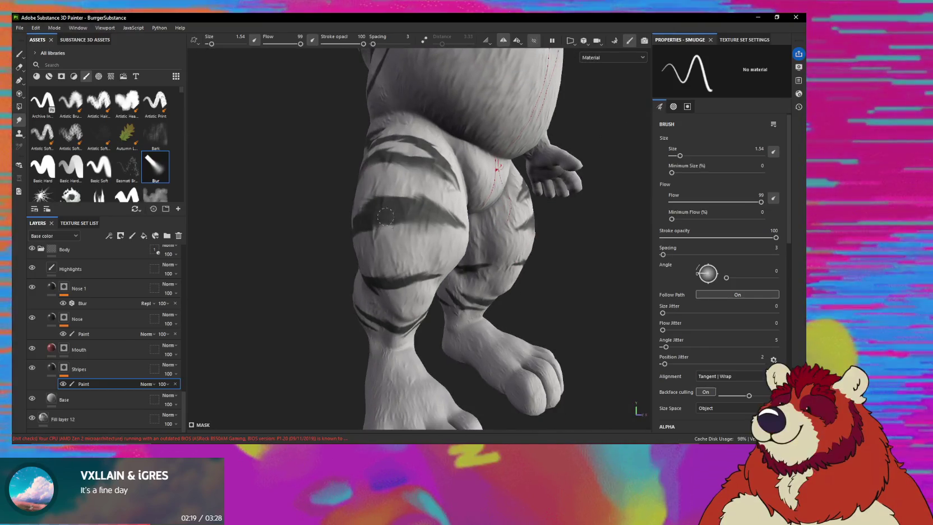
{"action": "mouse_move", "coordinate": [393, 228]}
{"action": "left_mouse_down", "text": "alt"}
{"action": "mouse_move", "coordinate": [358, 233]}
{"action": "mouse_move", "coordinate": [421, 223]}
{"action": "left_mouse_up", "text": "alt"}
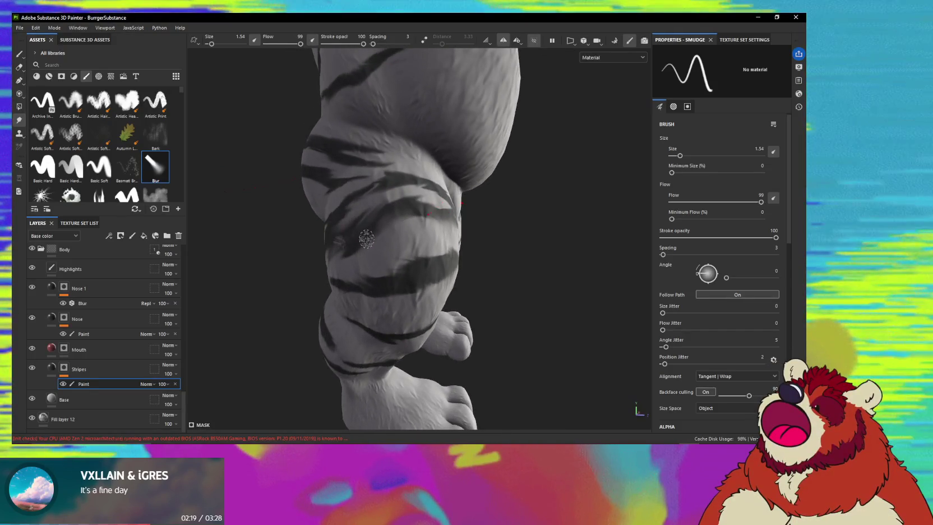
{"action": "mouse_move", "coordinate": [377, 225]}
{"action": "left_mouse_down", "text": "alt"}
{"action": "mouse_move", "coordinate": [396, 253]}
{"action": "mouse_move", "coordinate": [418, 218]}
{"action": "left_mouse_up", "text": "alt"}
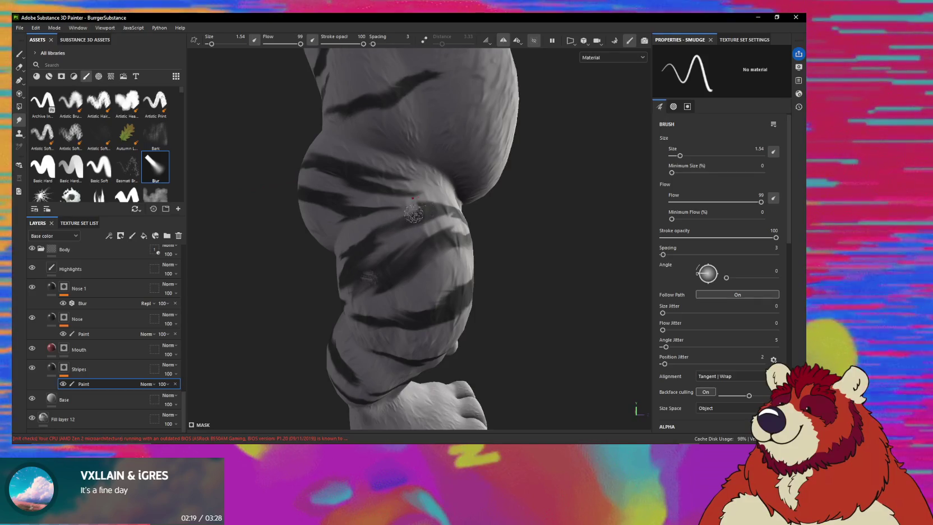
{"action": "mouse_move", "coordinate": [424, 211]}
{"action": "left_mouse_down", "text": "alt"}
{"action": "mouse_move", "coordinate": [415, 220]}
{"action": "mouse_move", "coordinate": [379, 213]}
{"action": "left_mouse_up", "text": "alt"}
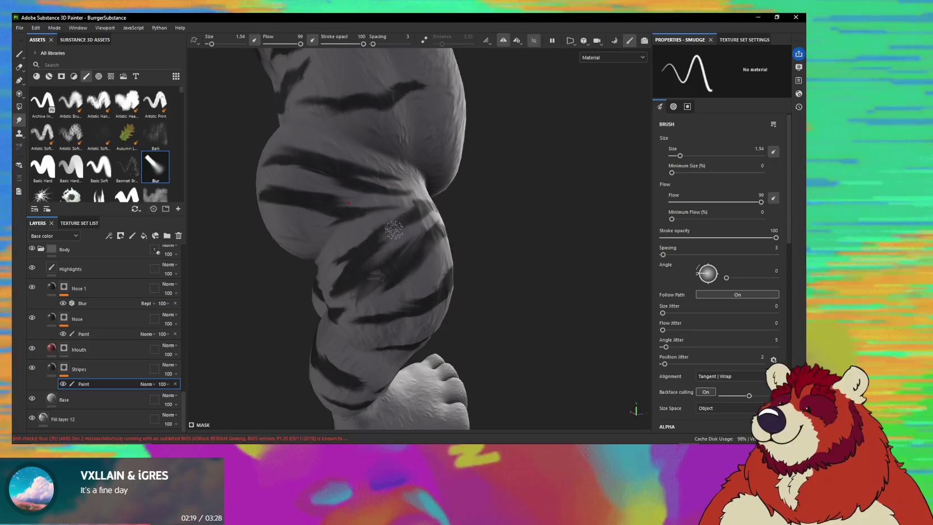
{"action": "left_click_drag", "start_coordinate": [388, 232], "coordinate": [469, 220], "text": "alt"}
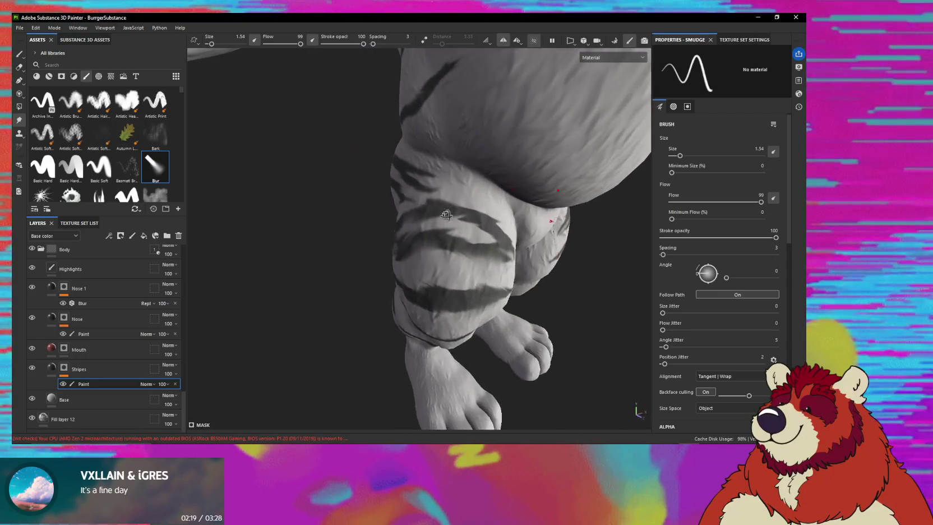
{"action": "mouse_move", "coordinate": [473, 212]}
{"action": "left_mouse_down", "text": "alt"}
{"action": "mouse_move", "coordinate": [428, 262]}
{"action": "mouse_move", "coordinate": [437, 245]}
{"action": "left_mouse_up", "text": "alt"}
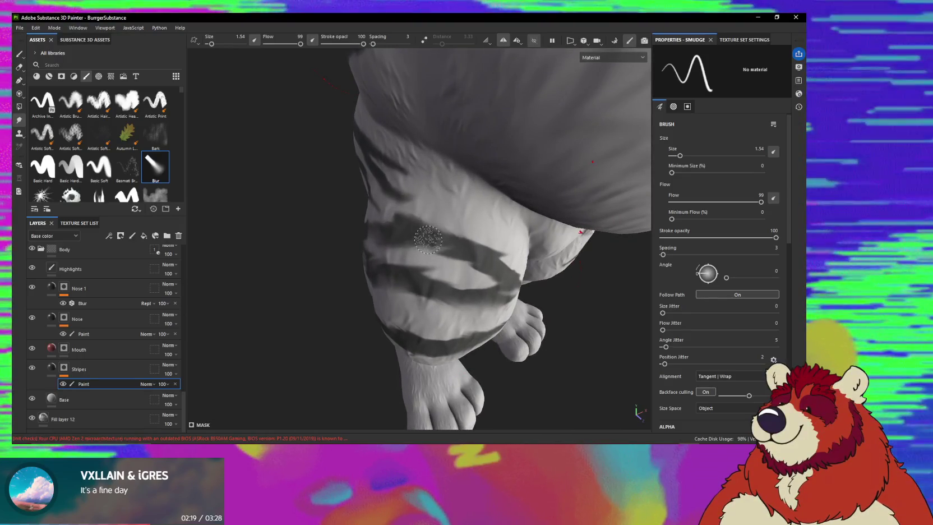
{"action": "mouse_move", "coordinate": [461, 238]}
{"action": "left_mouse_down", "text": "alt"}
{"action": "mouse_move", "coordinate": [476, 271]}
{"action": "mouse_move", "coordinate": [435, 231]}
{"action": "mouse_move", "coordinate": [463, 265]}
{"action": "left_mouse_up", "text": "alt"}
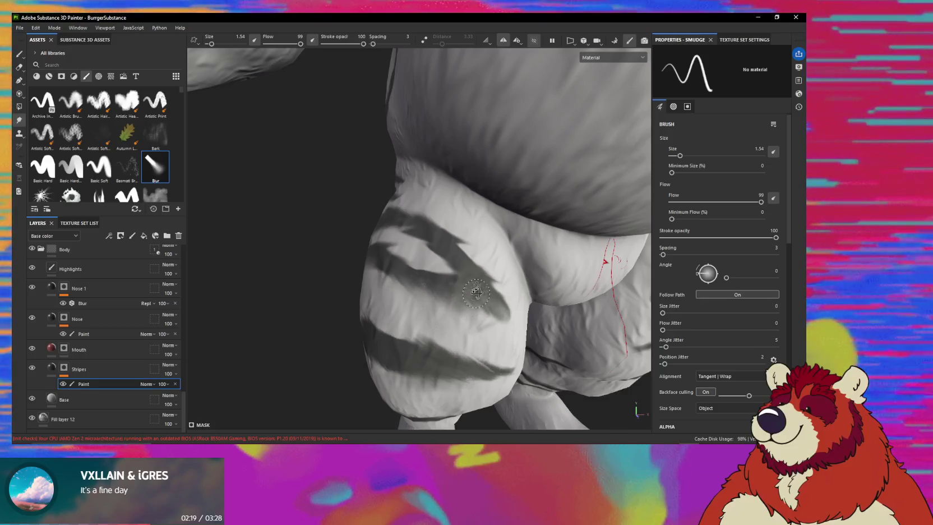
{"action": "scroll", "coordinate": [476, 287], "scroll_direction": "down", "scroll_amount": 5}
{"action": "mouse_move", "coordinate": [388, 281]}
{"action": "left_mouse_down", "text": "alt+shift"}
{"action": "mouse_move", "coordinate": [364, 259]}
{"action": "mouse_move", "coordinate": [486, 269]}
{"action": "left_mouse_up", "text": "alt+shift"}
{"action": "scroll", "coordinate": [351, 260], "scroll_direction": "up", "scroll_amount": 2}
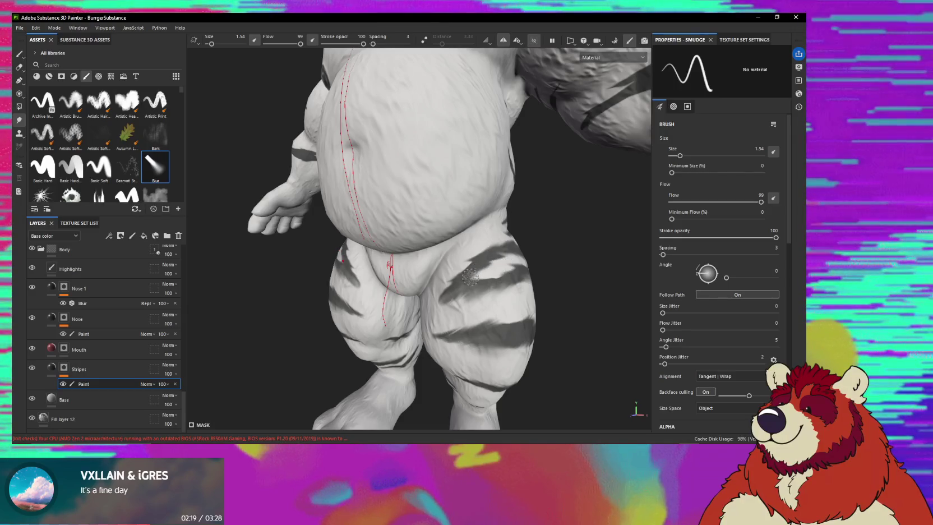
{"action": "left_click_drag", "start_coordinate": [513, 263], "coordinate": [235, 221], "text": "alt"}
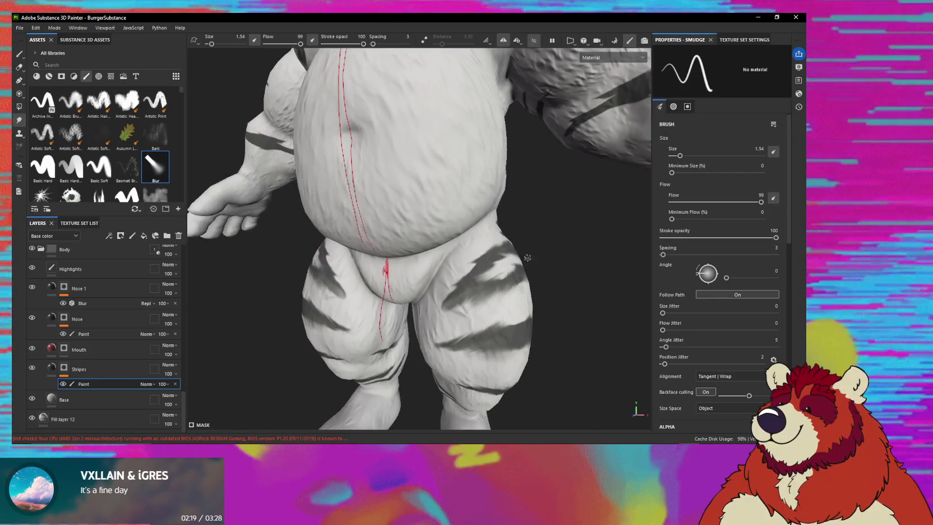
- Turn the model to a side-on view of its left flank
{"action": "scroll", "coordinate": [234, 221], "scroll_direction": "down", "scroll_amount": 3}
{"action": "mouse_move", "coordinate": [430, 226]}
{"action": "left_mouse_down", "text": "alt"}
{"action": "mouse_move", "coordinate": [490, 249]}
{"action": "mouse_move", "coordinate": [447, 331]}
{"action": "mouse_move", "coordinate": [426, 247]}
{"action": "mouse_move", "coordinate": [435, 251]}
{"action": "left_mouse_up", "text": "alt"}
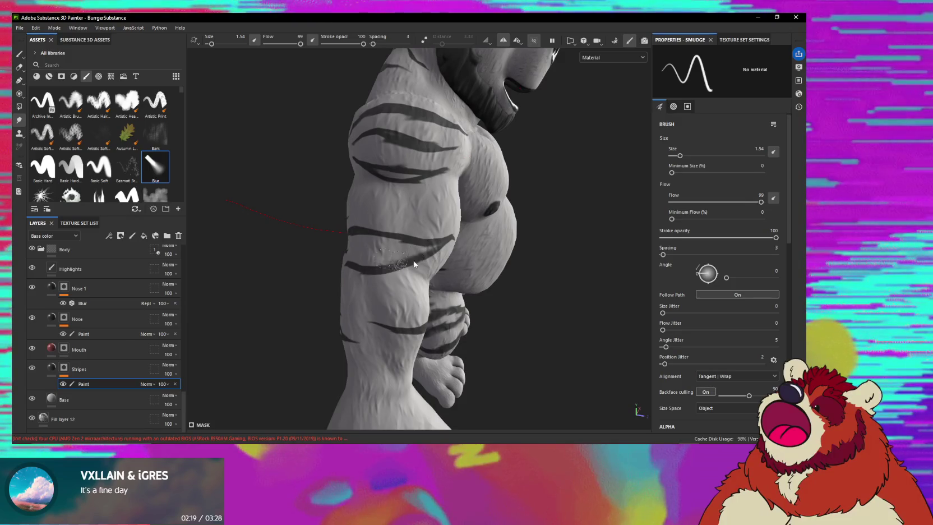
{"action": "left_click_drag", "start_coordinate": [407, 267], "coordinate": [457, 256], "text": "alt"}
{"action": "scroll", "coordinate": [458, 256], "scroll_direction": "up", "scroll_amount": 1}
{"action": "scroll", "coordinate": [443, 269], "scroll_direction": "up", "scroll_amount": 1}
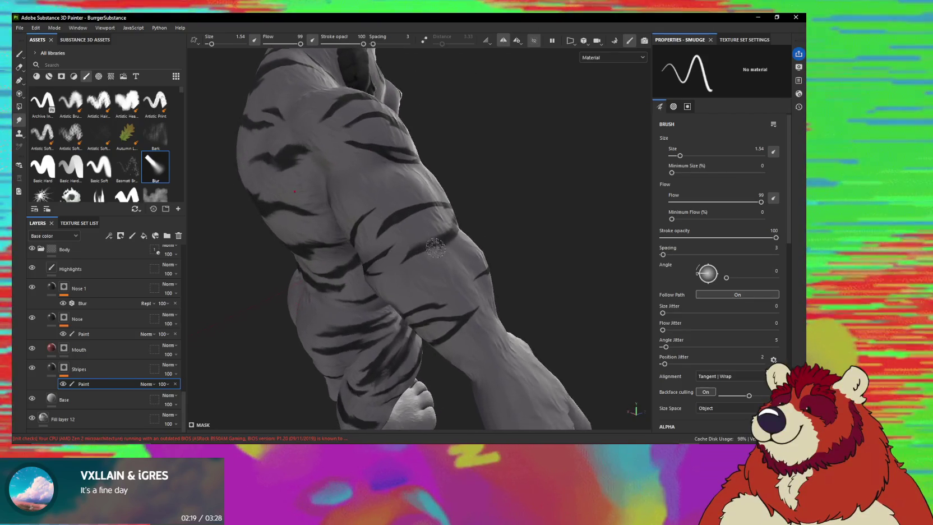
{"action": "scroll", "coordinate": [435, 279], "scroll_direction": "up", "scroll_amount": 1}
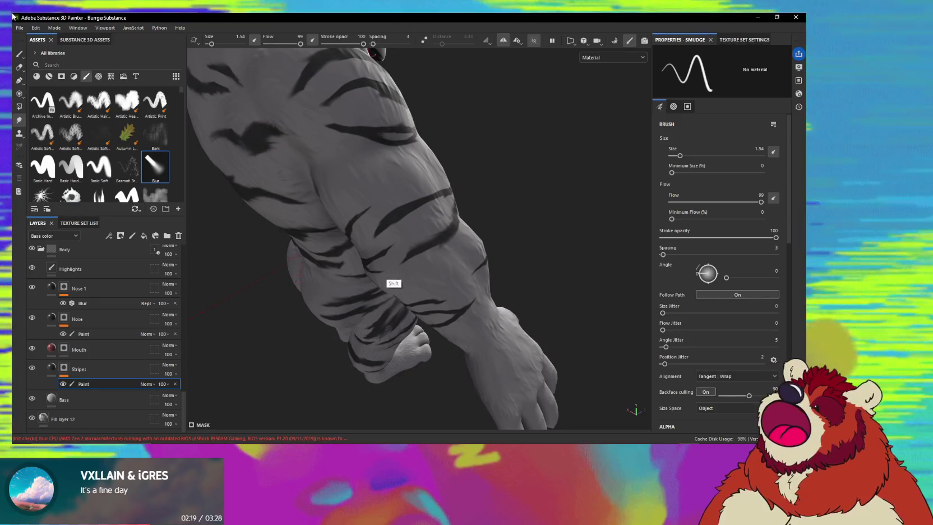
- Smudge the stripe edges along the torso and upper arm, then return to the Paint brush
{"action": "mouse_move", "coordinate": [437, 250]}
{"action": "right_mouse_down", "text": "shift"}
{"action": "mouse_move", "coordinate": [412, 252]}
{"action": "mouse_move", "coordinate": [429, 257]}
{"action": "right_mouse_up", "text": "shift"}
{"action": "mouse_move", "coordinate": [432, 252]}
{"action": "left_mouse_down", "text": "alt"}
{"action": "mouse_move", "coordinate": [426, 239]}
{"action": "mouse_move", "coordinate": [412, 252]}
{"action": "left_mouse_up", "text": "alt"}
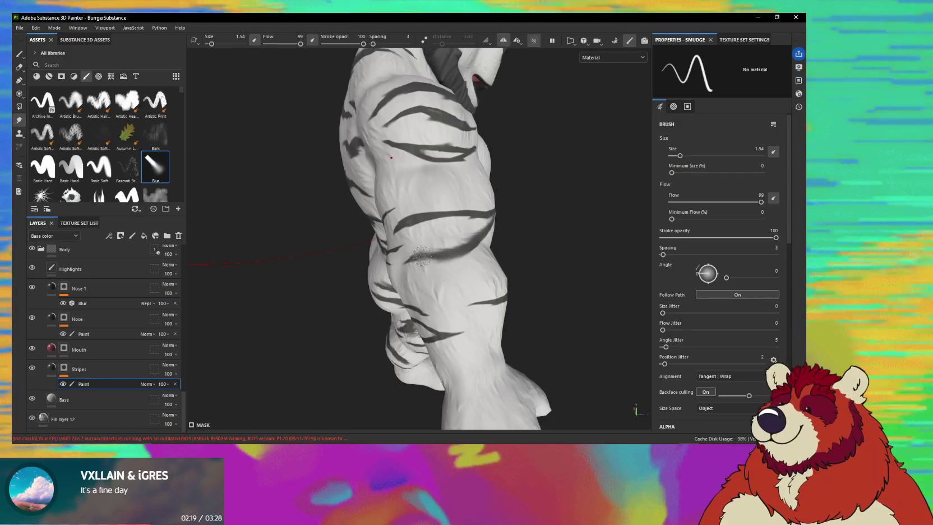
{"action": "mouse_move", "coordinate": [414, 261]}
{"action": "left_mouse_down", "text": "alt"}
{"action": "mouse_move", "coordinate": [428, 220]}
{"action": "mouse_move", "coordinate": [398, 231]}
{"action": "mouse_move", "coordinate": [419, 216]}
{"action": "mouse_move", "coordinate": [457, 224]}
{"action": "mouse_move", "coordinate": [452, 230]}
{"action": "left_mouse_up", "text": "alt"}
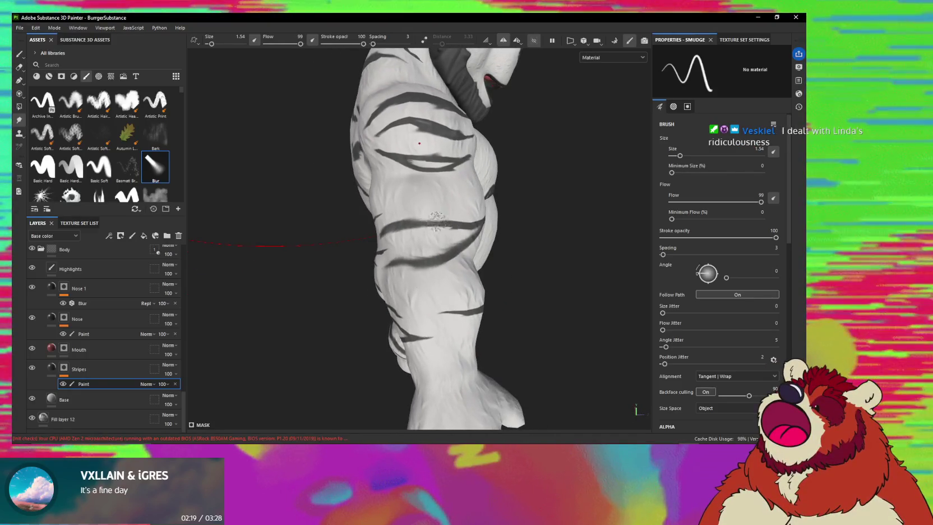
{"action": "mouse_move", "coordinate": [468, 214]}
{"action": "left_mouse_down", "text": "alt"}
{"action": "mouse_move", "coordinate": [502, 236]}
{"action": "mouse_move", "coordinate": [440, 228]}
{"action": "left_mouse_up", "text": "alt"}
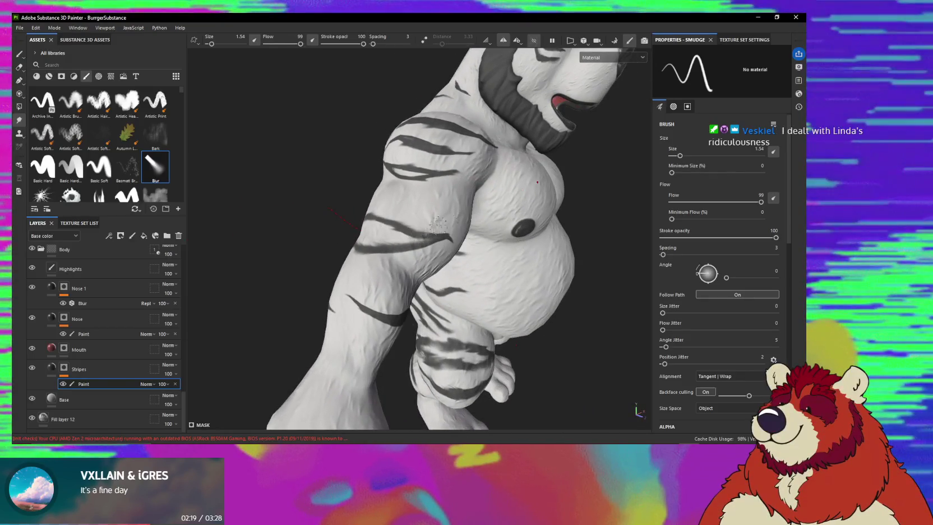
{"action": "mouse_move", "coordinate": [424, 235]}
{"action": "left_mouse_down", "text": "alt"}
{"action": "mouse_move", "coordinate": [446, 236]}
{"action": "mouse_move", "coordinate": [432, 239]}
{"action": "left_mouse_up", "text": "alt"}
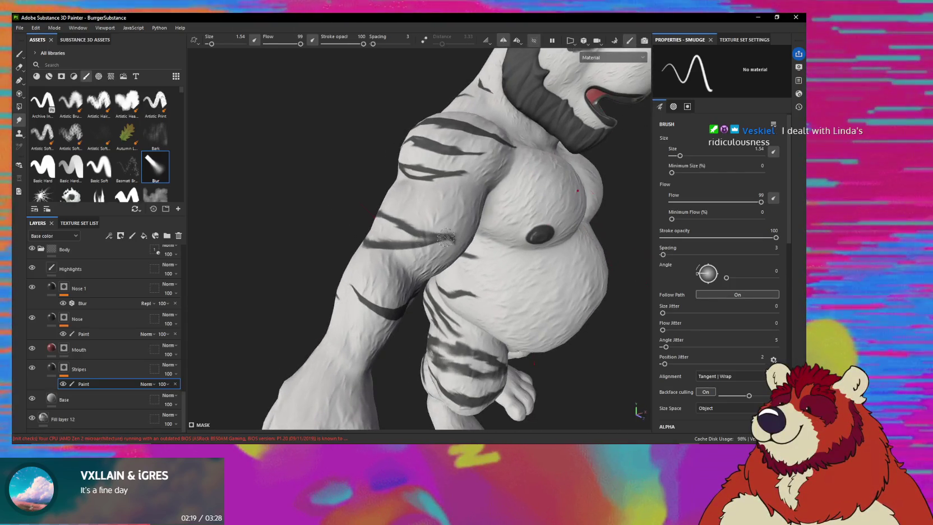
{"action": "key", "text": "1"}
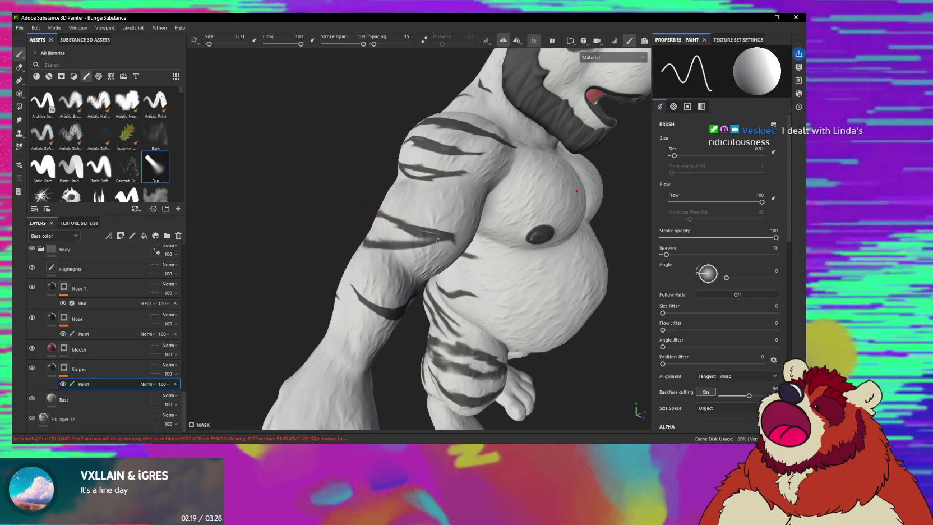
- Orbit close to the shoulder and draw two straight stripe strokes forming a diamond on the upper arm
{"action": "left_click_drag", "start_coordinate": [431, 237], "coordinate": [487, 241], "text": "alt"}
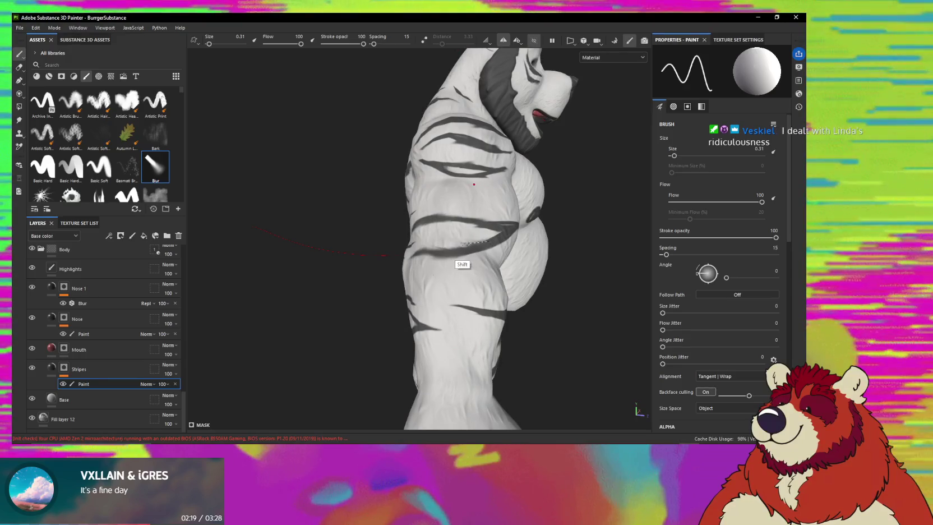
{"action": "mouse_move", "coordinate": [435, 253]}
{"action": "left_mouse_down", "text": "alt"}
{"action": "mouse_move", "coordinate": [469, 244]}
{"action": "mouse_move", "coordinate": [413, 224]}
{"action": "left_mouse_up", "text": "alt"}
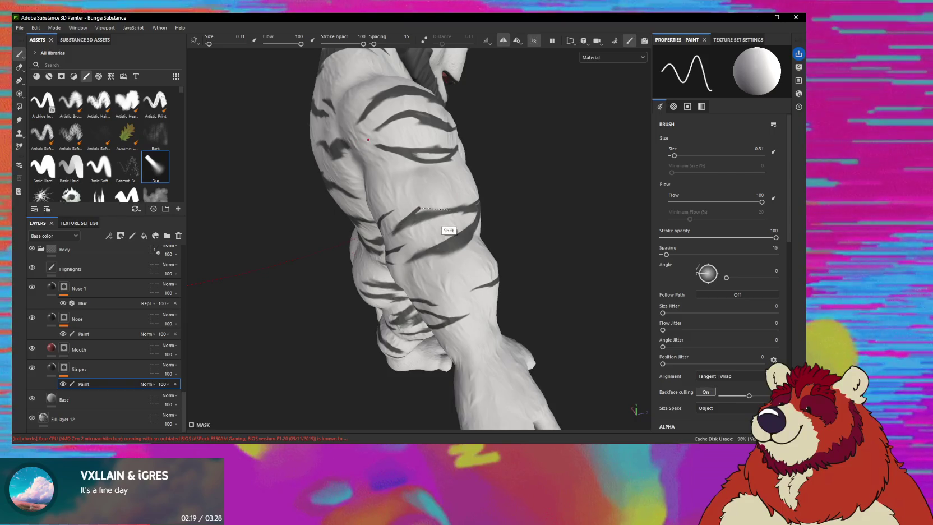
{"action": "left_click_drag", "start_coordinate": [467, 206], "coordinate": [409, 234], "text": "alt"}
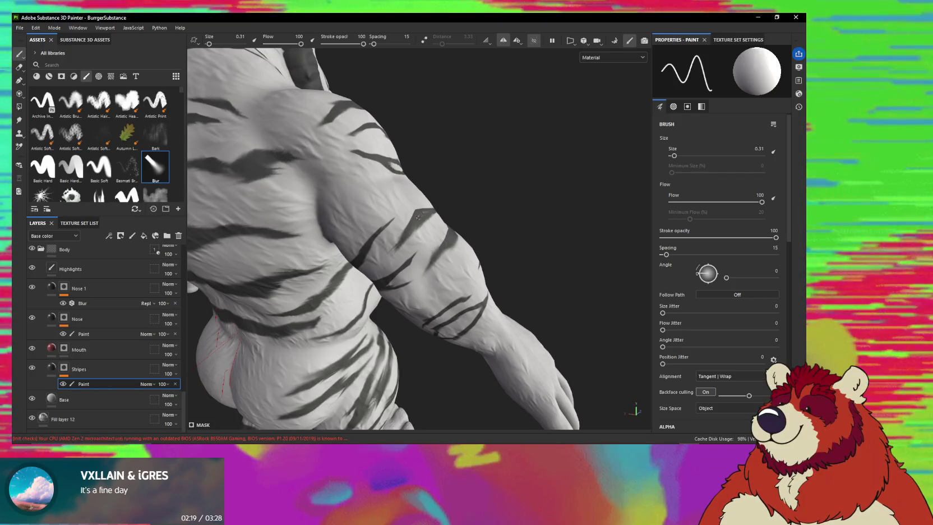
{"action": "left_click_drag", "start_coordinate": [419, 217], "coordinate": [409, 236], "text": "alt"}
{"action": "scroll", "coordinate": [402, 285], "scroll_direction": "up", "scroll_amount": 3}
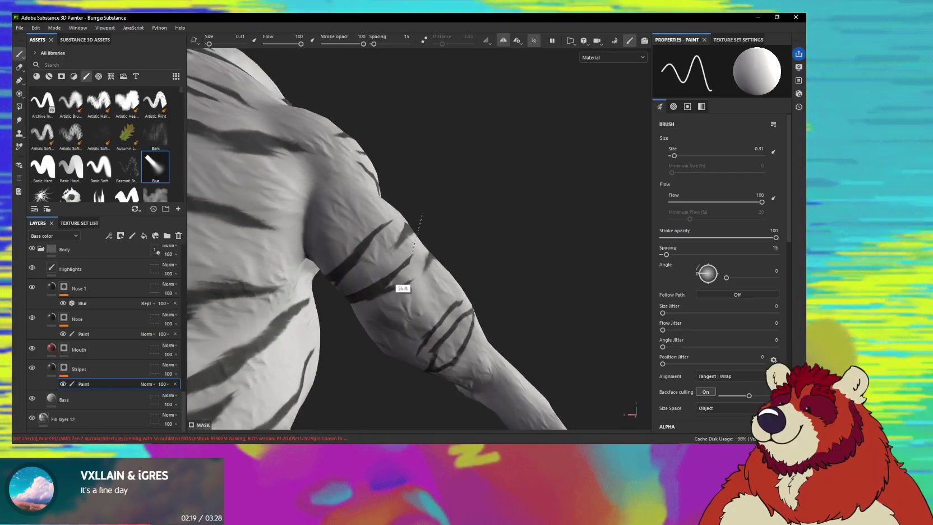
{"action": "left_click_drag", "start_coordinate": [460, 221], "coordinate": [446, 241], "text": "alt"}
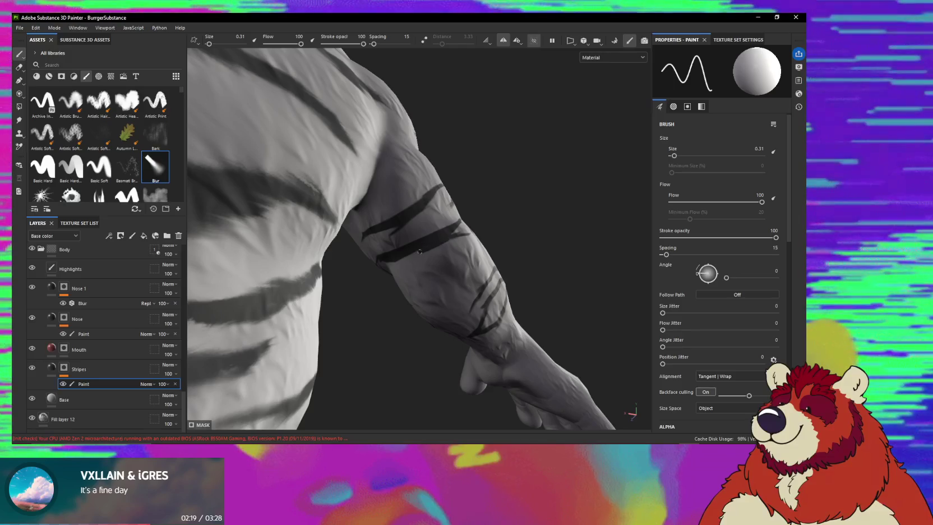
{"action": "mouse_move", "coordinate": [391, 258]}
{"action": "left_mouse_down", "text": "alt"}
{"action": "mouse_move", "coordinate": [404, 258]}
{"action": "mouse_move", "coordinate": [409, 292]}
{"action": "mouse_move", "coordinate": [433, 296]}
{"action": "mouse_move", "coordinate": [410, 273]}
{"action": "mouse_move", "coordinate": [449, 240]}
{"action": "mouse_move", "coordinate": [471, 254]}
{"action": "mouse_move", "coordinate": [446, 258]}
{"action": "mouse_move", "coordinate": [379, 232]}
{"action": "left_mouse_up", "text": "alt"}
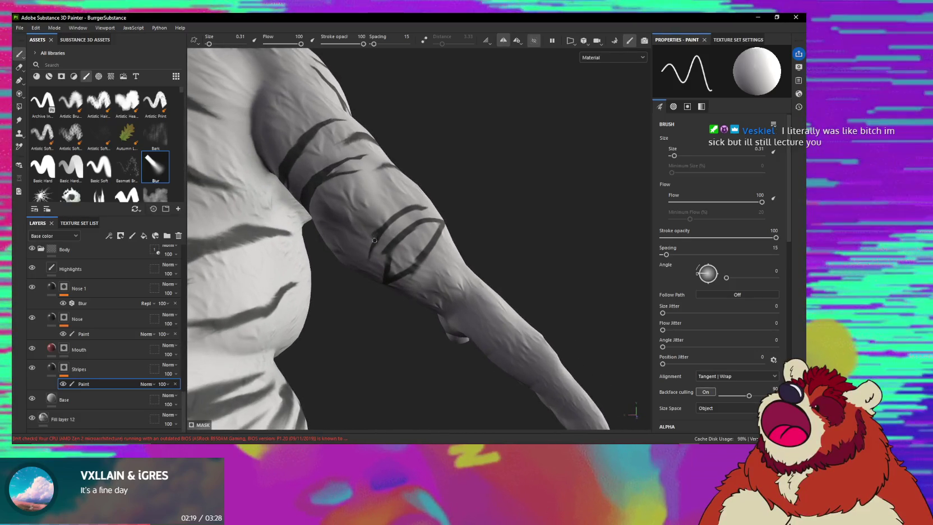
{"action": "left_click", "coordinate": [387, 211], "text": "shift"}
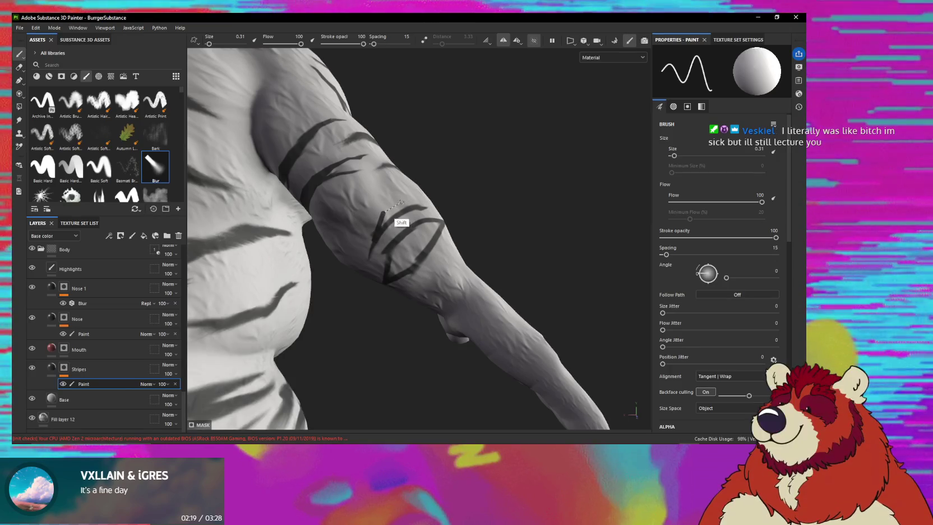
{"action": "left_click", "coordinate": [407, 207]}
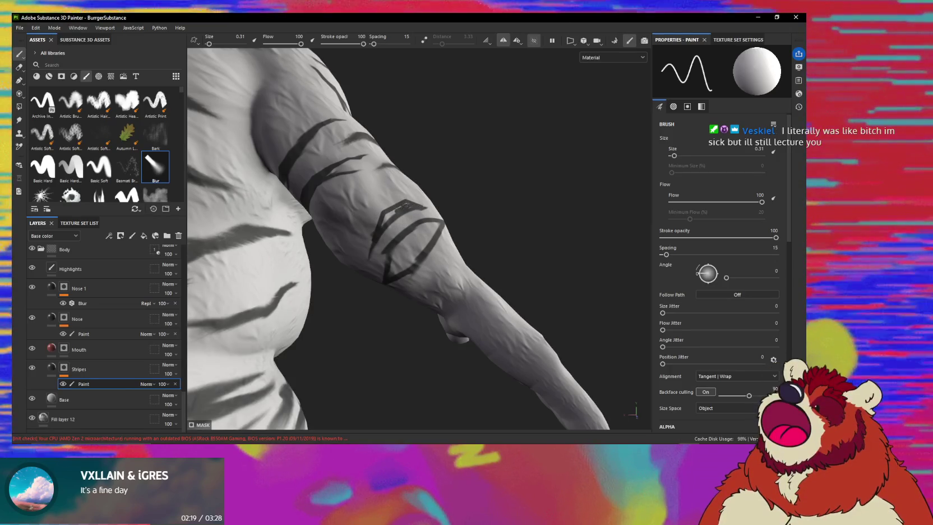
{"action": "mouse_move", "coordinate": [379, 229]}
{"action": "left_mouse_down", "text": "alt"}
{"action": "mouse_move", "coordinate": [425, 223]}
{"action": "mouse_move", "coordinate": [433, 254]}
{"action": "mouse_move", "coordinate": [420, 269]}
{"action": "mouse_move", "coordinate": [392, 255]}
{"action": "mouse_move", "coordinate": [446, 215]}
{"action": "mouse_move", "coordinate": [418, 231]}
{"action": "mouse_move", "coordinate": [443, 239]}
{"action": "mouse_move", "coordinate": [415, 249]}
{"action": "mouse_move", "coordinate": [416, 323]}
{"action": "mouse_move", "coordinate": [424, 267]}
{"action": "mouse_move", "coordinate": [440, 257]}
{"action": "mouse_move", "coordinate": [390, 271]}
{"action": "mouse_move", "coordinate": [444, 277]}
{"action": "mouse_move", "coordinate": [409, 269]}
{"action": "left_mouse_up", "text": "alt"}
- Smudge a patch of the dark arm stripe and inspect the arm and torso stripes
{"action": "key", "text": "5"}
{"action": "left_click", "coordinate": [419, 229]}
{"action": "scroll", "coordinate": [422, 256], "scroll_direction": "up", "scroll_amount": 2}
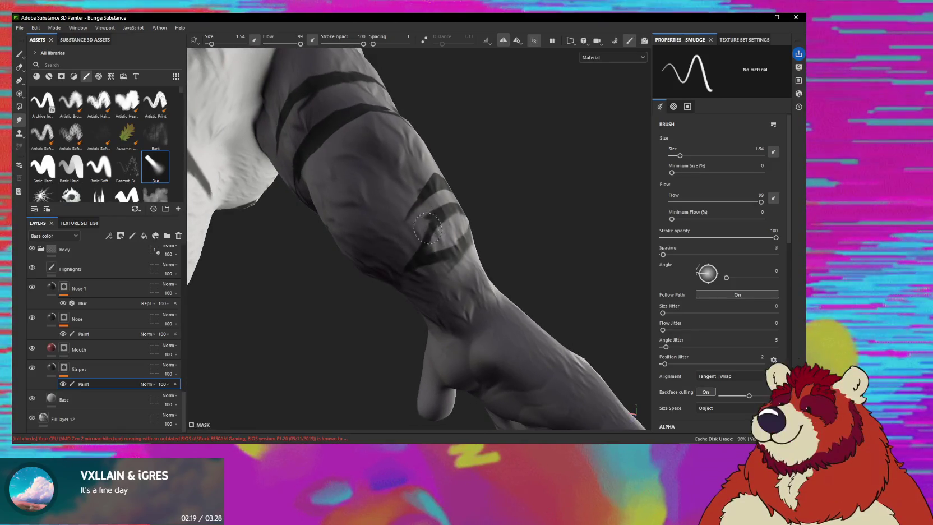
{"action": "mouse_move", "coordinate": [427, 228]}
{"action": "left_mouse_down", "text": "alt"}
{"action": "mouse_move", "coordinate": [434, 215]}
{"action": "mouse_move", "coordinate": [426, 259]}
{"action": "mouse_move", "coordinate": [395, 266]}
{"action": "mouse_move", "coordinate": [402, 295]}
{"action": "mouse_move", "coordinate": [400, 245]}
{"action": "mouse_move", "coordinate": [396, 267]}
{"action": "mouse_move", "coordinate": [391, 242]}
{"action": "mouse_move", "coordinate": [436, 223]}
{"action": "mouse_move", "coordinate": [424, 228]}
{"action": "left_mouse_up", "text": "alt"}
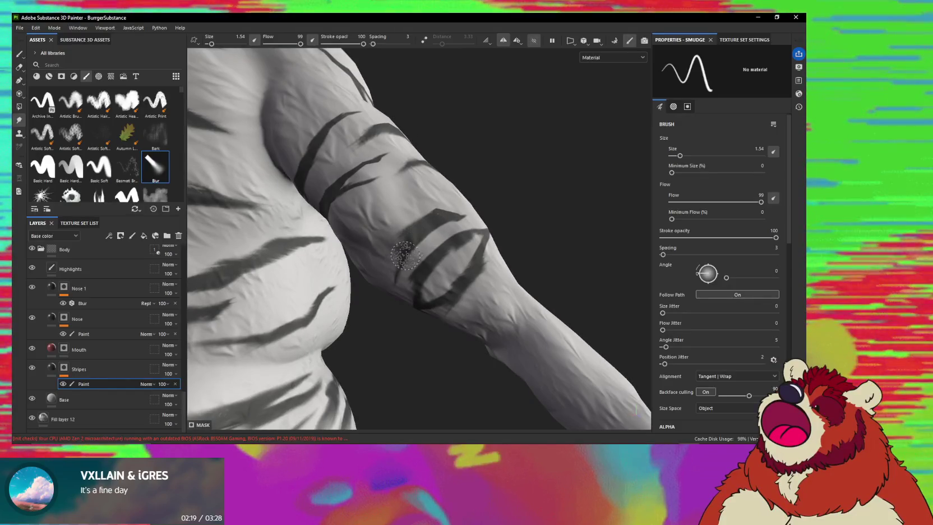
{"action": "mouse_move", "coordinate": [436, 222]}
{"action": "left_mouse_down", "text": "alt"}
{"action": "mouse_move", "coordinate": [466, 214]}
{"action": "mouse_move", "coordinate": [454, 199]}
{"action": "mouse_move", "coordinate": [447, 235]}
{"action": "mouse_move", "coordinate": [427, 208]}
{"action": "mouse_move", "coordinate": [435, 200]}
{"action": "mouse_move", "coordinate": [416, 240]}
{"action": "mouse_move", "coordinate": [456, 225]}
{"action": "mouse_move", "coordinate": [415, 269]}
{"action": "mouse_move", "coordinate": [436, 227]}
{"action": "left_mouse_up", "text": "alt"}
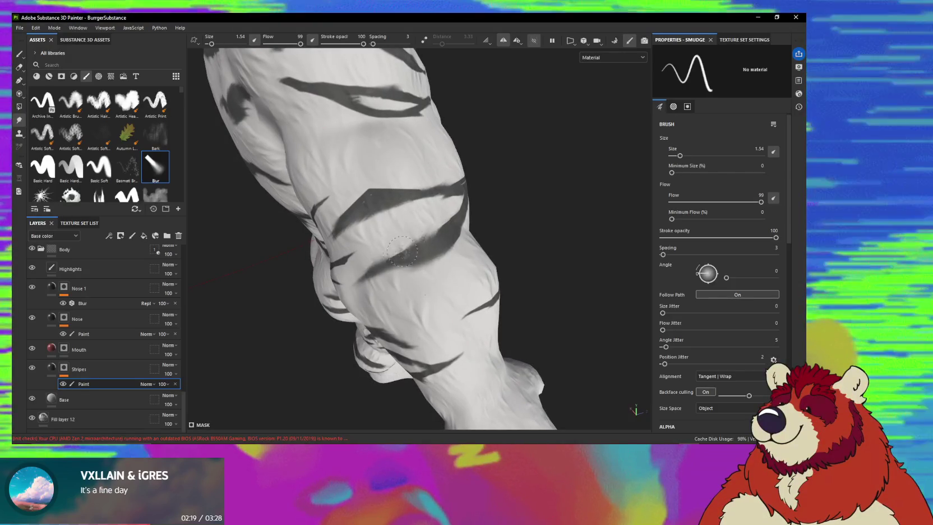
- Smudge the thigh and arm stripe ends into tapered tips, then switch to YouTube Music
{"action": "left_click_drag", "start_coordinate": [438, 238], "coordinate": [424, 244], "text": "alt"}
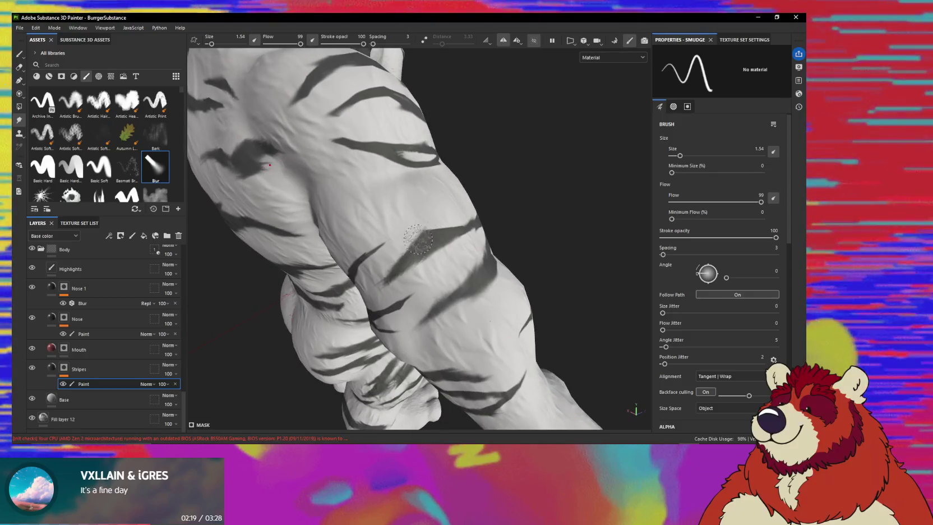
{"action": "left_click_drag", "start_coordinate": [418, 240], "coordinate": [423, 241], "text": "alt"}
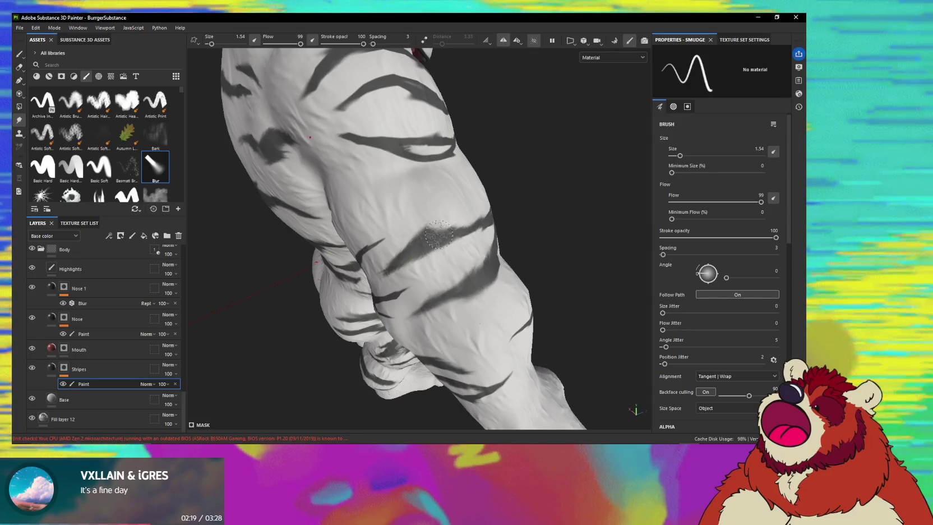
{"action": "mouse_move", "coordinate": [439, 234]}
{"action": "left_mouse_down", "text": "alt"}
{"action": "mouse_move", "coordinate": [475, 229]}
{"action": "mouse_move", "coordinate": [431, 268]}
{"action": "mouse_move", "coordinate": [450, 267]}
{"action": "left_mouse_up", "text": "alt"}
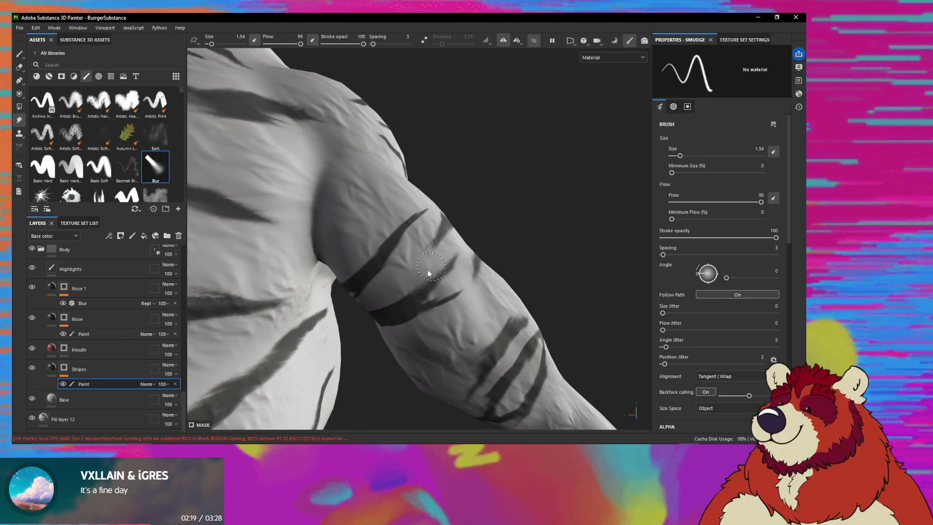
{"action": "mouse_move", "coordinate": [414, 314]}
{"action": "left_mouse_down", "text": "alt"}
{"action": "mouse_move", "coordinate": [448, 273]}
{"action": "mouse_move", "coordinate": [443, 287]}
{"action": "mouse_move", "coordinate": [426, 269]}
{"action": "left_mouse_up", "text": "alt"}
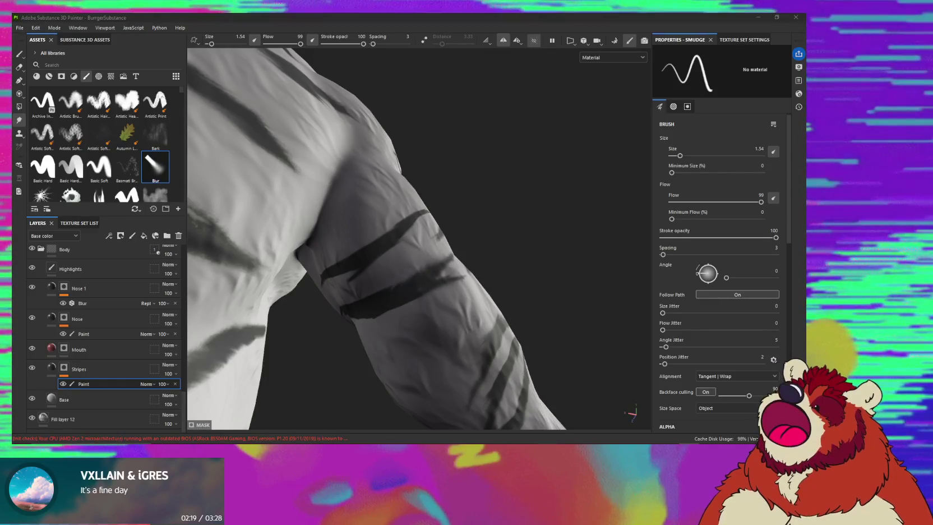
{"action": "key", "text": "alt+Tab"}
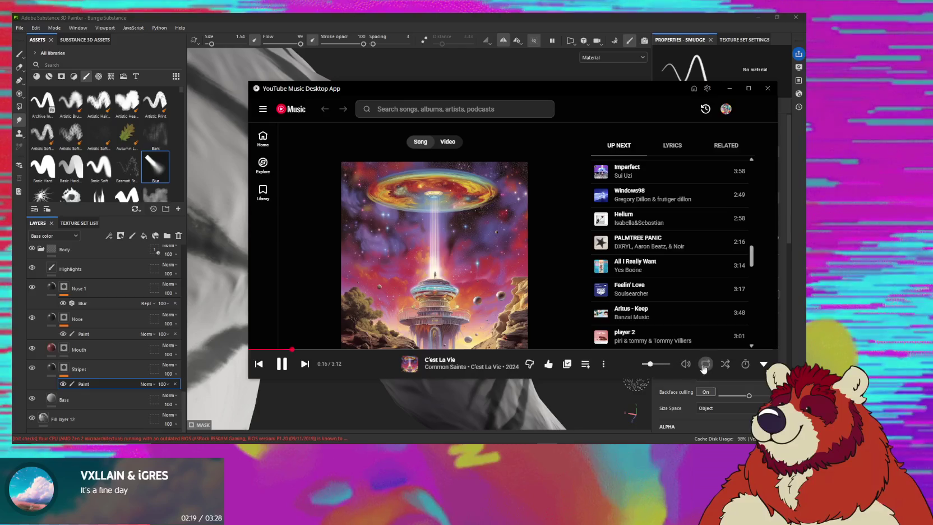
- Turn on queue shuffle, then shuffle-play the Liked Music playlist from the Home page
{"action": "left_click", "coordinate": [725, 364]}
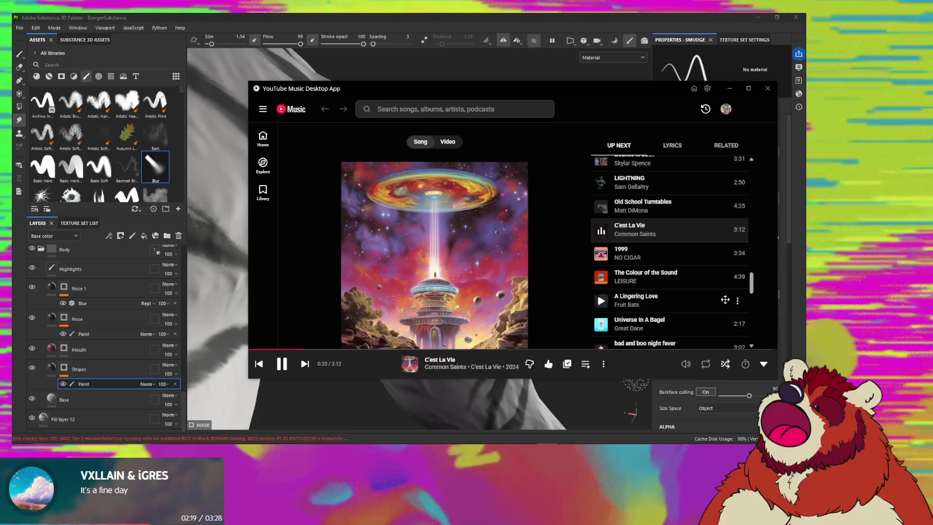
{"action": "scroll", "coordinate": [712, 306], "scroll_direction": "down", "scroll_amount": 1}
{"action": "scroll", "coordinate": [718, 300], "scroll_direction": "up", "scroll_amount": 2}
{"action": "scroll", "coordinate": [719, 301], "scroll_direction": "up", "scroll_amount": 3}
{"action": "scroll", "coordinate": [721, 302], "scroll_direction": "down", "scroll_amount": 3}
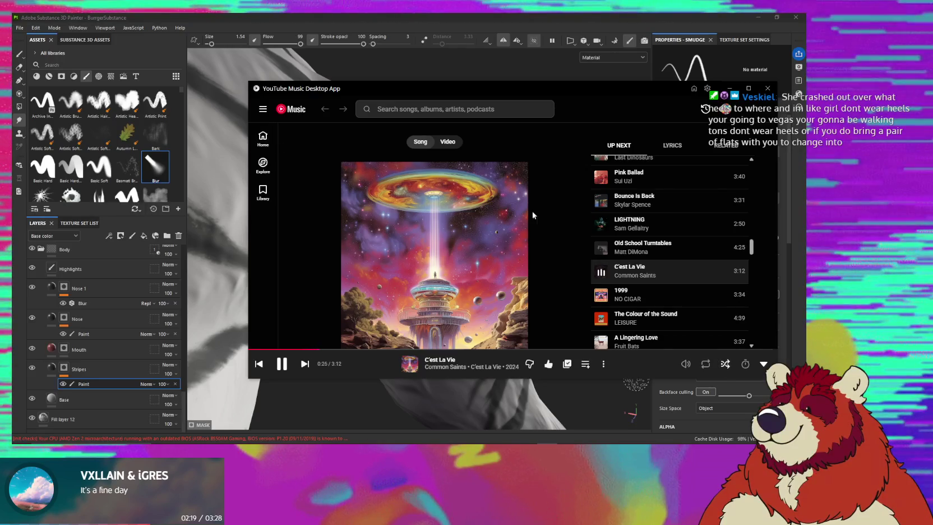
{"action": "left_click", "coordinate": [268, 144]}
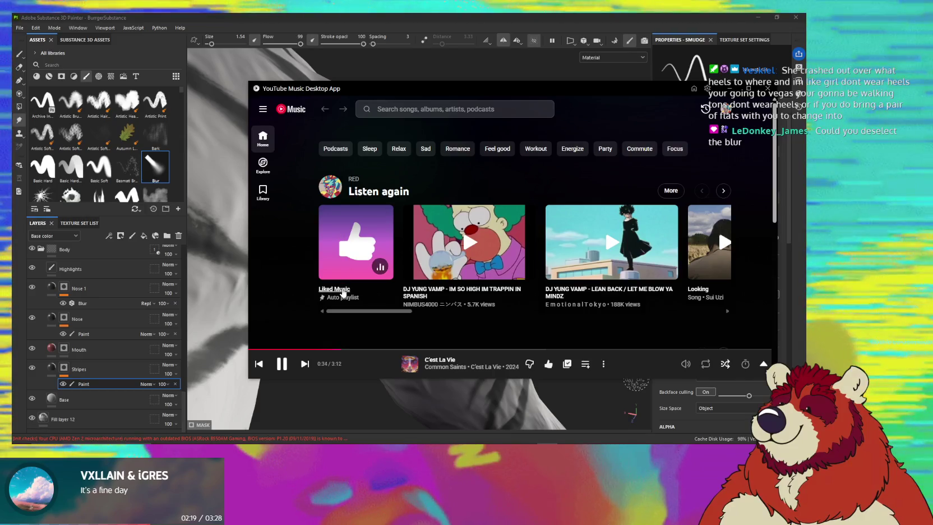
{"action": "right_click", "coordinate": [344, 292]}
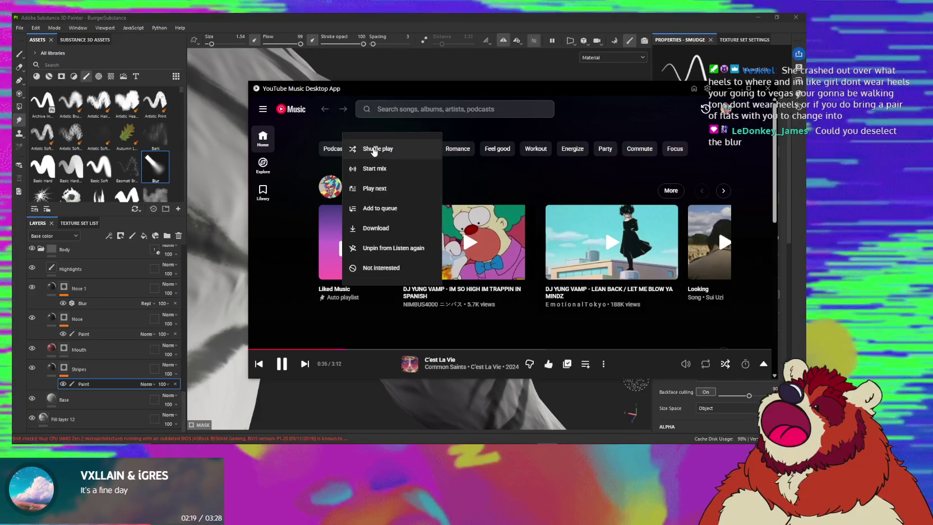
{"action": "left_click", "coordinate": [373, 149]}
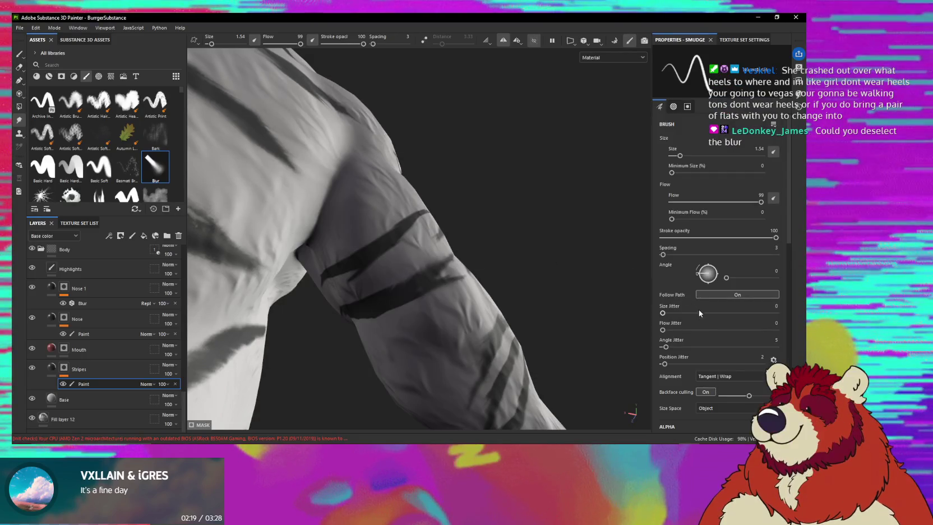
- Scroll the Smudge properties to review the Spray alpha, Hardness, Scale and Random Brightness
{"action": "scroll", "coordinate": [655, 375], "scroll_direction": "down", "scroll_amount": 3}
{"action": "scroll", "coordinate": [654, 378], "scroll_direction": "down", "scroll_amount": 3}
{"action": "scroll", "coordinate": [670, 381], "scroll_direction": "up", "scroll_amount": 2}
{"action": "scroll", "coordinate": [665, 373], "scroll_direction": "up", "scroll_amount": 2}
{"action": "scroll", "coordinate": [658, 367], "scroll_direction": "up", "scroll_amount": 2}
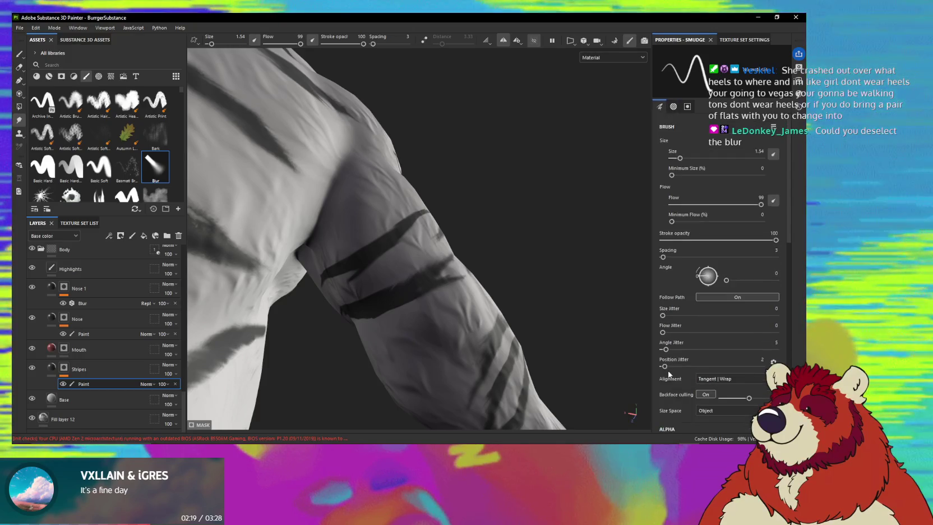
{"action": "scroll", "coordinate": [671, 371], "scroll_direction": "down", "scroll_amount": 1}
{"action": "scroll", "coordinate": [671, 371], "scroll_direction": "down", "scroll_amount": 1}
{"action": "scroll", "coordinate": [671, 370], "scroll_direction": "down", "scroll_amount": 1}
{"action": "scroll", "coordinate": [671, 371], "scroll_direction": "down", "scroll_amount": 1}
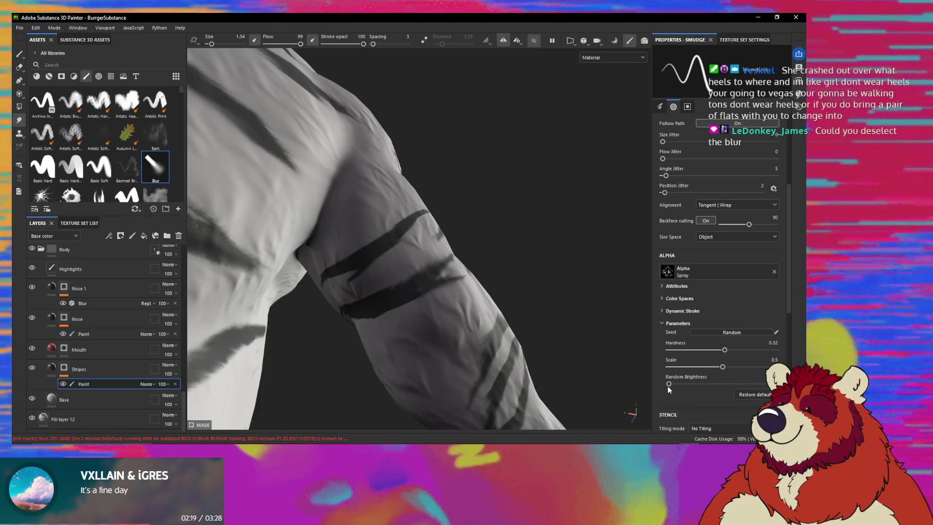
{"action": "scroll", "coordinate": [668, 389], "scroll_direction": "down", "scroll_amount": 1}
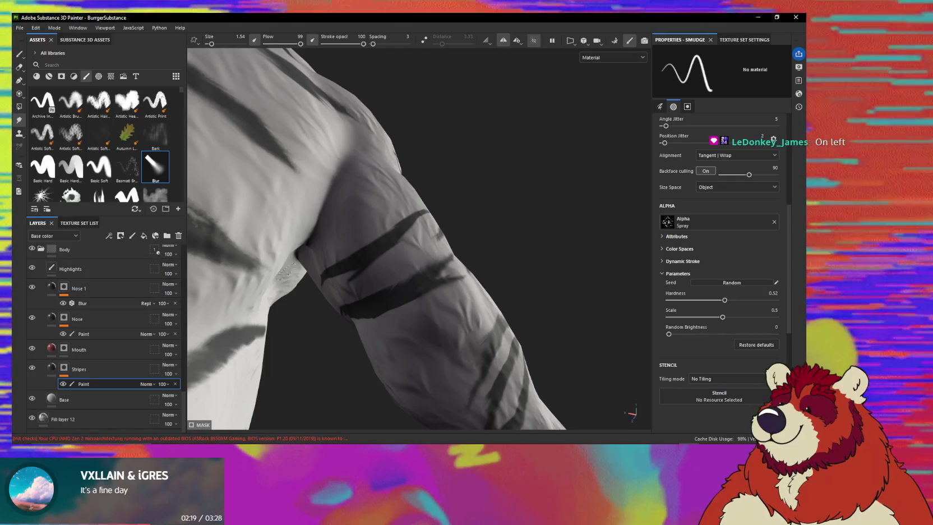
{"action": "mouse_move", "coordinate": [359, 269]}
{"action": "left_mouse_down", "text": "alt"}
{"action": "mouse_move", "coordinate": [415, 288]}
{"action": "mouse_move", "coordinate": [433, 305]}
{"action": "mouse_move", "coordinate": [422, 270]}
{"action": "mouse_move", "coordinate": [388, 265]}
{"action": "left_mouse_up", "text": "alt"}
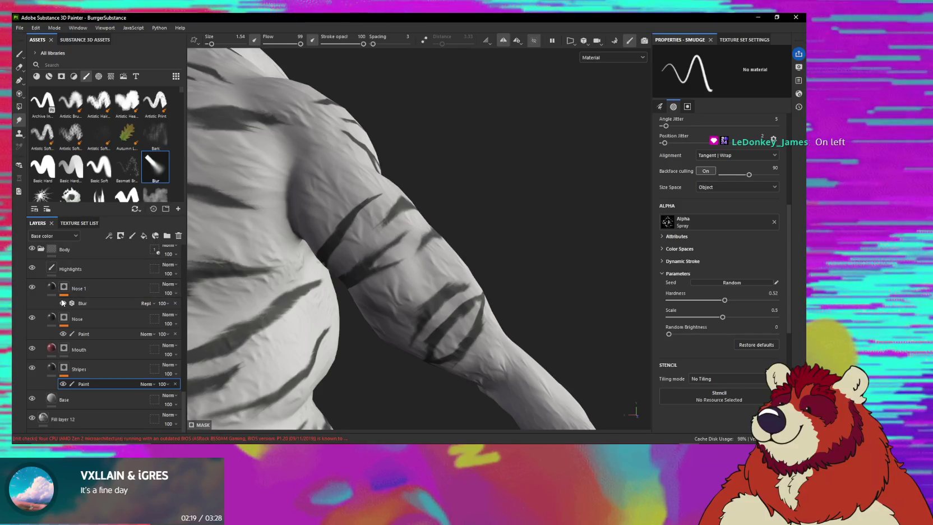
{"action": "mouse_move", "coordinate": [393, 275]}
{"action": "left_mouse_down", "text": "alt"}
{"action": "mouse_move", "coordinate": [428, 282]}
{"action": "mouse_move", "coordinate": [416, 296]}
{"action": "mouse_move", "coordinate": [399, 276]}
{"action": "left_mouse_up", "text": "alt"}
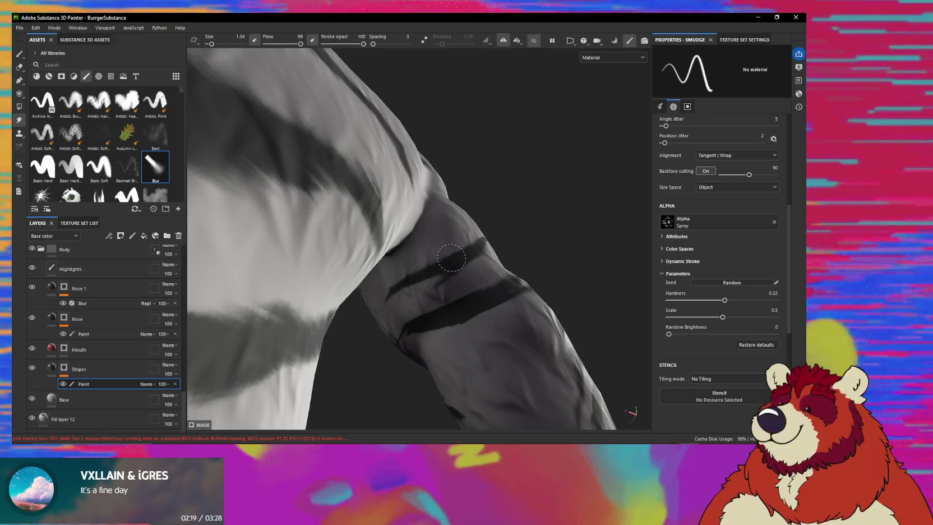
{"action": "left_click_drag", "start_coordinate": [469, 242], "coordinate": [389, 274], "text": "alt"}
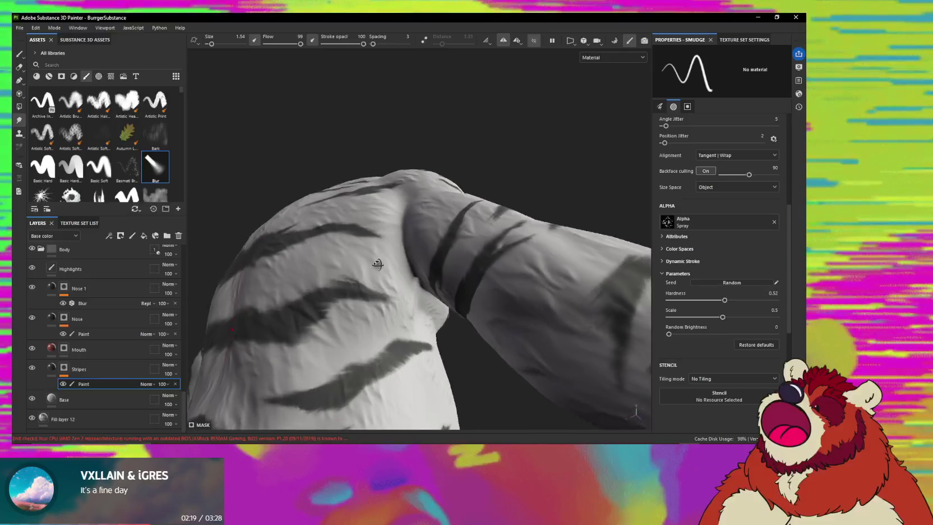
{"action": "left_click_drag", "start_coordinate": [389, 274], "coordinate": [456, 256], "text": "alt"}
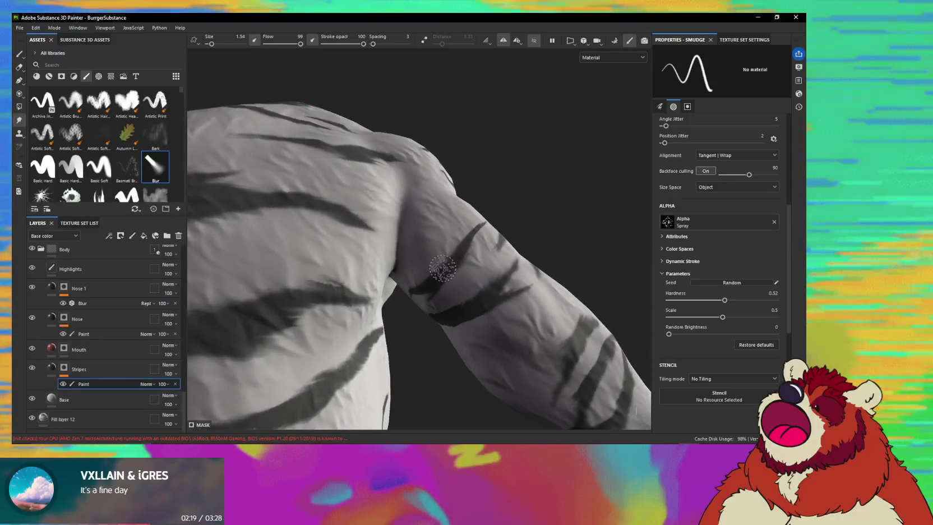
{"action": "scroll", "coordinate": [455, 256], "scroll_direction": "up", "scroll_amount": 2}
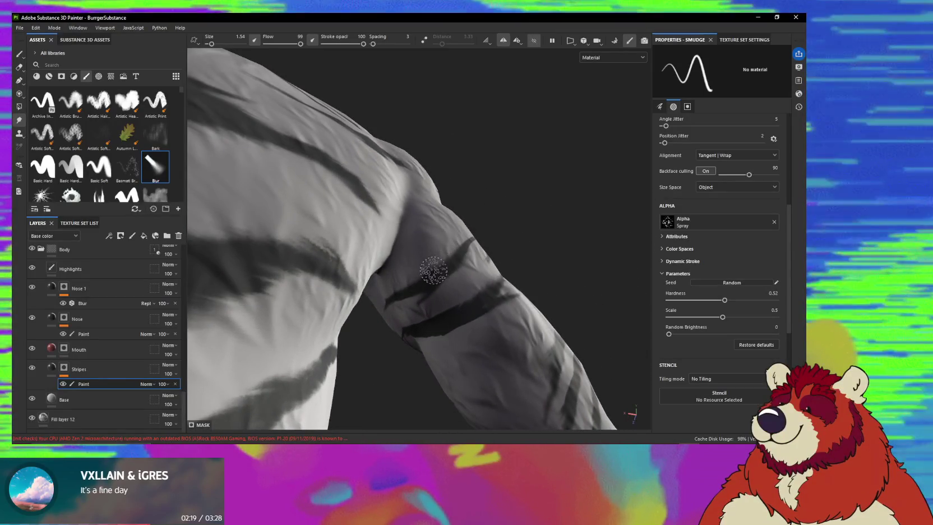
{"action": "left_click_drag", "start_coordinate": [424, 279], "coordinate": [441, 248], "text": "alt"}
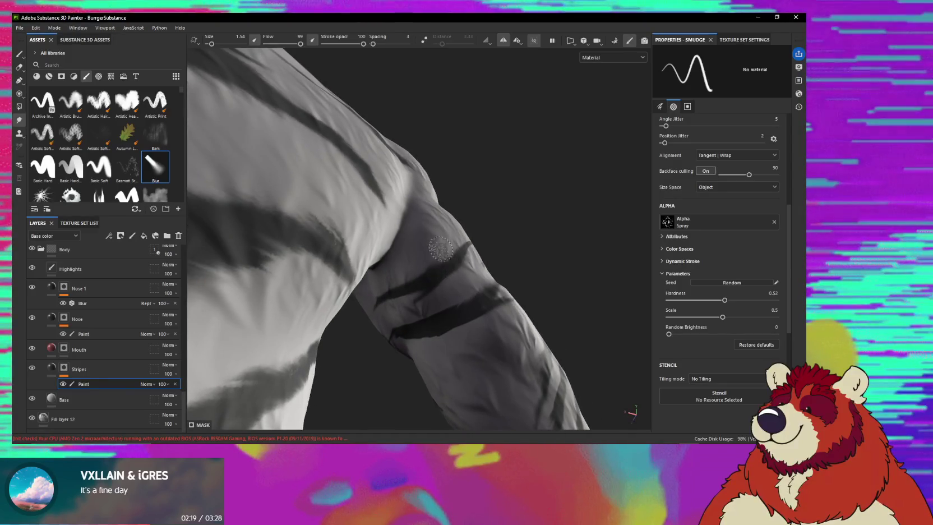
{"action": "scroll", "coordinate": [448, 253], "scroll_direction": "down", "scroll_amount": 3}
{"action": "mouse_move", "coordinate": [449, 254]}
{"action": "left_mouse_down", "text": "alt"}
{"action": "mouse_move", "coordinate": [447, 273]}
{"action": "mouse_move", "coordinate": [480, 232]}
{"action": "mouse_move", "coordinate": [443, 276]}
{"action": "mouse_move", "coordinate": [467, 265]}
{"action": "left_mouse_up", "text": "alt"}
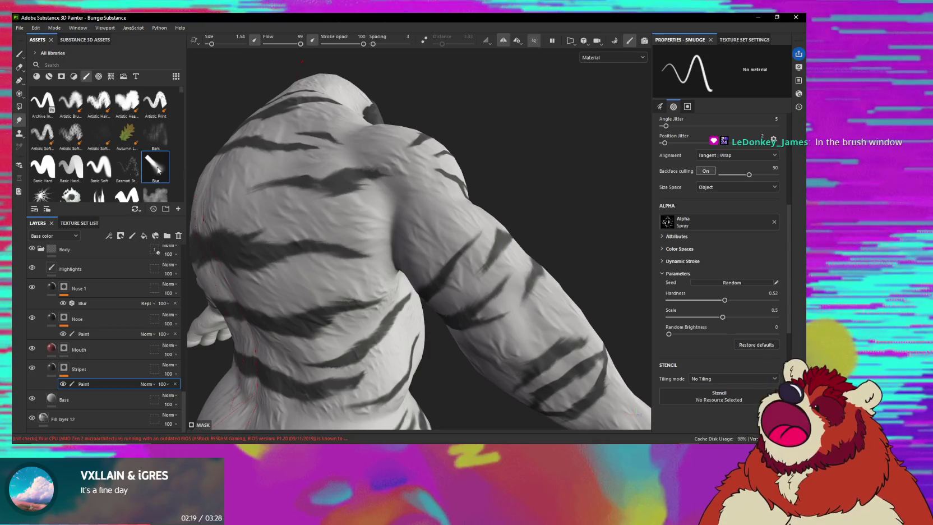
{"action": "mouse_move", "coordinate": [156, 167]}
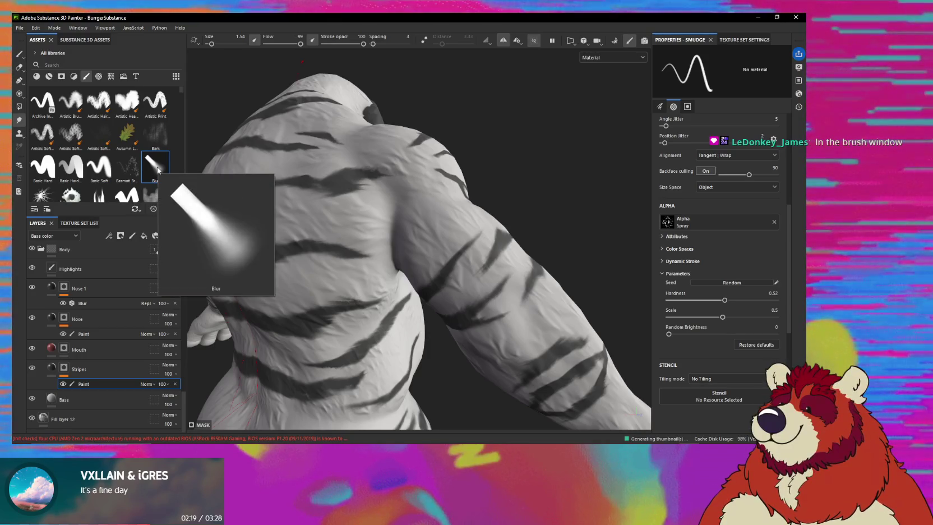
- Set the smudge brush Size to 5 and Flow to 10, briefly checking the Blur brush details
{"action": "scroll", "coordinate": [754, 272], "scroll_direction": "up", "scroll_amount": 5}
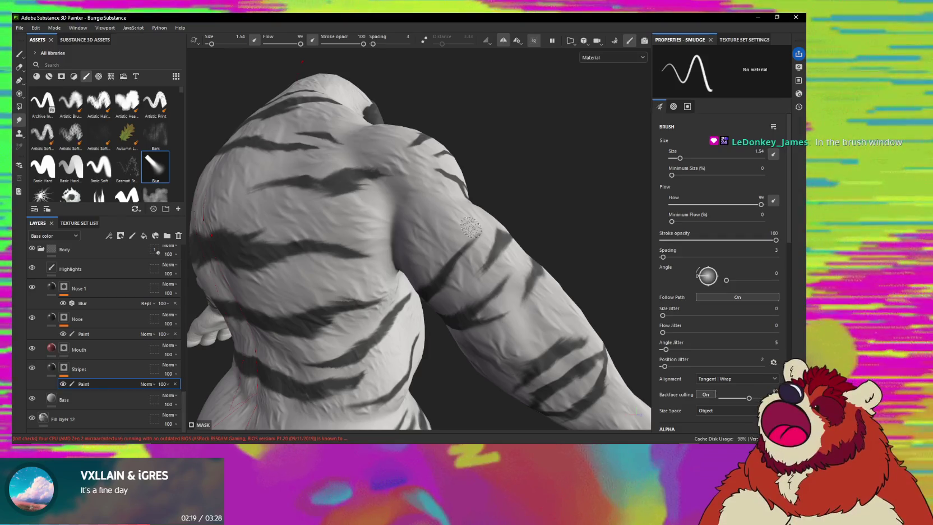
{"action": "right_click_drag", "start_coordinate": [470, 227], "coordinate": [482, 227], "text": "ctrl"}
{"action": "left_click_drag", "start_coordinate": [482, 227], "coordinate": [449, 228], "text": "ctrl"}
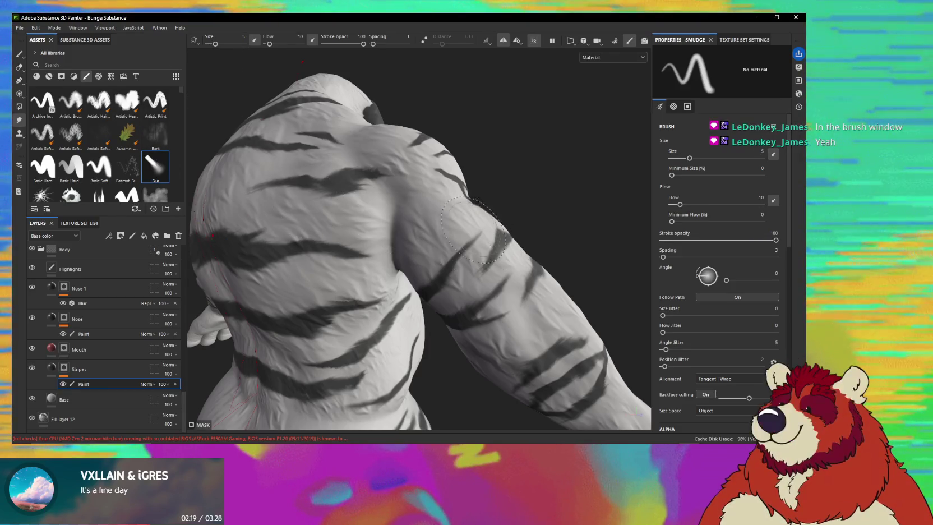
{"action": "right_click", "coordinate": [164, 175]}
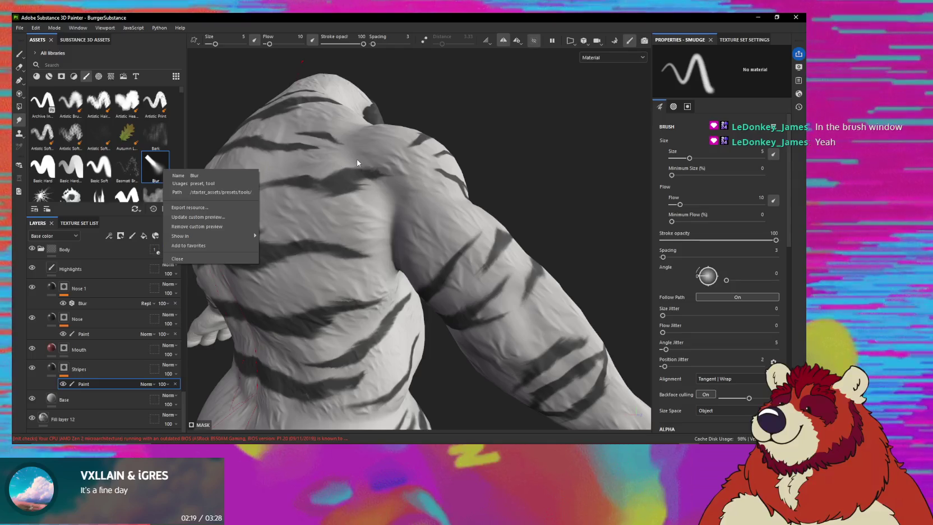
{"action": "left_click", "coordinate": [341, 158]}
- Replace the brush's Shape alpha with the Spray alpha
{"action": "scroll", "coordinate": [675, 293], "scroll_direction": "down", "scroll_amount": 3}
{"action": "scroll", "coordinate": [675, 293], "scroll_direction": "down", "scroll_amount": 3}
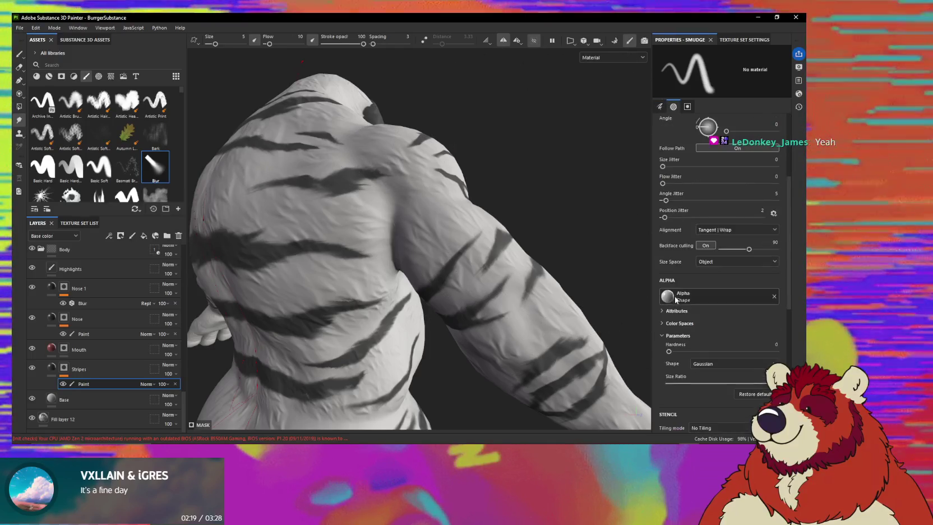
{"action": "scroll", "coordinate": [718, 258], "scroll_direction": "down", "scroll_amount": 3}
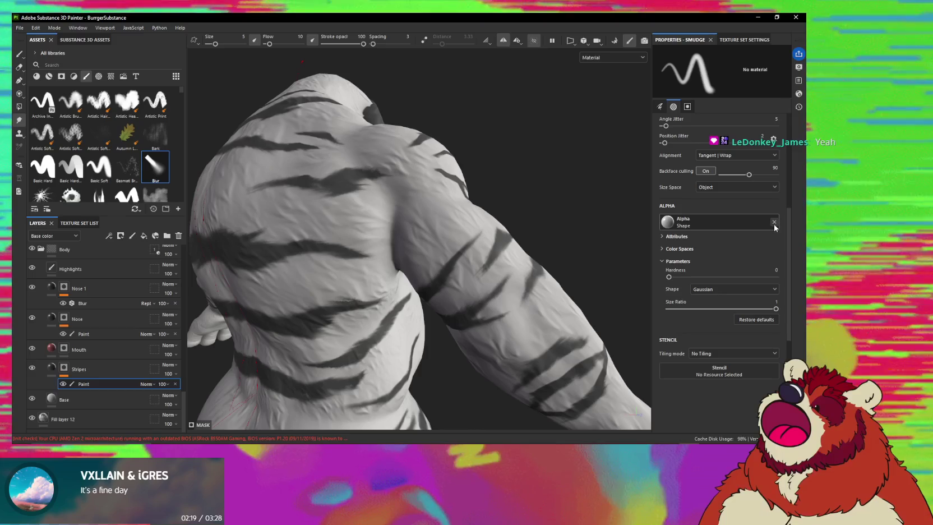
{"action": "left_click", "coordinate": [774, 223]}
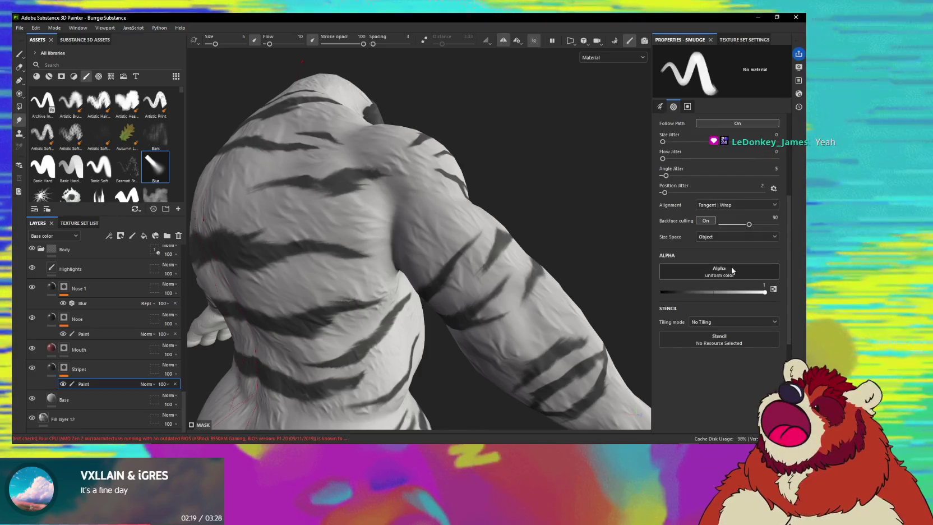
{"action": "left_click", "coordinate": [736, 273]}
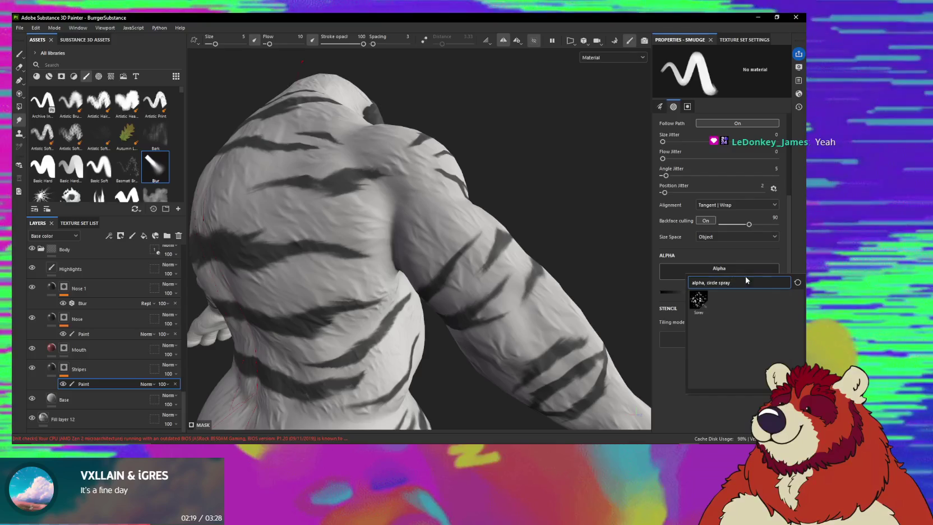
{"action": "left_click", "coordinate": [704, 301]}
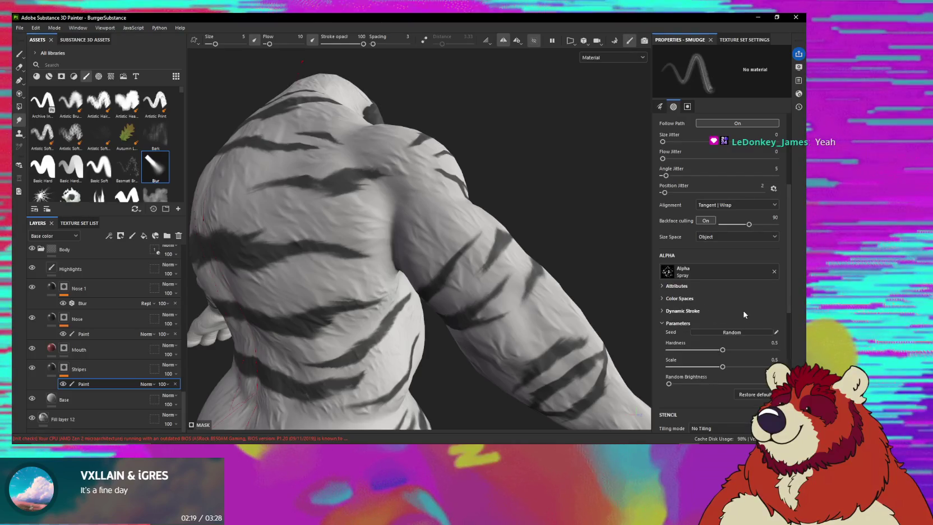
- Halve the smudge brush size to about 2 and raise Flow to 100
{"action": "scroll", "coordinate": [723, 299], "scroll_direction": "up", "scroll_amount": 3}
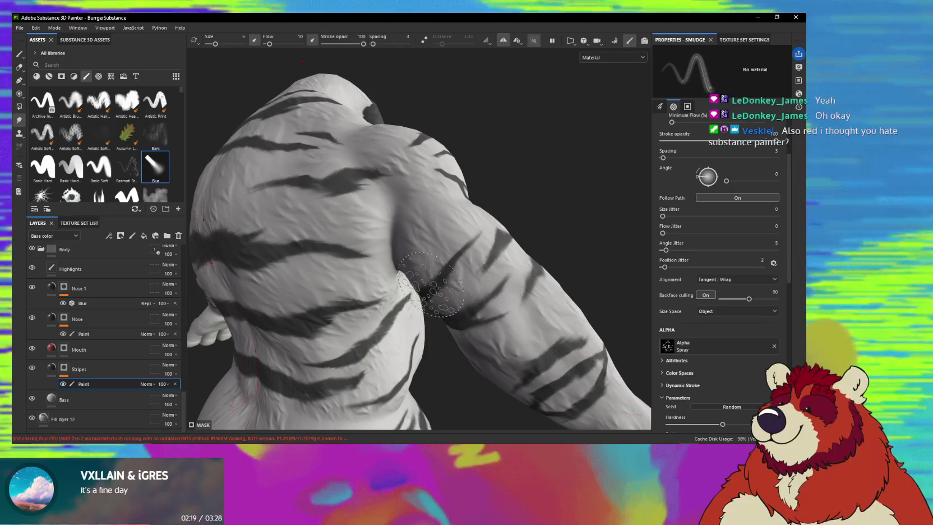
{"action": "scroll", "coordinate": [488, 303], "scroll_direction": "up", "scroll_amount": 3}
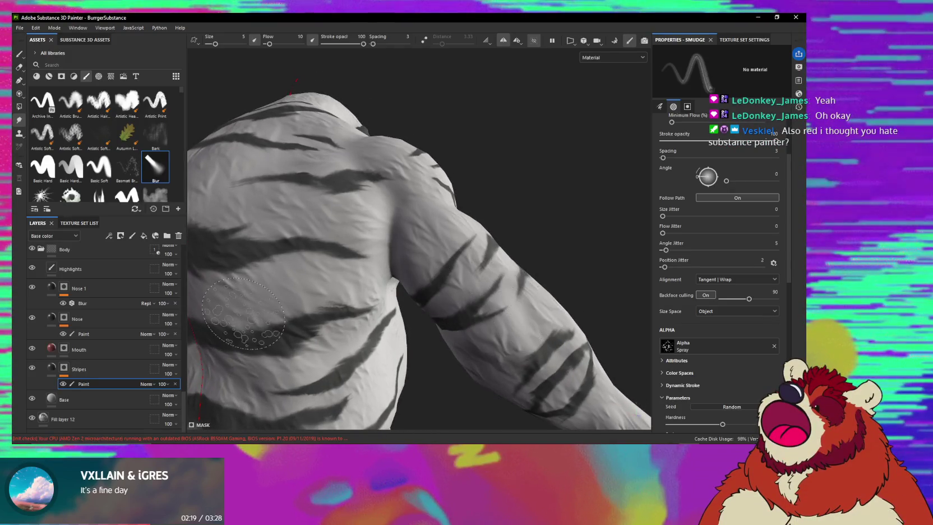
{"action": "mouse_move", "coordinate": [485, 225]}
{"action": "left_mouse_down", "text": "alt"}
{"action": "mouse_move", "coordinate": [458, 243]}
{"action": "mouse_move", "coordinate": [454, 264]}
{"action": "mouse_move", "coordinate": [446, 251]}
{"action": "left_mouse_up", "text": "alt"}
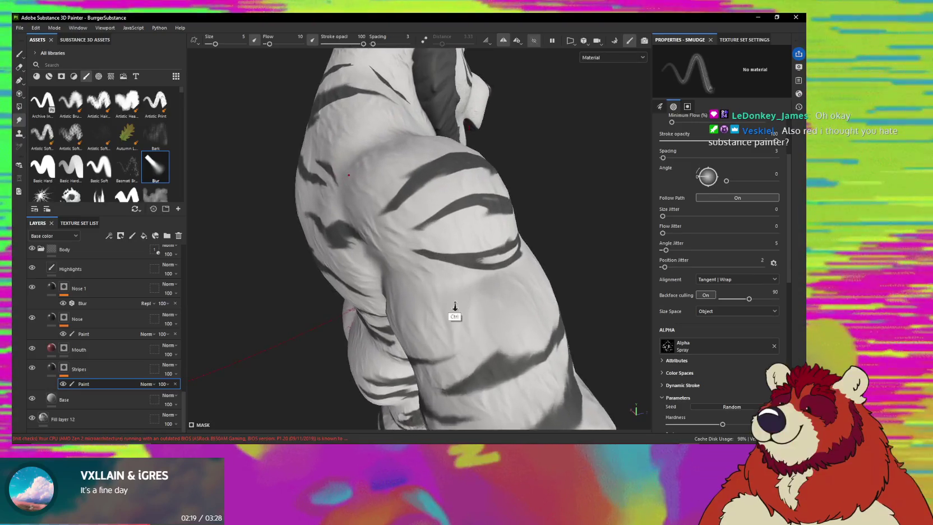
{"action": "right_click_drag", "start_coordinate": [446, 252], "coordinate": [418, 254], "text": "ctrl"}
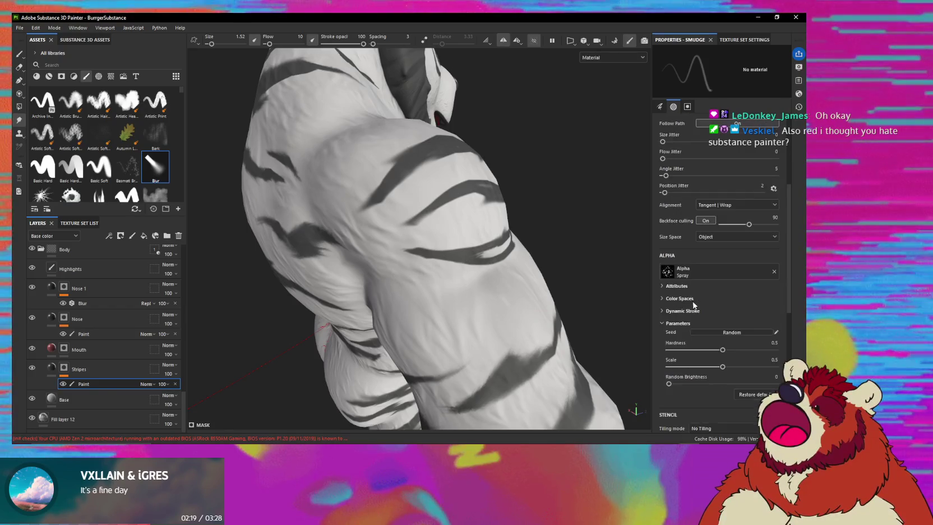
{"action": "scroll", "coordinate": [693, 304], "scroll_direction": "up", "scroll_amount": 2}
{"action": "left_click_drag", "start_coordinate": [679, 154], "coordinate": [761, 155]}
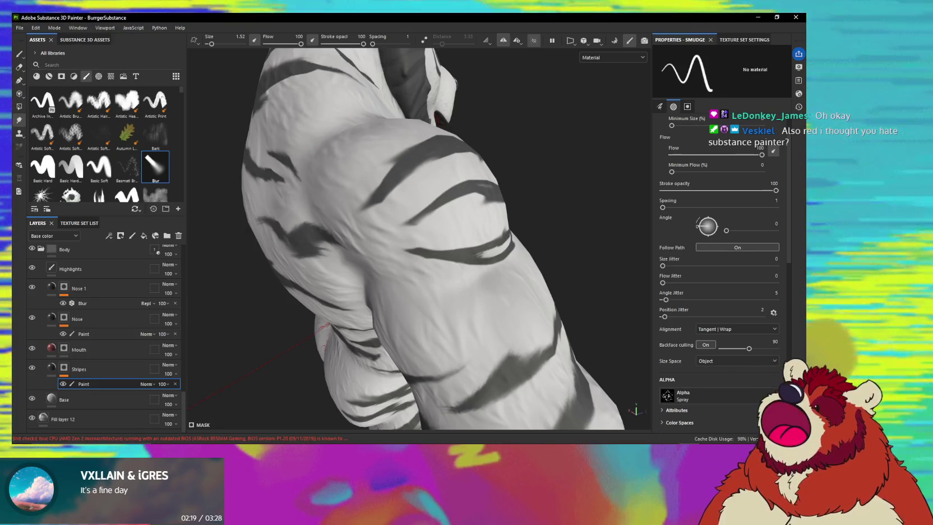
{"action": "scroll", "coordinate": [699, 257], "scroll_direction": "down", "scroll_amount": 2}
{"action": "scroll", "coordinate": [662, 265], "scroll_direction": "down", "scroll_amount": 2}
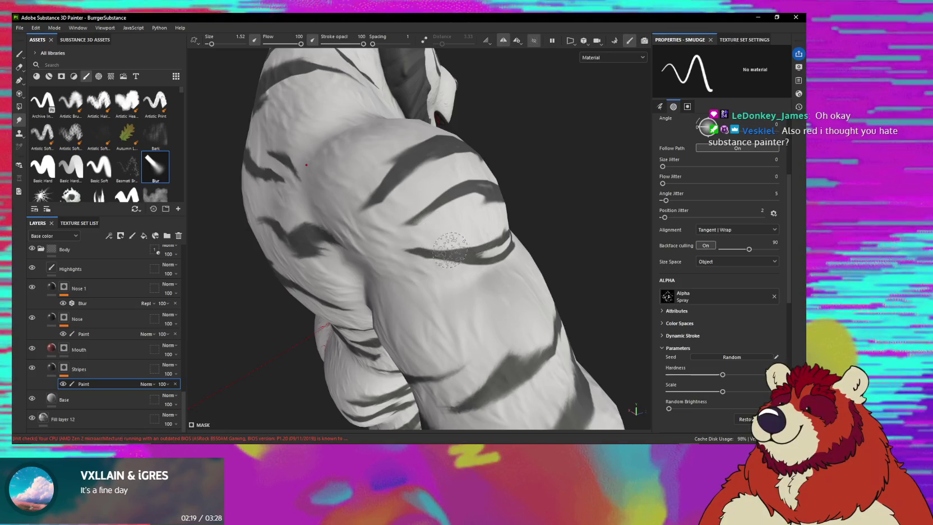
- Fine-tune the brush size between 0.41 and 0.71 and edit the spacing value
{"action": "left_click_drag", "start_coordinate": [449, 250], "coordinate": [468, 243], "text": "alt"}
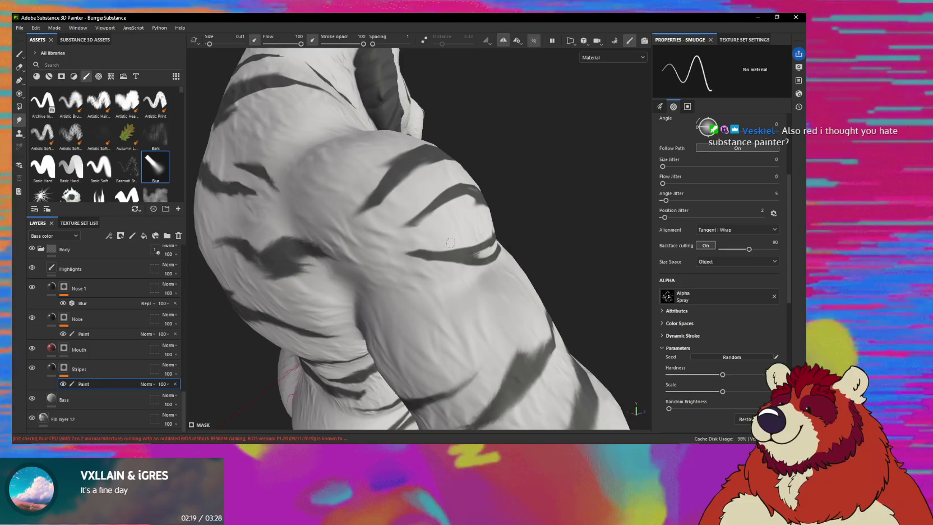
{"action": "right_click_drag", "start_coordinate": [441, 242], "coordinate": [458, 236], "text": "ctrl"}
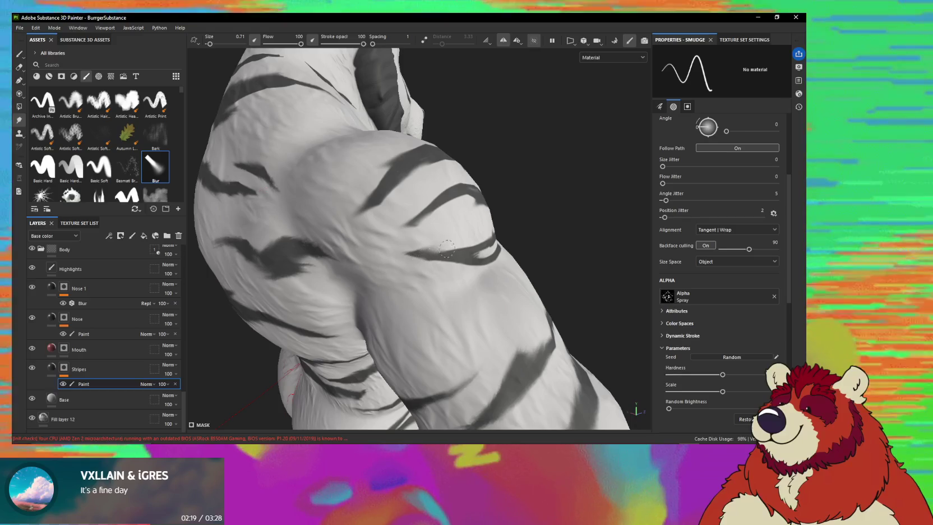
{"action": "left_click_drag", "start_coordinate": [471, 241], "coordinate": [447, 260], "text": "alt"}
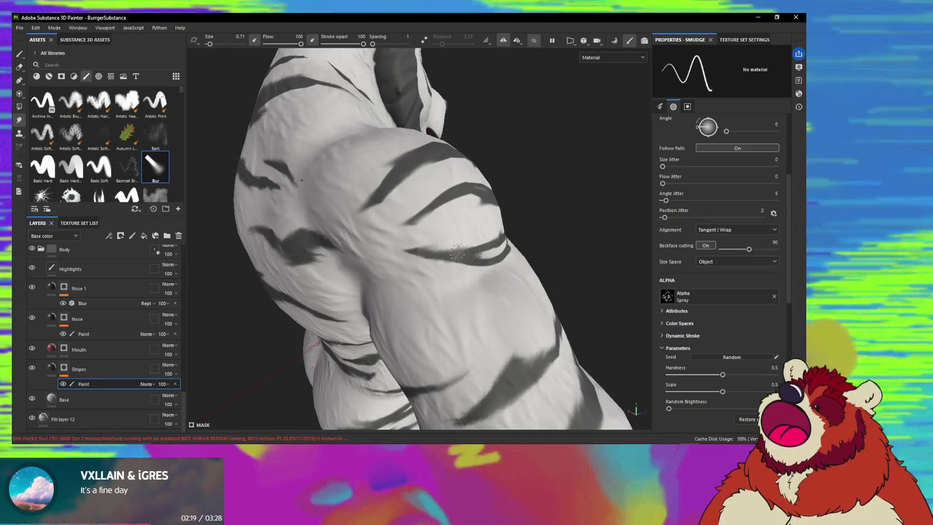
{"action": "mouse_move", "coordinate": [447, 260]}
{"action": "right_mouse_down", "text": "ctrl"}
{"action": "mouse_move", "coordinate": [459, 252]}
{"action": "mouse_move", "coordinate": [449, 254]}
{"action": "right_mouse_up", "text": "ctrl"}
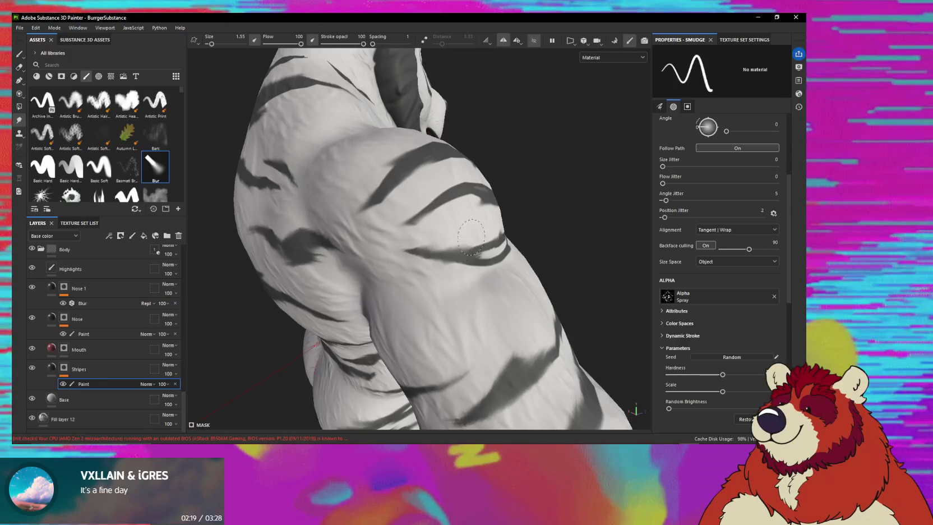
{"action": "left_click_drag", "start_coordinate": [471, 236], "coordinate": [491, 259], "text": "alt"}
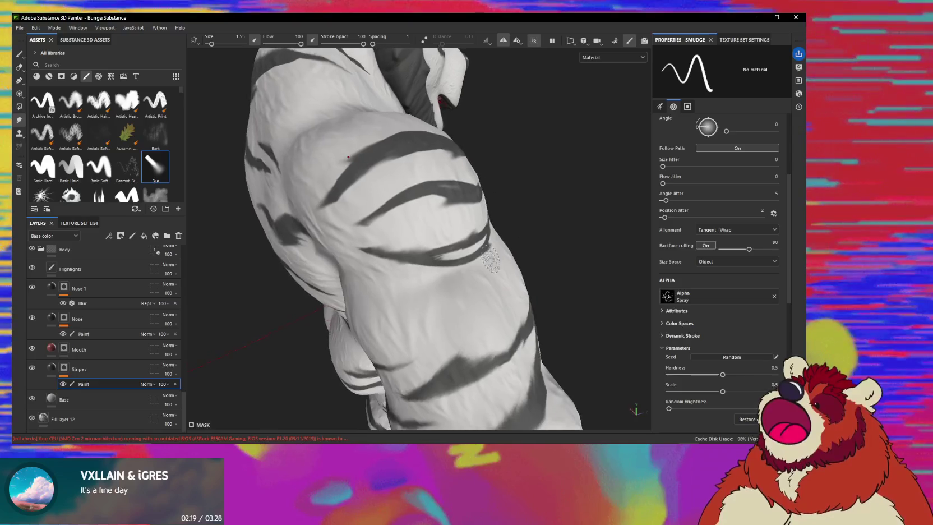
{"action": "mouse_move", "coordinate": [435, 221]}
{"action": "left_mouse_down", "text": "alt"}
{"action": "mouse_move", "coordinate": [417, 228]}
{"action": "mouse_move", "coordinate": [478, 218]}
{"action": "left_mouse_up", "text": "alt"}
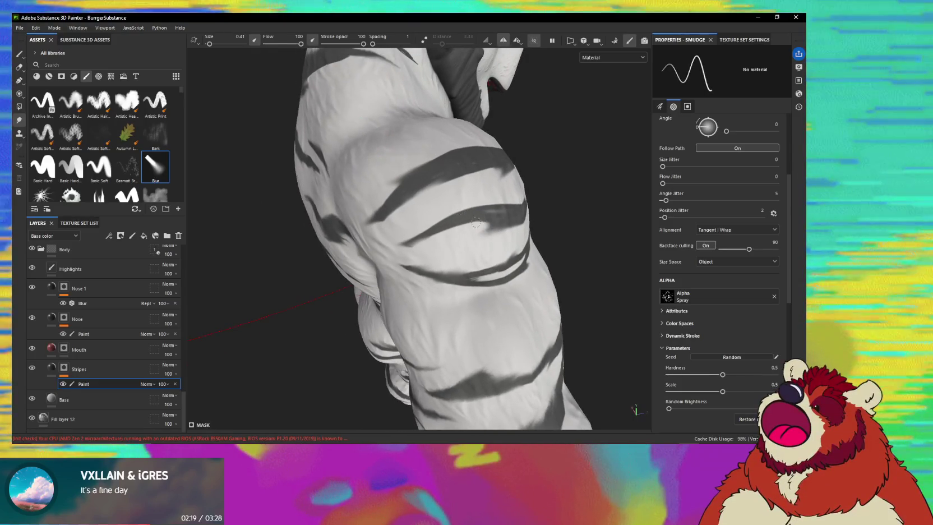
{"action": "right_click_drag", "start_coordinate": [475, 221], "coordinate": [469, 223], "text": "ctrl"}
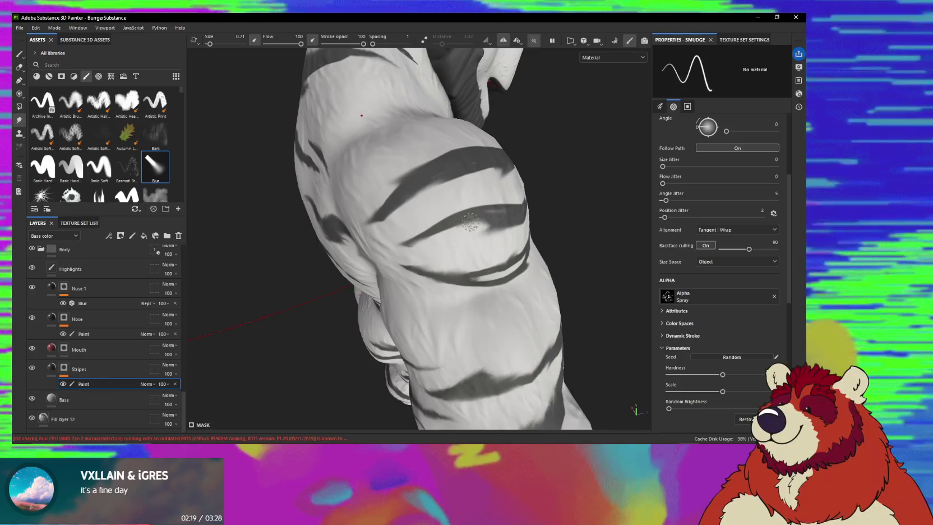
{"action": "left_click", "coordinate": [408, 37]}
{"action": "type", "text": "3"}
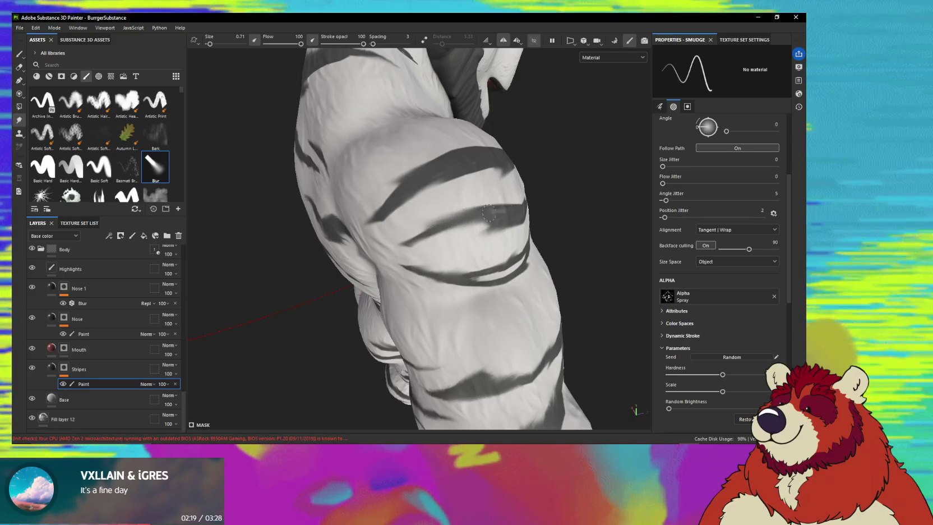
- Remove angle and position jitter, enlarge the brush, and smudge the dark leg stripe
{"action": "mouse_move", "coordinate": [420, 217]}
{"action": "left_mouse_down", "text": "alt"}
{"action": "mouse_move", "coordinate": [381, 255]}
{"action": "mouse_move", "coordinate": [441, 228]}
{"action": "mouse_move", "coordinate": [483, 250]}
{"action": "mouse_move", "coordinate": [481, 233]}
{"action": "left_mouse_up", "text": "alt"}
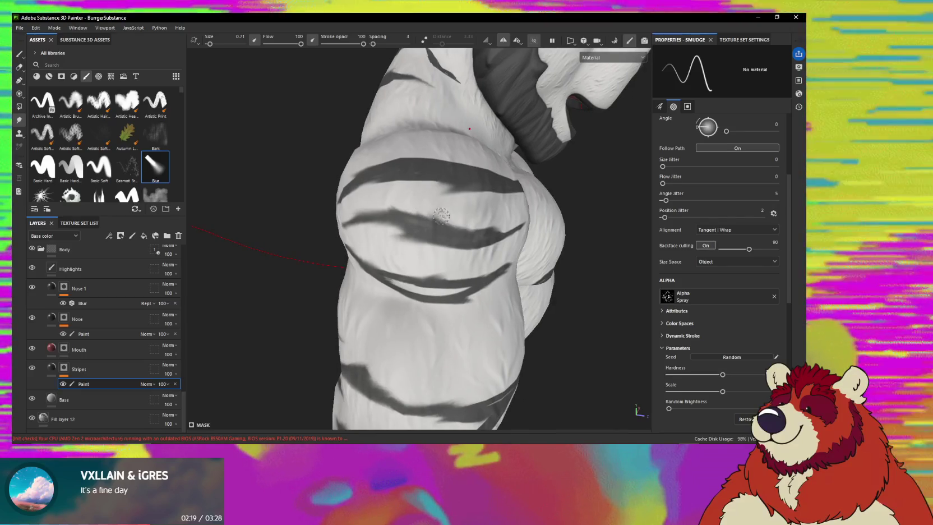
{"action": "mouse_move", "coordinate": [452, 227]}
{"action": "left_mouse_down", "text": "alt"}
{"action": "mouse_move", "coordinate": [442, 216]}
{"action": "mouse_move", "coordinate": [446, 226]}
{"action": "left_mouse_up", "text": "alt"}
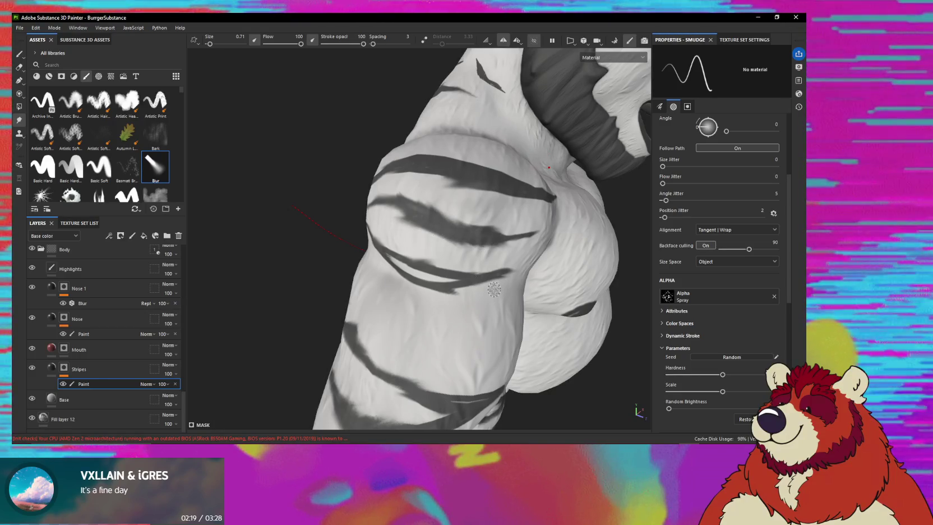
{"action": "left_click_drag", "start_coordinate": [485, 231], "coordinate": [435, 242], "text": "alt"}
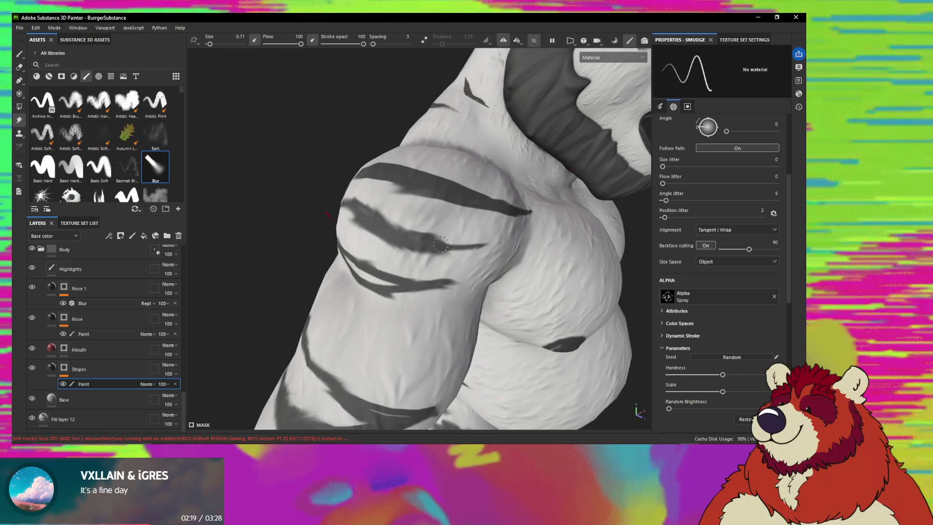
{"action": "left_click_drag", "start_coordinate": [667, 201], "coordinate": [659, 218]}
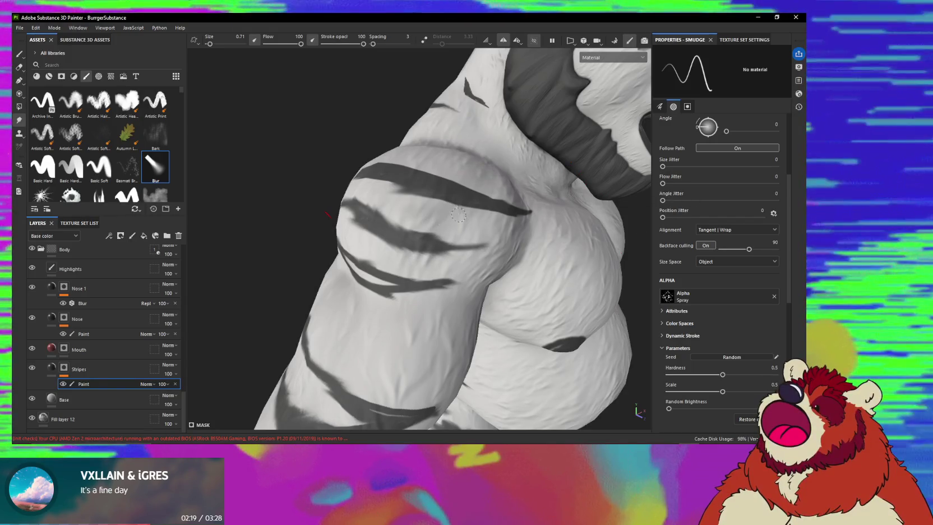
{"action": "left_click_drag", "start_coordinate": [473, 193], "coordinate": [440, 278], "text": "alt"}
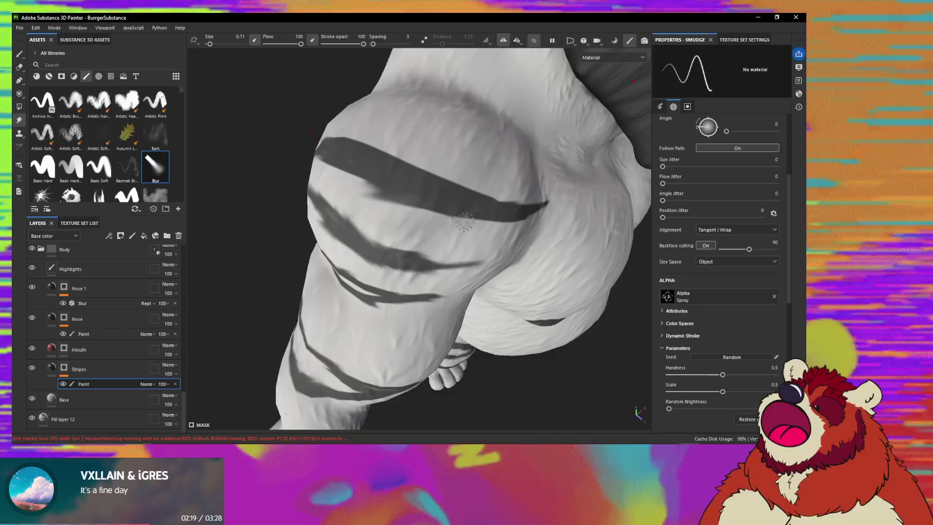
{"action": "right_click_drag", "start_coordinate": [452, 216], "coordinate": [436, 207], "text": "ctrl"}
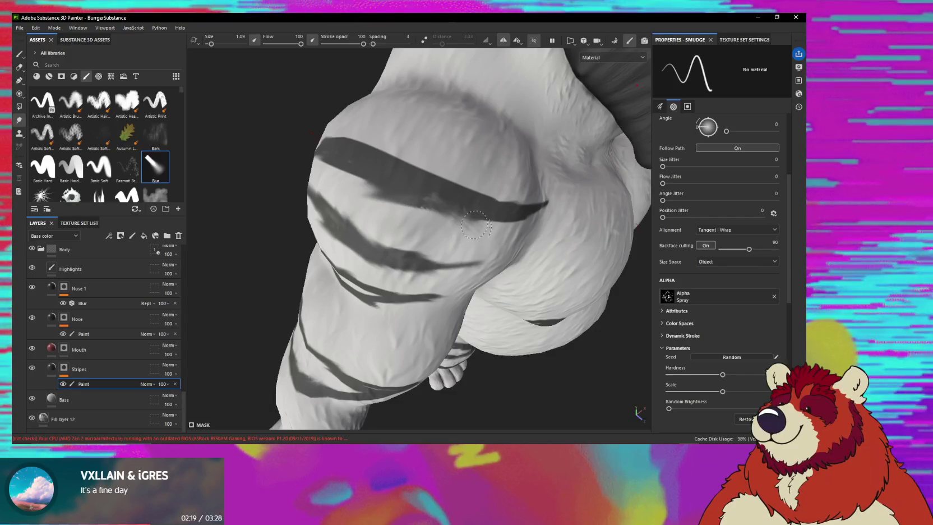
{"action": "left_click_drag", "start_coordinate": [488, 232], "coordinate": [455, 212]}
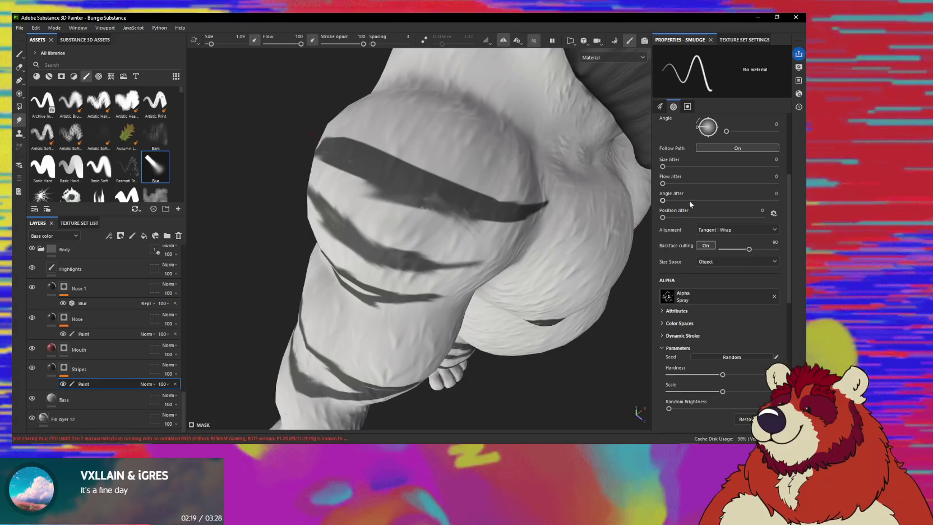
{"action": "left_click", "coordinate": [774, 193]}
- Enter Angle Jitter 5 and Position Jitter 2 in the Smudge properties
{"action": "type", "text": "50"}
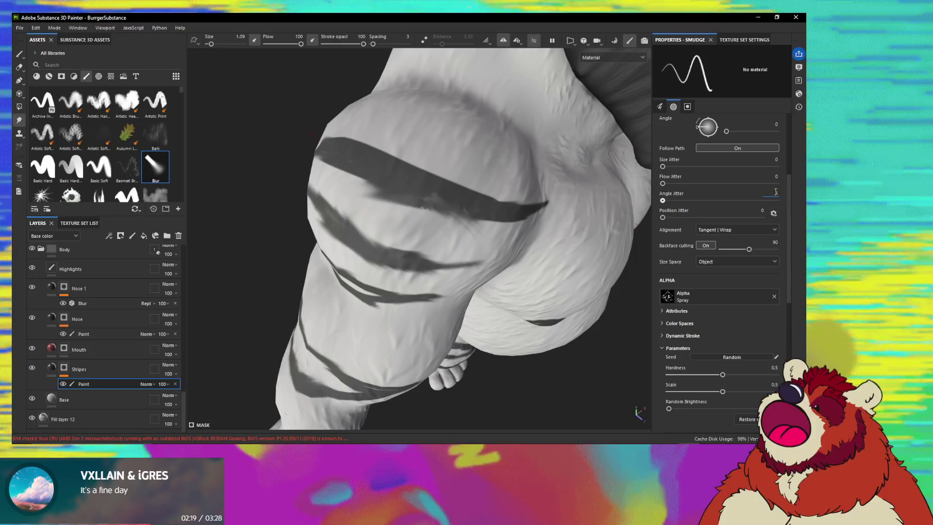
{"action": "left_click", "coordinate": [761, 211]}
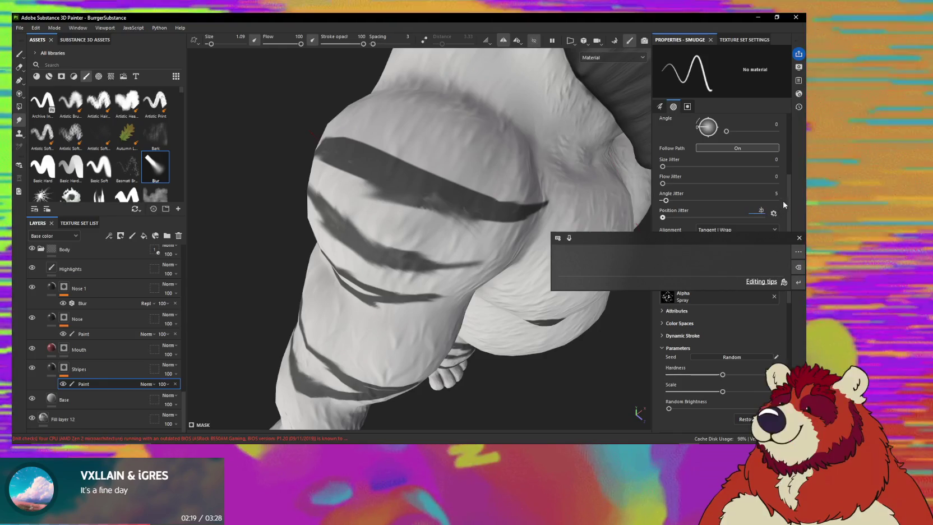
{"action": "type", "text": "20"}
{"action": "key", "text": "BackSpace"}
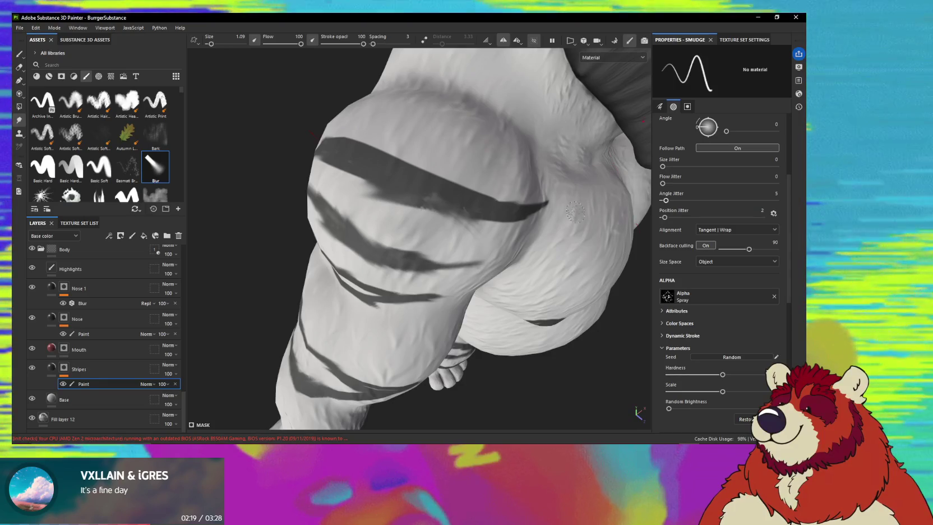
- Orbit around the leg and arm to check the blurred thigh stripe edges
{"action": "left_click_drag", "start_coordinate": [437, 196], "coordinate": [448, 204], "text": "alt"}
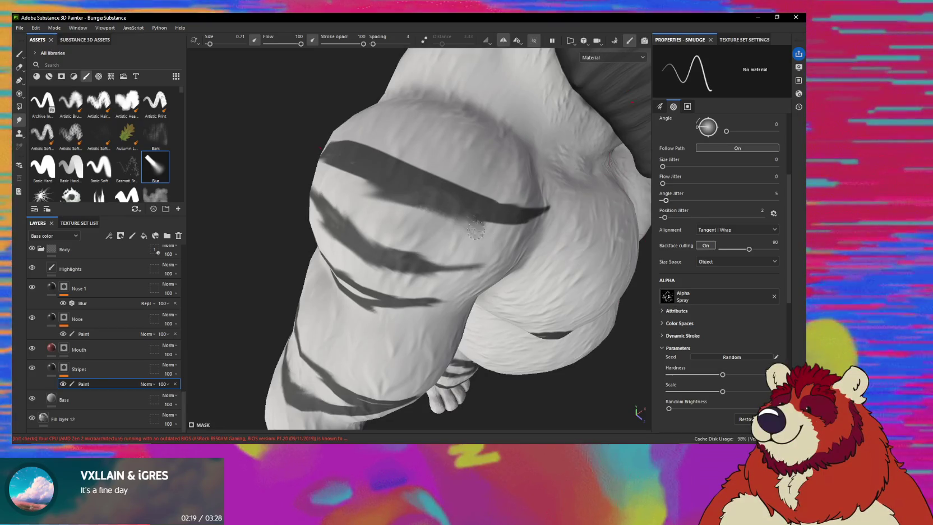
{"action": "left_click_drag", "start_coordinate": [473, 231], "coordinate": [450, 212], "text": "alt"}
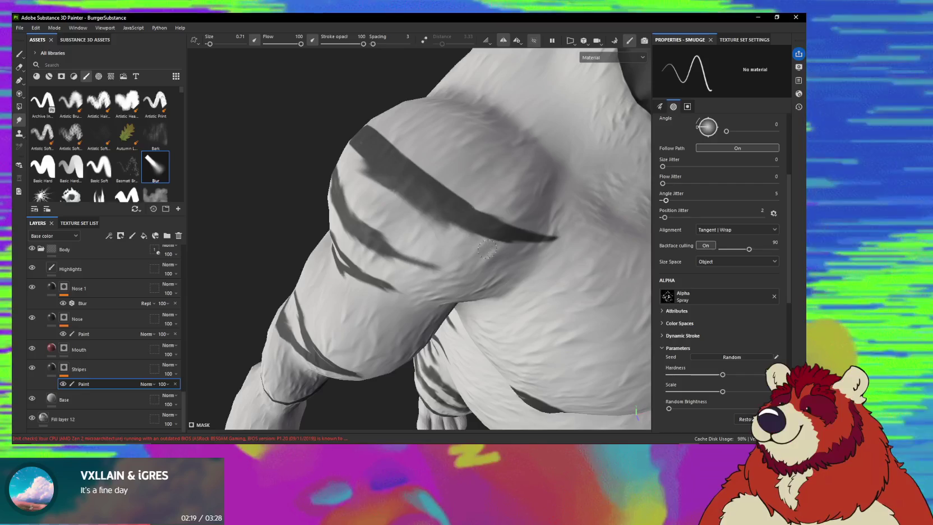
{"action": "mouse_move", "coordinate": [417, 171]}
{"action": "left_mouse_down", "text": "alt"}
{"action": "mouse_move", "coordinate": [400, 164]}
{"action": "mouse_move", "coordinate": [415, 172]}
{"action": "left_mouse_up", "text": "alt"}
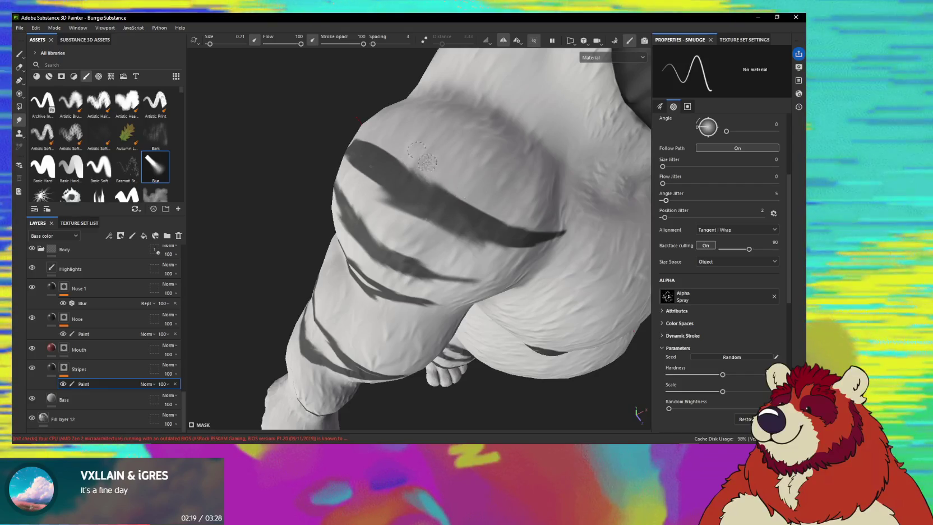
{"action": "mouse_move", "coordinate": [426, 162]}
{"action": "left_mouse_down", "text": "alt"}
{"action": "mouse_move", "coordinate": [504, 248]}
{"action": "mouse_move", "coordinate": [446, 229]}
{"action": "mouse_move", "coordinate": [456, 227]}
{"action": "left_mouse_up", "text": "alt"}
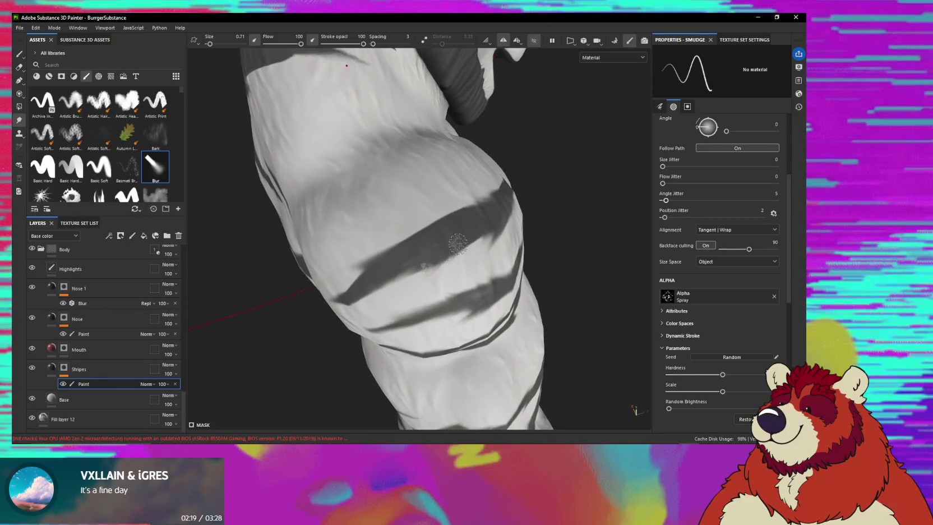
{"action": "mouse_move", "coordinate": [409, 285]}
{"action": "left_mouse_down", "text": "alt"}
{"action": "mouse_move", "coordinate": [514, 248]}
{"action": "mouse_move", "coordinate": [480, 240]}
{"action": "mouse_move", "coordinate": [446, 273]}
{"action": "mouse_move", "coordinate": [419, 275]}
{"action": "mouse_move", "coordinate": [454, 244]}
{"action": "mouse_move", "coordinate": [483, 247]}
{"action": "mouse_move", "coordinate": [468, 254]}
{"action": "left_mouse_up", "text": "alt"}
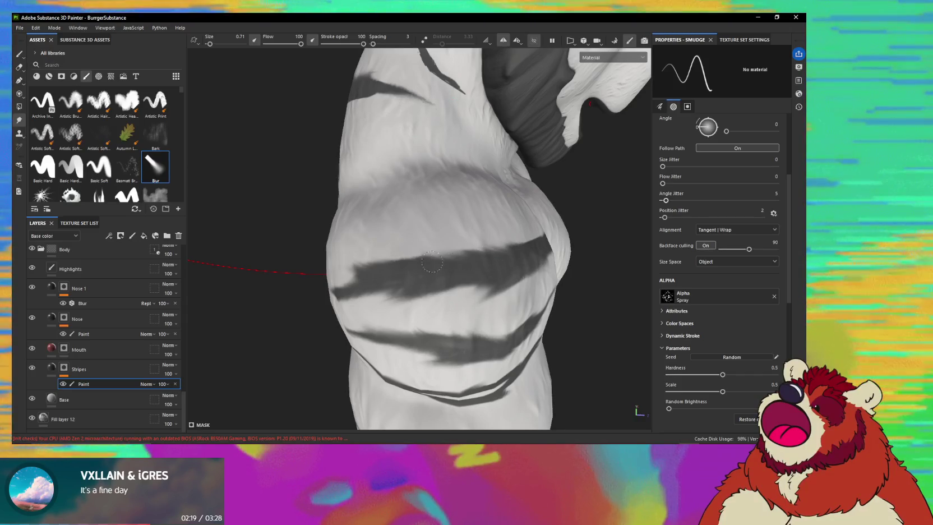
{"action": "left_click_drag", "start_coordinate": [462, 265], "coordinate": [454, 250], "text": "alt"}
{"action": "mouse_move", "coordinate": [454, 250]}
{"action": "middle_mouse_down", "text": "alt"}
{"action": "mouse_move", "coordinate": [357, 259]}
{"action": "mouse_move", "coordinate": [386, 259]}
{"action": "middle_mouse_up", "text": "alt"}
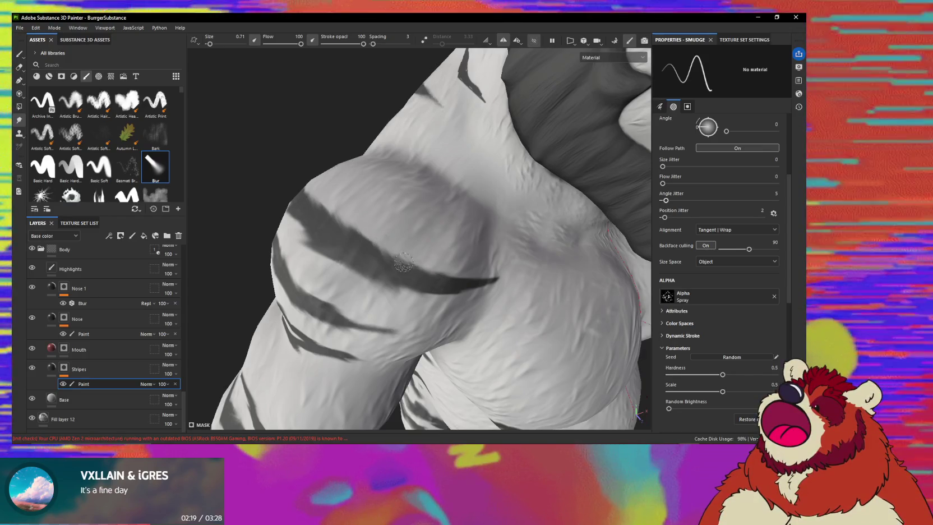
{"action": "left_click_drag", "start_coordinate": [402, 269], "coordinate": [407, 265], "text": "alt"}
{"action": "left_click_drag", "start_coordinate": [459, 290], "coordinate": [419, 262], "text": "alt"}
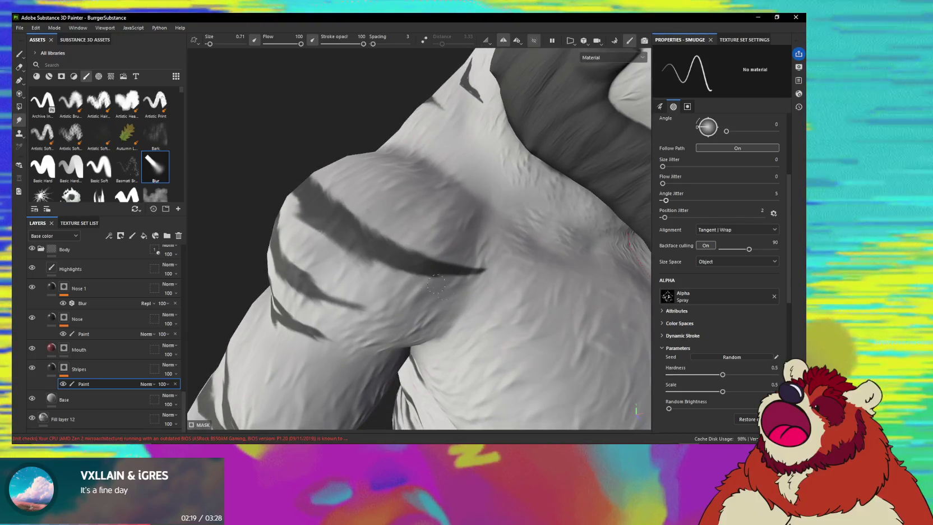
{"action": "mouse_move", "coordinate": [436, 285]}
{"action": "left_mouse_down", "text": "alt"}
{"action": "mouse_move", "coordinate": [415, 250]}
{"action": "mouse_move", "coordinate": [377, 241]}
{"action": "left_mouse_up", "text": "alt"}
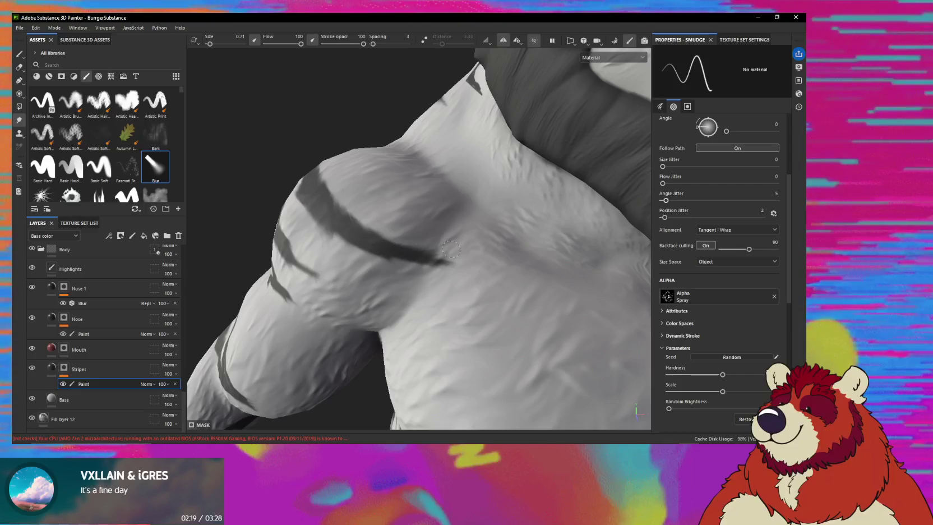
{"action": "mouse_move", "coordinate": [422, 229]}
{"action": "left_mouse_down", "text": "alt"}
{"action": "mouse_move", "coordinate": [403, 299]}
{"action": "mouse_move", "coordinate": [368, 250]}
{"action": "mouse_move", "coordinate": [492, 292]}
{"action": "mouse_move", "coordinate": [434, 259]}
{"action": "left_mouse_up", "text": "alt"}
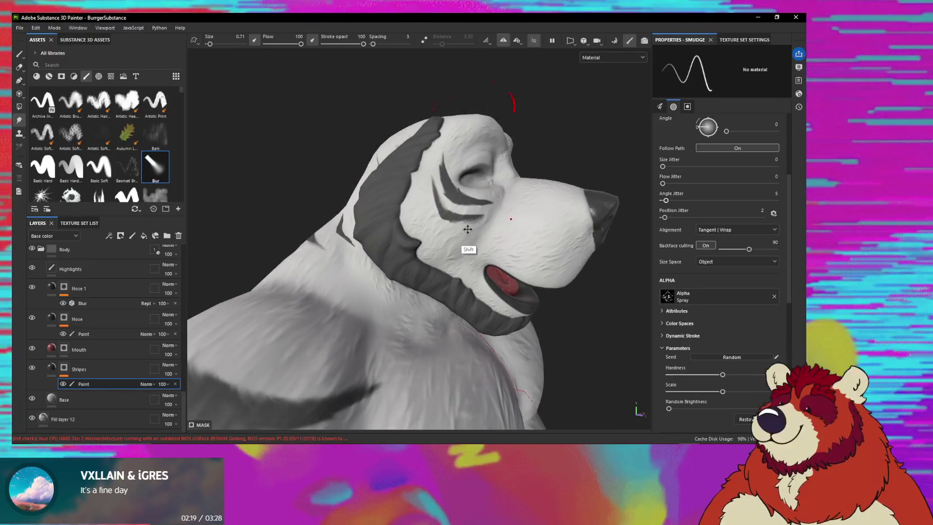
- Bring the dog's head and eye stripes into view and select the Stripes layer
{"action": "left_click_drag", "start_coordinate": [475, 230], "coordinate": [439, 257], "text": "alt"}
{"action": "right_click_drag", "start_coordinate": [439, 258], "coordinate": [410, 266], "text": "alt"}
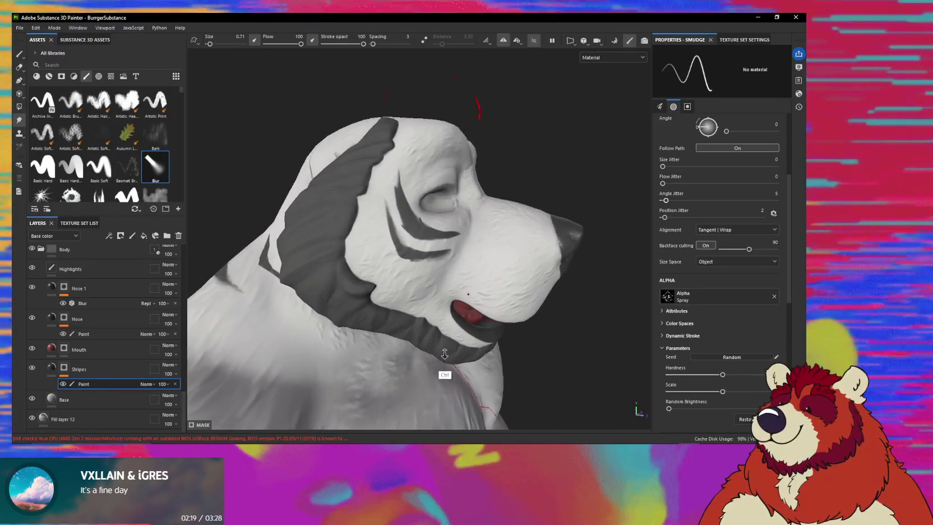
{"action": "left_click_drag", "start_coordinate": [409, 267], "coordinate": [397, 202], "text": "alt"}
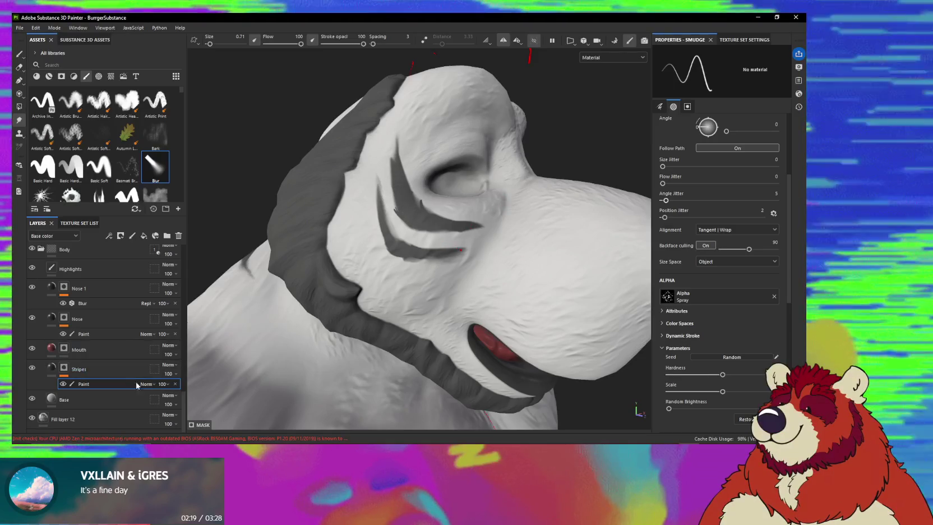
{"action": "left_click", "coordinate": [121, 367]}
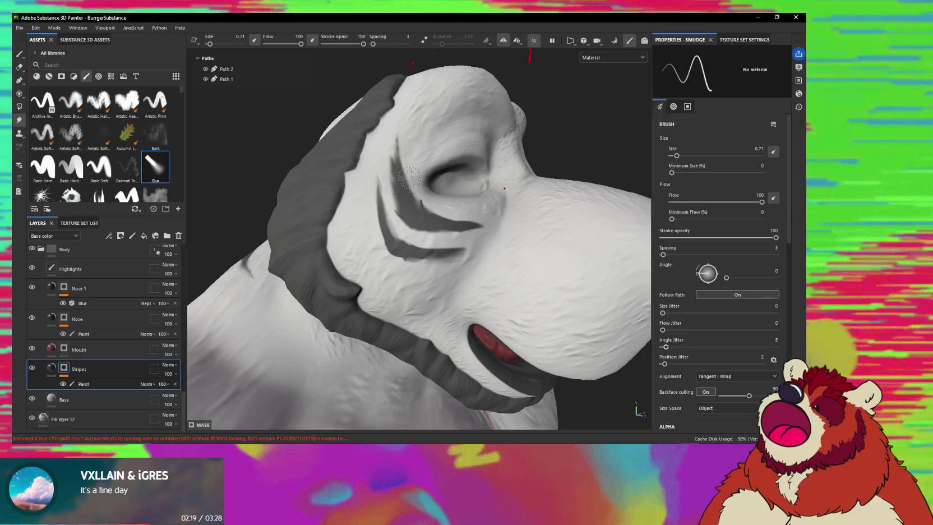
- Smudge the end of the dark stripe under the eye so its tip fades out
{"action": "mouse_move", "coordinate": [415, 195]}
{"action": "left_mouse_down", "text": "alt"}
{"action": "mouse_move", "coordinate": [427, 216]}
{"action": "mouse_move", "coordinate": [365, 200]}
{"action": "mouse_move", "coordinate": [392, 210]}
{"action": "left_mouse_up", "text": "alt"}
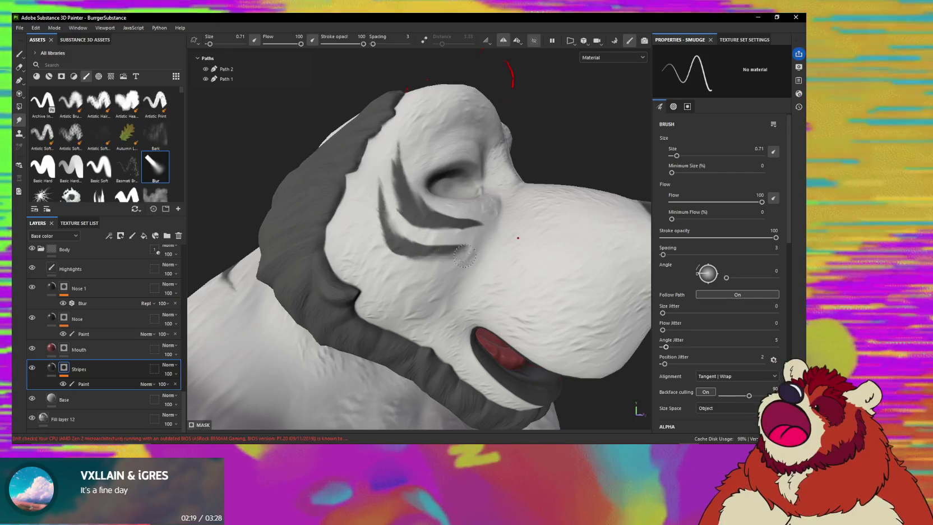
{"action": "left_click_drag", "start_coordinate": [455, 247], "coordinate": [411, 239]}
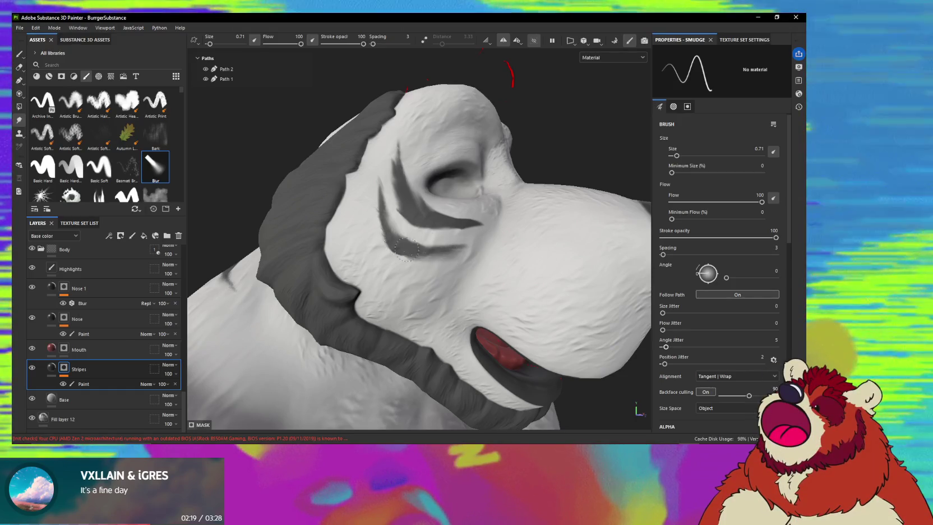
{"action": "left_click", "coordinate": [401, 246]}
{"action": "left_click_drag", "start_coordinate": [400, 247], "coordinate": [441, 252]}
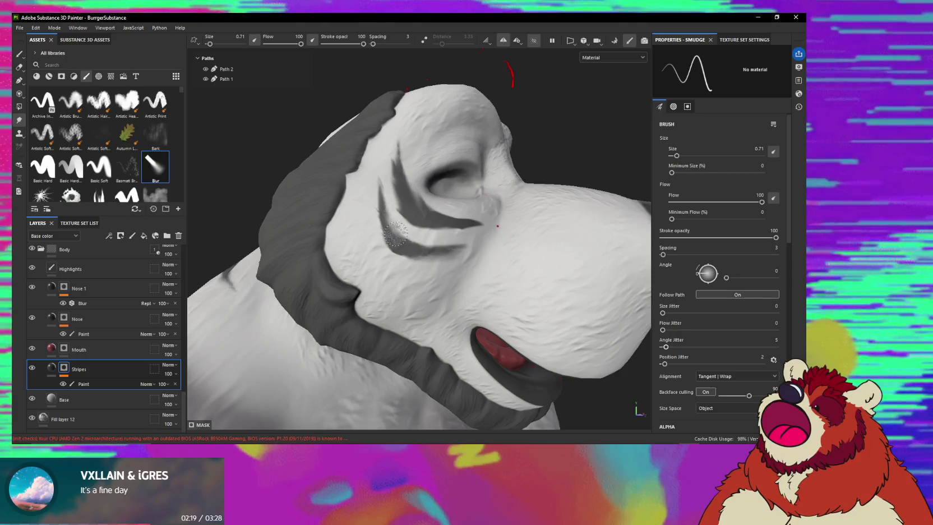
- Orbit around the head to inspect the smudged stripe tip from several angles
{"action": "left_click_drag", "start_coordinate": [379, 229], "coordinate": [418, 201], "text": "alt"}
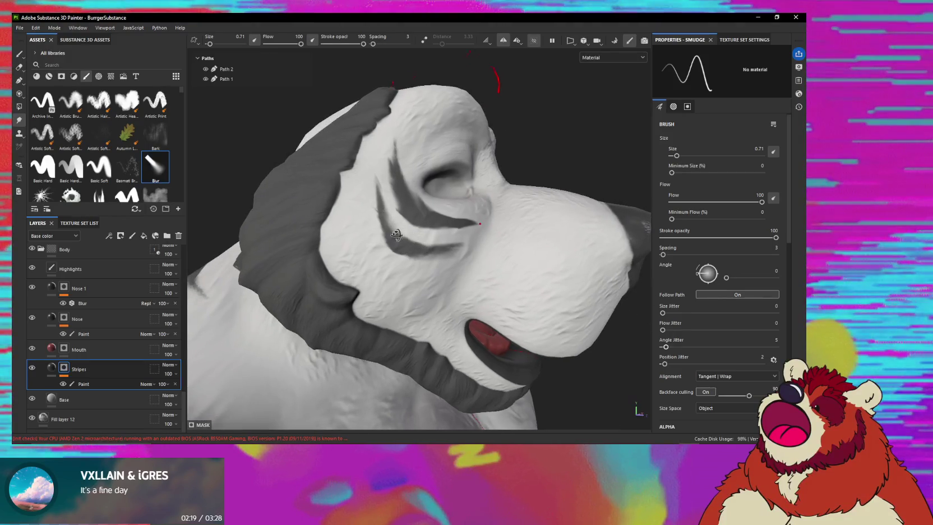
{"action": "mouse_move", "coordinate": [474, 230]}
{"action": "left_mouse_down", "text": "alt"}
{"action": "mouse_move", "coordinate": [380, 238]}
{"action": "mouse_move", "coordinate": [441, 220]}
{"action": "mouse_move", "coordinate": [400, 204]}
{"action": "mouse_move", "coordinate": [455, 227]}
{"action": "left_mouse_up", "text": "alt"}
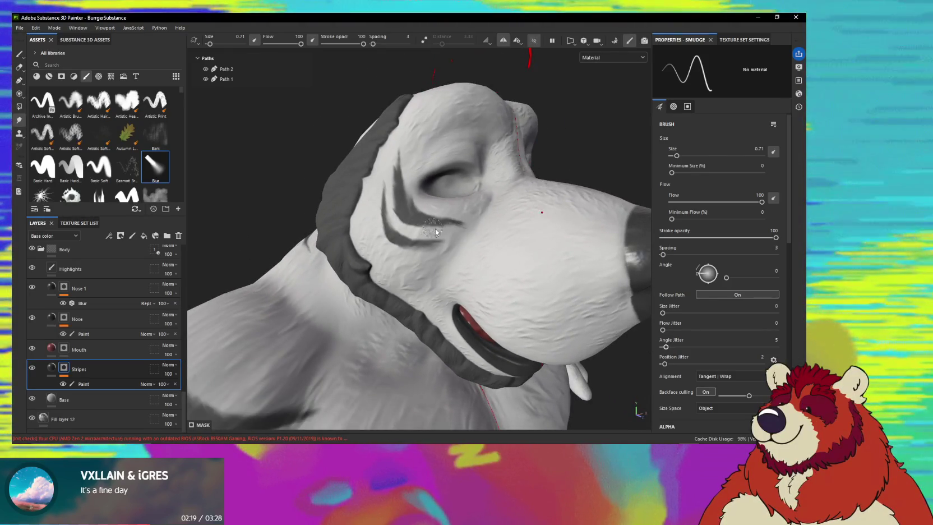
{"action": "mouse_move", "coordinate": [435, 229]}
{"action": "left_mouse_down", "text": "alt"}
{"action": "mouse_move", "coordinate": [436, 206]}
{"action": "mouse_move", "coordinate": [395, 230]}
{"action": "left_mouse_up", "text": "alt"}
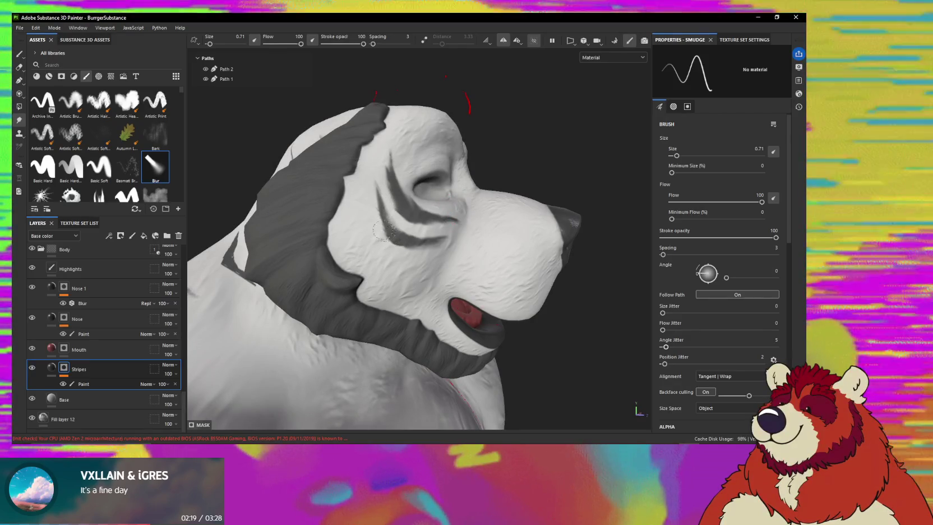
{"action": "mouse_move", "coordinate": [378, 196]}
{"action": "left_mouse_down", "text": "alt"}
{"action": "mouse_move", "coordinate": [494, 264]}
{"action": "mouse_move", "coordinate": [533, 221]}
{"action": "mouse_move", "coordinate": [392, 281]}
{"action": "left_mouse_up", "text": "alt"}
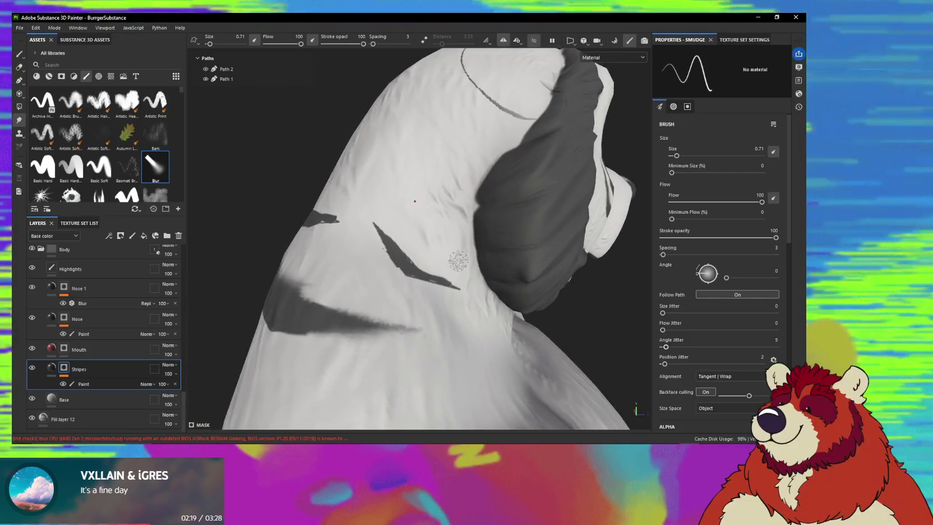
- On the Stripes paint sublayer, smudge the black stripes across the back of the head
{"action": "left_click", "coordinate": [87, 385]}
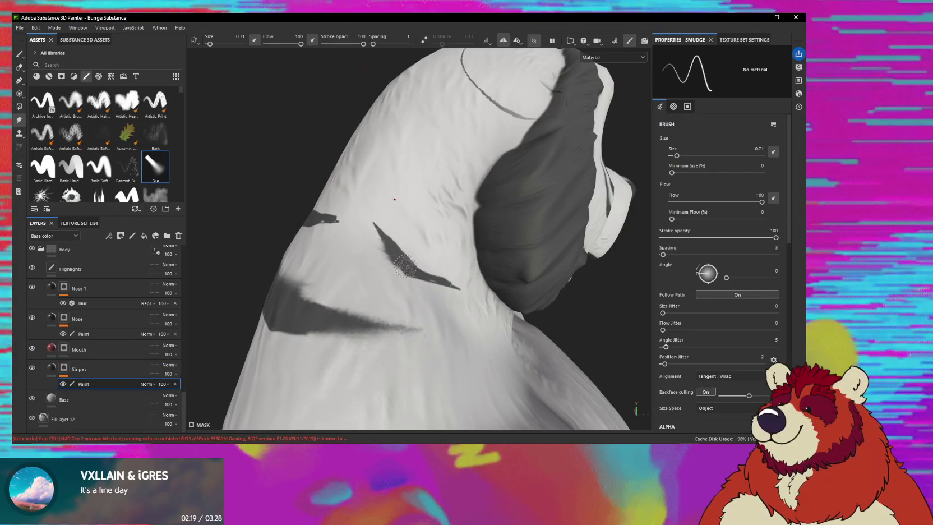
{"action": "left_click_drag", "start_coordinate": [419, 269], "coordinate": [417, 286], "text": "alt"}
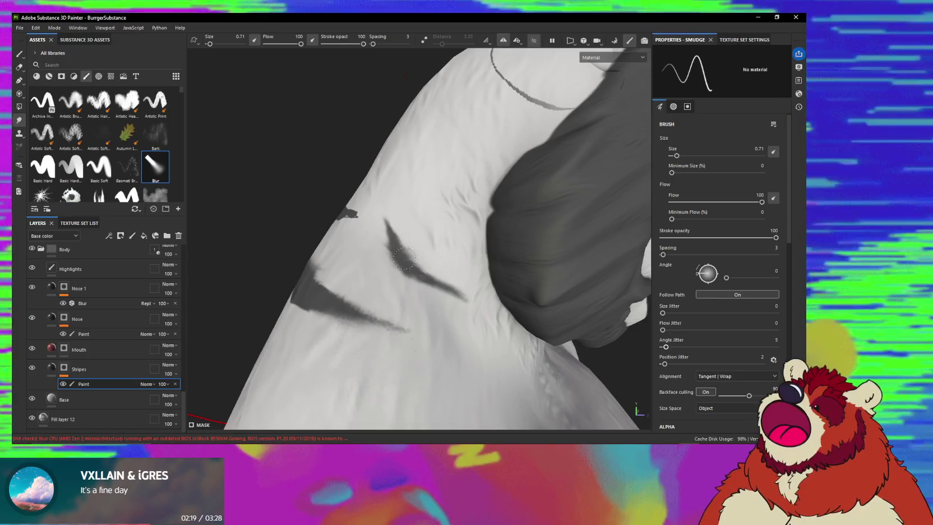
{"action": "left_click_drag", "start_coordinate": [430, 261], "coordinate": [416, 230], "text": "alt"}
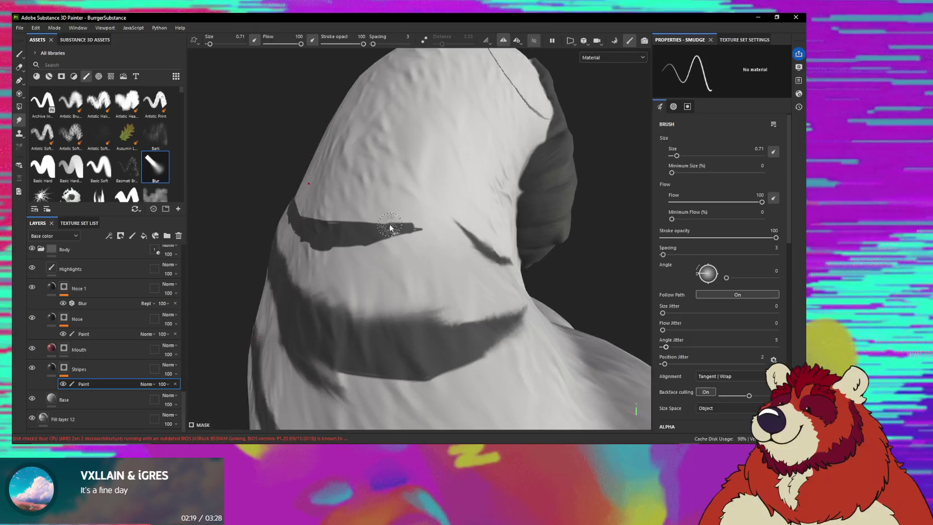
{"action": "mouse_move", "coordinate": [430, 228]}
{"action": "left_mouse_down", "text": "alt"}
{"action": "mouse_move", "coordinate": [464, 242]}
{"action": "mouse_move", "coordinate": [443, 266]}
{"action": "mouse_move", "coordinate": [394, 250]}
{"action": "mouse_move", "coordinate": [466, 243]}
{"action": "mouse_move", "coordinate": [420, 287]}
{"action": "left_mouse_up", "text": "alt"}
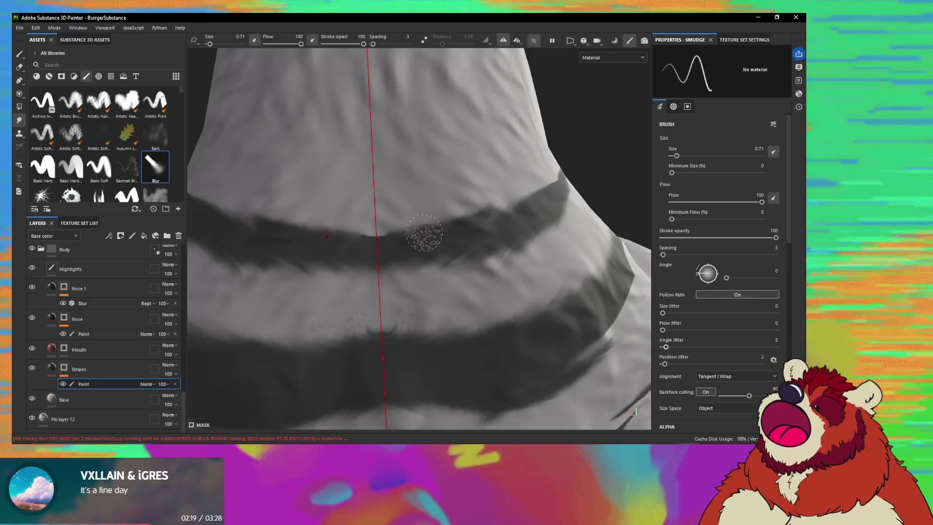
{"action": "left_click_drag", "start_coordinate": [431, 211], "coordinate": [320, 211], "text": "alt"}
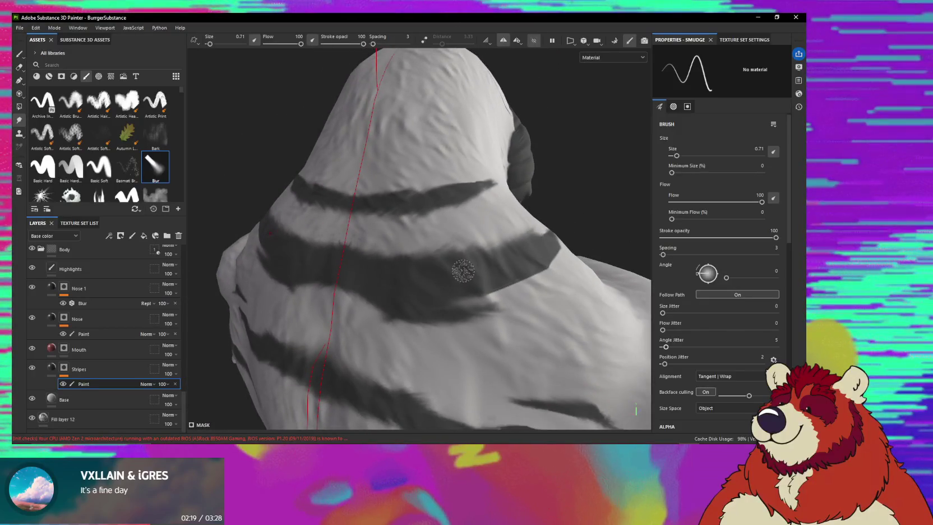
- Smudge the neck and shoulder stripes toward the ear and elbow so they taper softly
{"action": "left_click_drag", "start_coordinate": [419, 266], "coordinate": [355, 250], "text": "alt"}
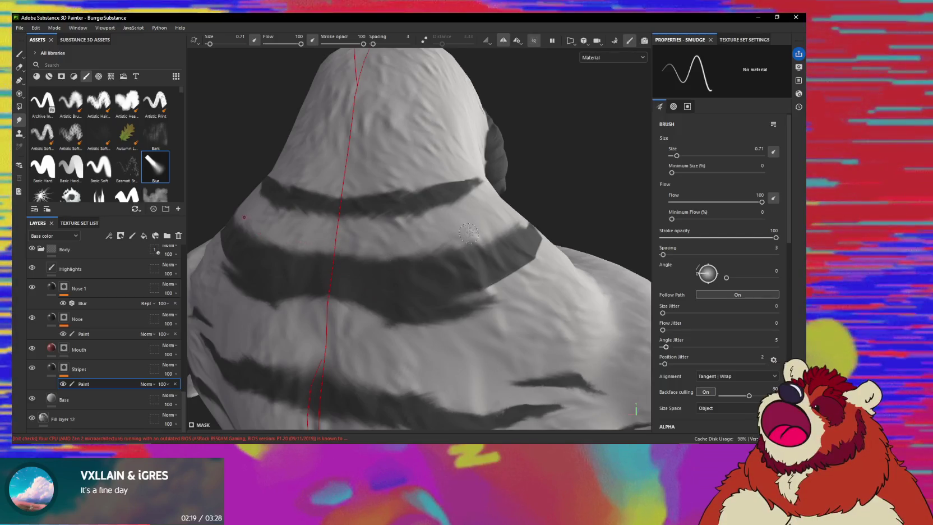
{"action": "left_click_drag", "start_coordinate": [469, 232], "coordinate": [408, 270], "text": "alt"}
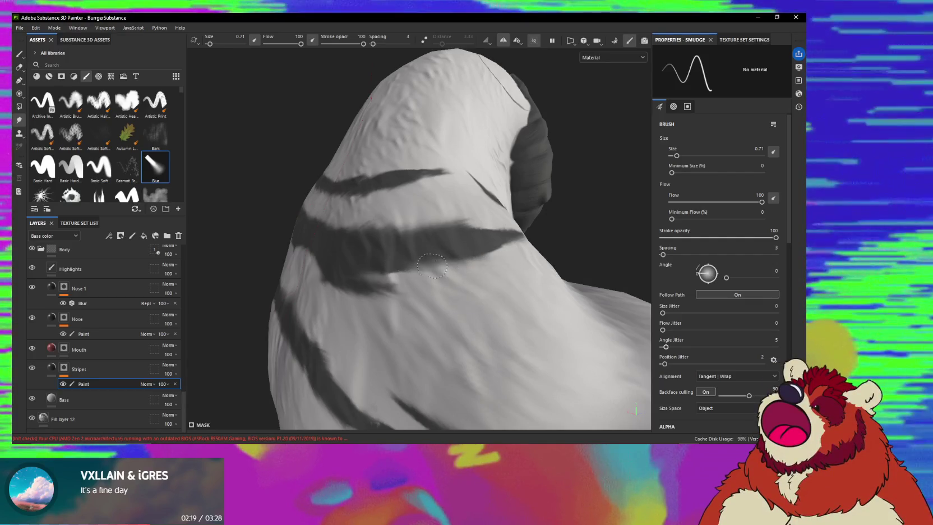
{"action": "mouse_move", "coordinate": [445, 252]}
{"action": "left_mouse_down", "text": "alt"}
{"action": "mouse_move", "coordinate": [463, 260]}
{"action": "mouse_move", "coordinate": [285, 166]}
{"action": "mouse_move", "coordinate": [422, 277]}
{"action": "left_mouse_up", "text": "alt"}
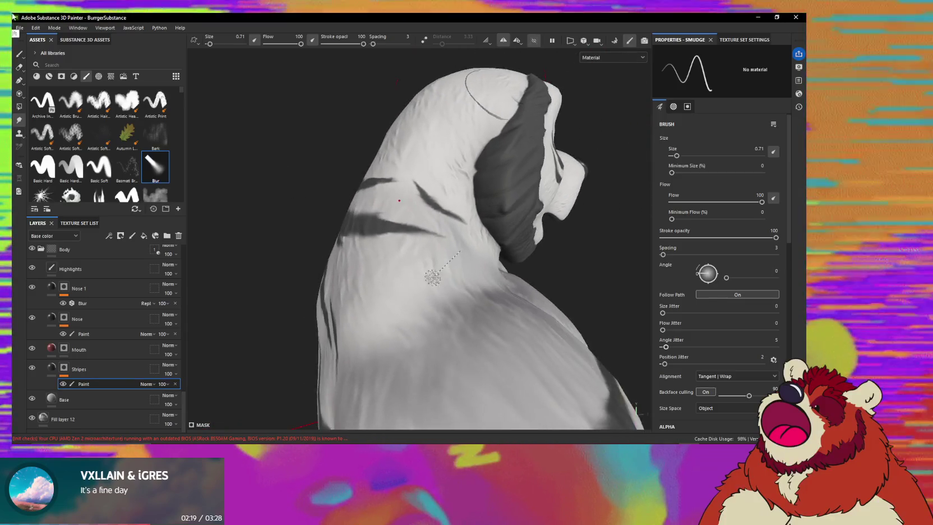
{"action": "scroll", "coordinate": [322, 241], "scroll_direction": "up", "scroll_amount": 3}
{"action": "scroll", "coordinate": [239, 208], "scroll_direction": "down", "scroll_amount": 3}
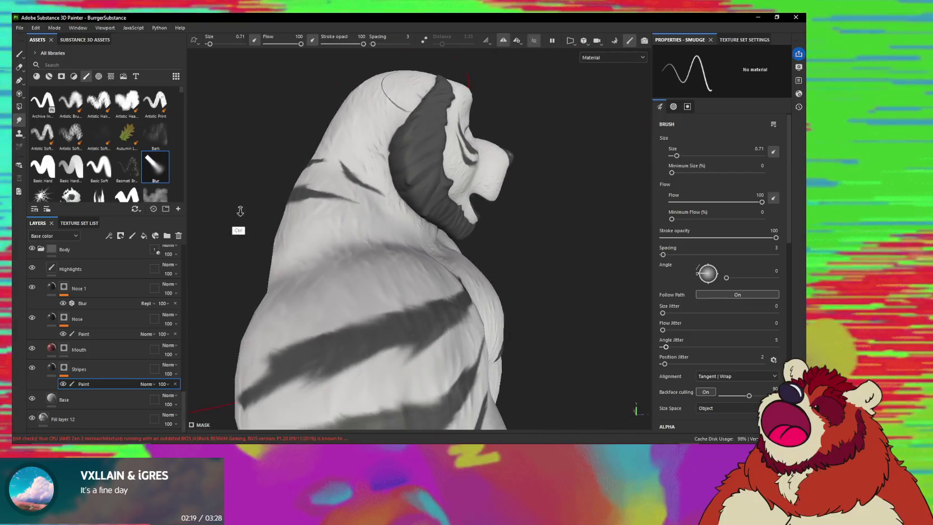
{"action": "left_click_drag", "start_coordinate": [260, 163], "coordinate": [264, 265], "text": "alt"}
- With the Smudge brush at size 1.09, feather the edges of the upper-arm stripe
{"action": "scroll", "coordinate": [307, 130], "scroll_direction": "up", "scroll_amount": 3}
{"action": "mouse_move", "coordinate": [307, 130]}
{"action": "left_mouse_down", "text": "alt"}
{"action": "mouse_move", "coordinate": [439, 232]}
{"action": "mouse_move", "coordinate": [408, 260]}
{"action": "mouse_move", "coordinate": [420, 272]}
{"action": "left_mouse_up", "text": "alt"}
{"action": "scroll", "coordinate": [427, 246], "scroll_direction": "up", "scroll_amount": 3}
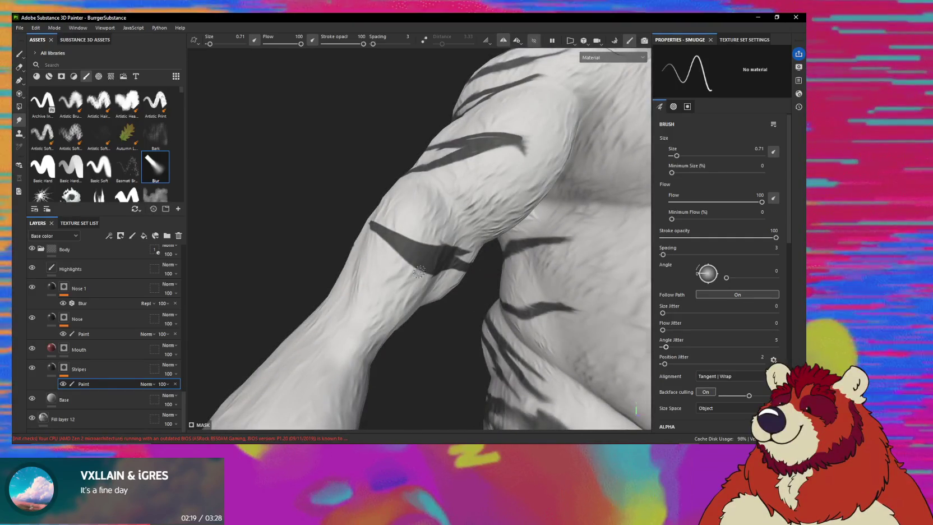
{"action": "left_click_drag", "start_coordinate": [423, 268], "coordinate": [358, 210], "text": "alt"}
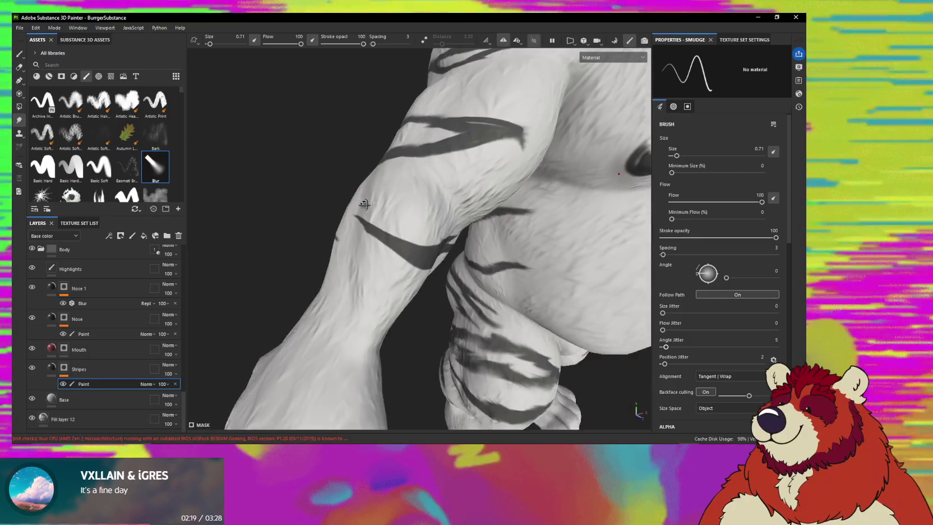
{"action": "mouse_move", "coordinate": [361, 219]}
{"action": "left_mouse_down", "text": "alt"}
{"action": "mouse_move", "coordinate": [388, 229]}
{"action": "mouse_move", "coordinate": [387, 241]}
{"action": "left_mouse_up", "text": "alt"}
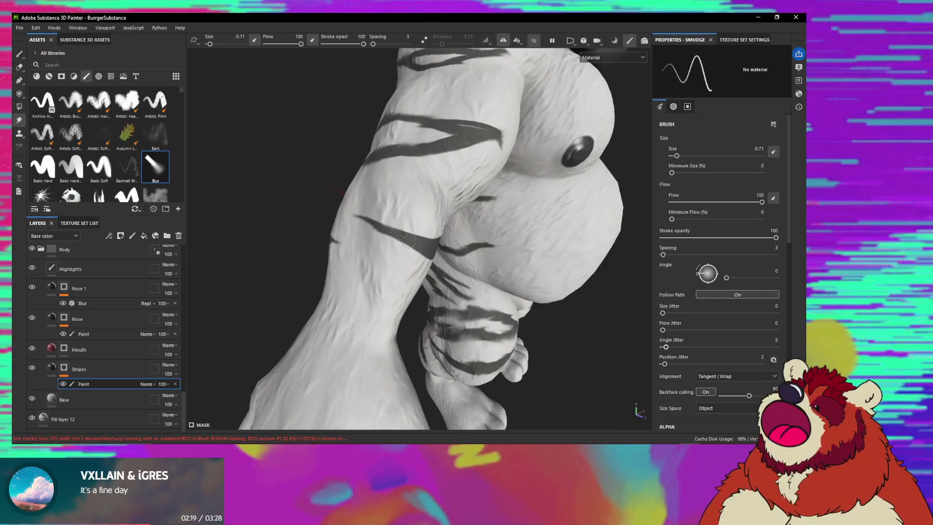
{"action": "mouse_move", "coordinate": [406, 244]}
{"action": "left_mouse_down", "text": "alt"}
{"action": "mouse_move", "coordinate": [409, 227]}
{"action": "mouse_move", "coordinate": [425, 235]}
{"action": "mouse_move", "coordinate": [418, 252]}
{"action": "mouse_move", "coordinate": [396, 246]}
{"action": "mouse_move", "coordinate": [400, 254]}
{"action": "mouse_move", "coordinate": [387, 258]}
{"action": "mouse_move", "coordinate": [425, 239]}
{"action": "left_mouse_up", "text": "alt"}
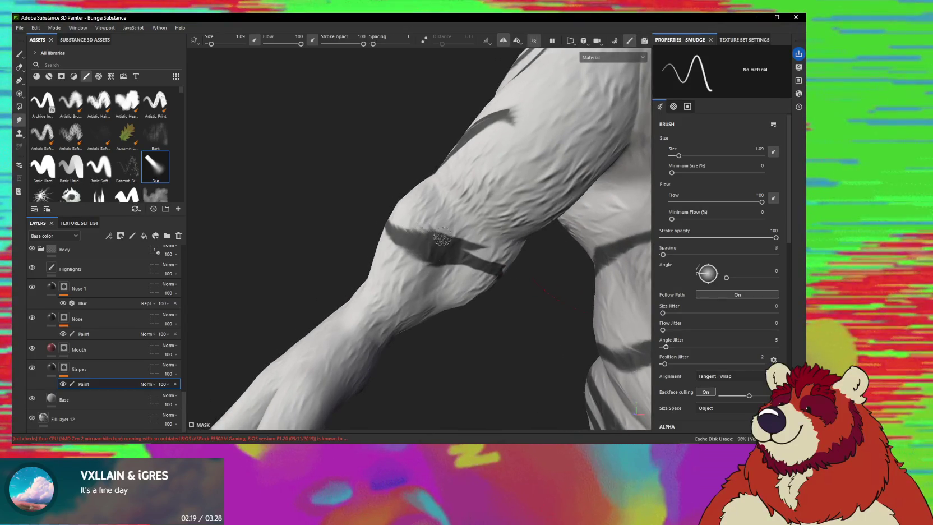
{"action": "left_click_drag", "start_coordinate": [435, 236], "coordinate": [437, 238], "text": "alt"}
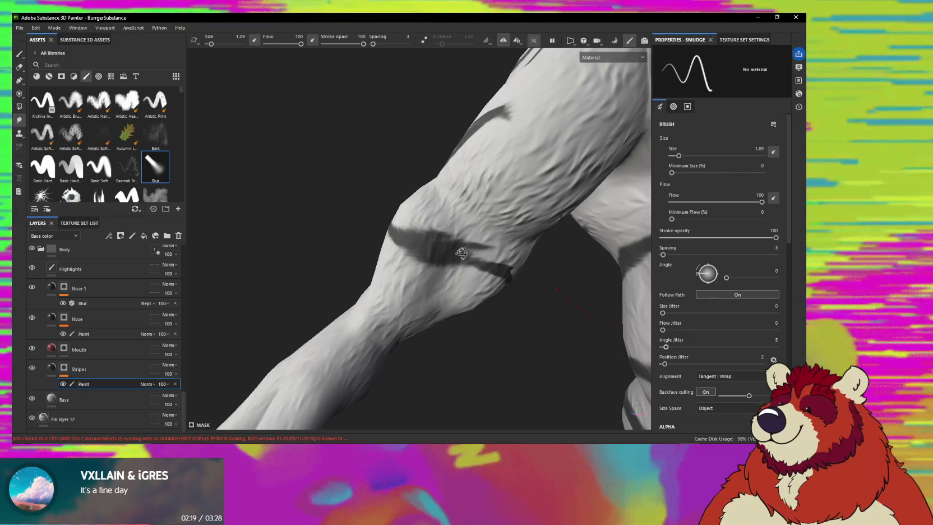
- At Smudge size 1.55, blend the arm and forearm stripes into the white fur
{"action": "left_click_drag", "start_coordinate": [436, 260], "coordinate": [414, 264], "text": "alt+shift"}
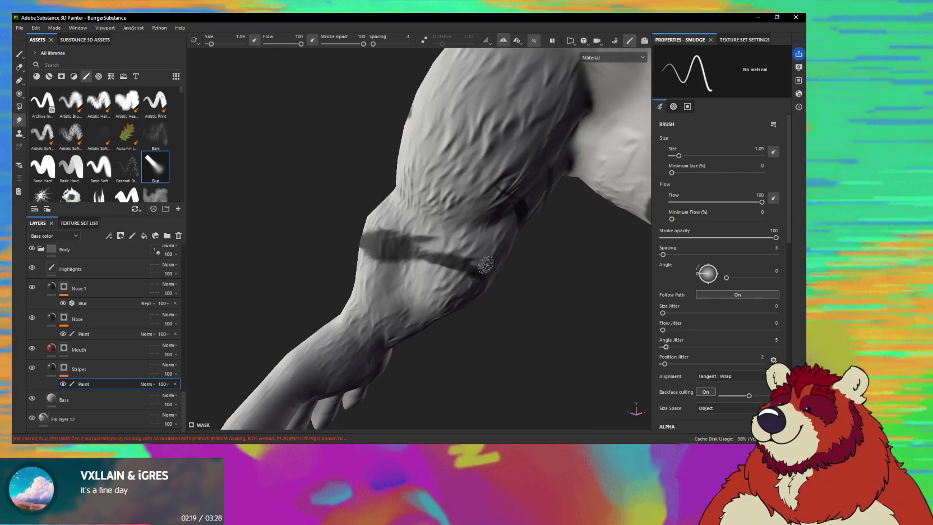
{"action": "mouse_move", "coordinate": [407, 267]}
{"action": "left_mouse_down", "text": "alt"}
{"action": "mouse_move", "coordinate": [482, 276]}
{"action": "mouse_move", "coordinate": [493, 247]}
{"action": "mouse_move", "coordinate": [396, 268]}
{"action": "left_mouse_up", "text": "alt"}
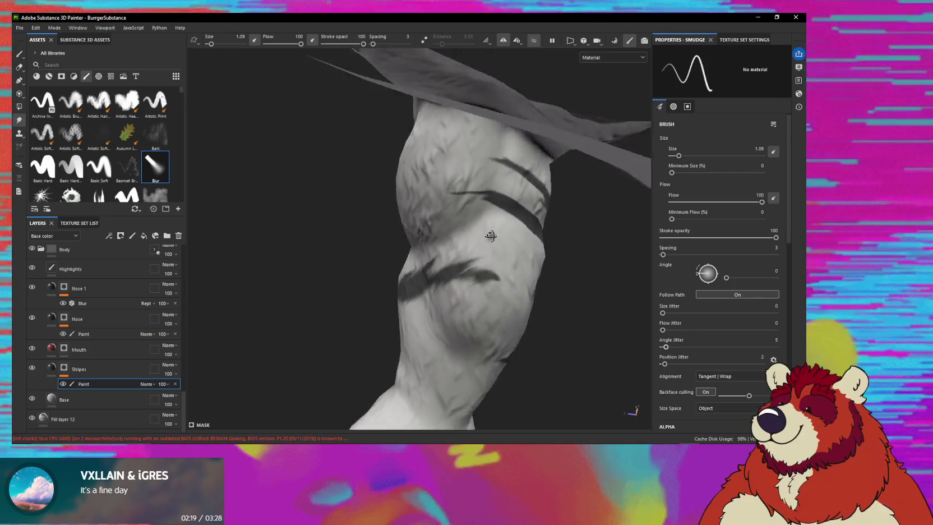
{"action": "mouse_move", "coordinate": [469, 232]}
{"action": "left_mouse_down", "text": "alt"}
{"action": "mouse_move", "coordinate": [475, 206]}
{"action": "mouse_move", "coordinate": [437, 224]}
{"action": "left_mouse_up", "text": "alt"}
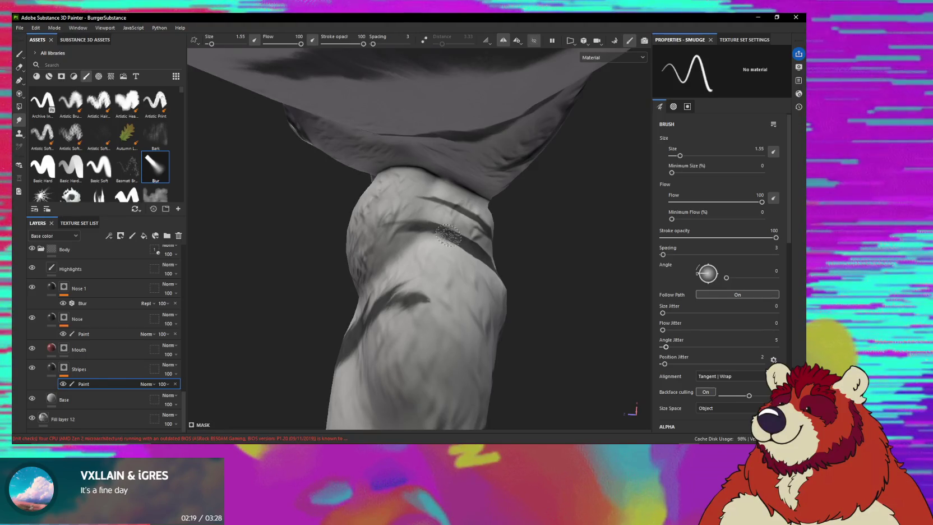
{"action": "mouse_move", "coordinate": [456, 238]}
{"action": "left_mouse_down", "text": "alt"}
{"action": "mouse_move", "coordinate": [450, 243]}
{"action": "mouse_move", "coordinate": [456, 239]}
{"action": "left_mouse_up", "text": "alt"}
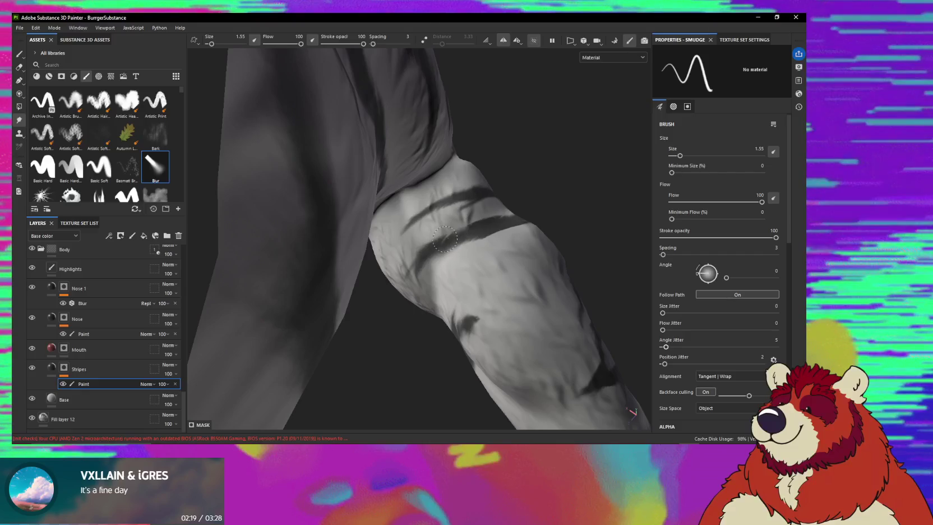
{"action": "left_click_drag", "start_coordinate": [481, 226], "coordinate": [491, 235], "text": "alt"}
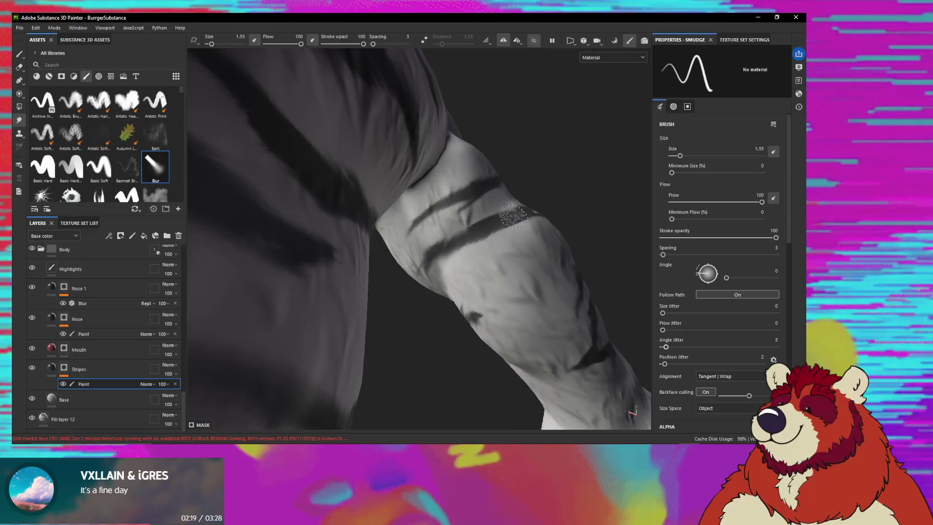
{"action": "left_click_drag", "start_coordinate": [507, 202], "coordinate": [517, 215], "text": "alt"}
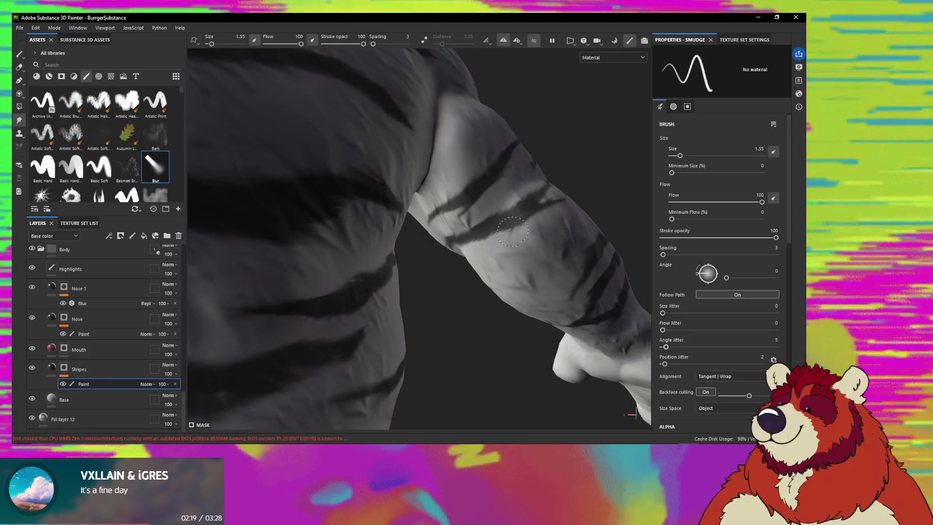
{"action": "mouse_move", "coordinate": [487, 254]}
{"action": "left_mouse_down", "text": "alt"}
{"action": "mouse_move", "coordinate": [547, 214]}
{"action": "mouse_move", "coordinate": [219, 269]}
{"action": "mouse_move", "coordinate": [424, 271]}
{"action": "left_mouse_up", "text": "alt"}
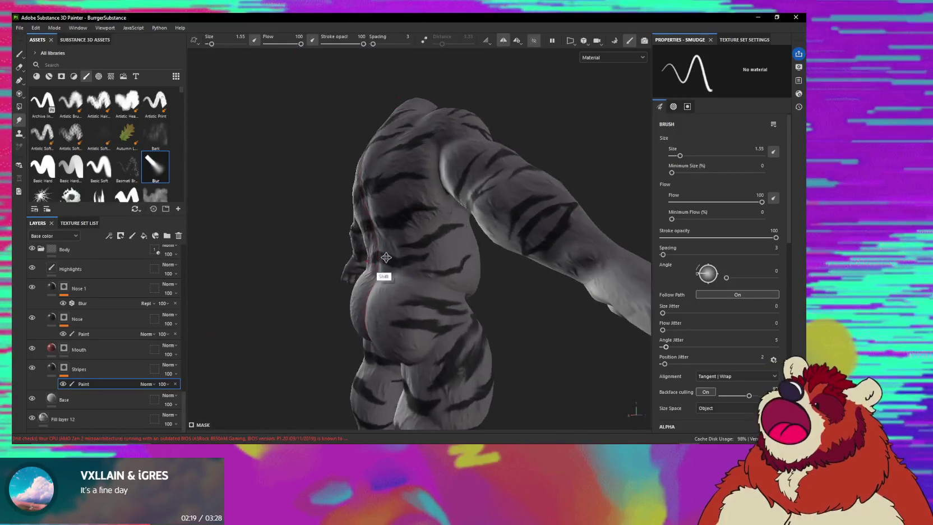
- Smudge the side torso stripe with a straight-line Shift-click stroke
{"action": "left_click_drag", "start_coordinate": [424, 272], "coordinate": [493, 264], "text": "alt"}
{"action": "right_click_drag", "start_coordinate": [493, 265], "coordinate": [462, 273], "text": "alt"}
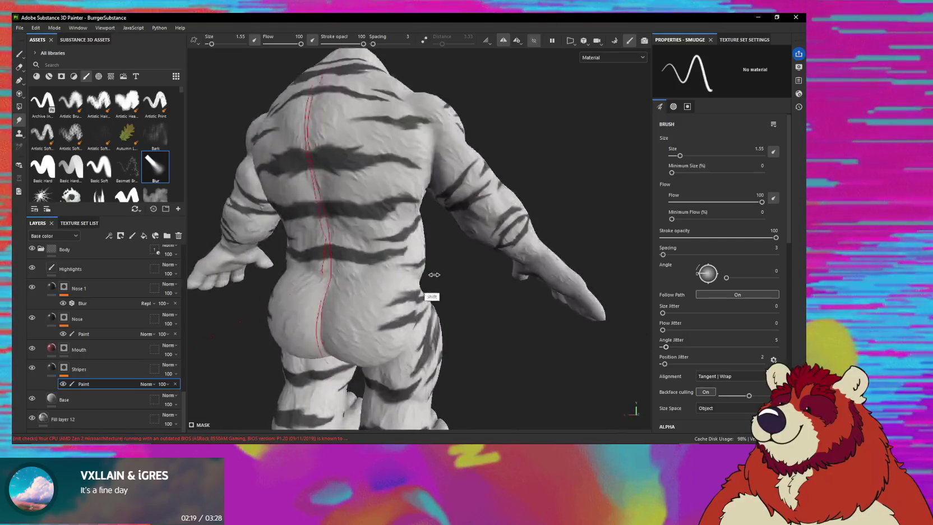
{"action": "mouse_move", "coordinate": [453, 261]}
{"action": "left_mouse_down", "text": "alt"}
{"action": "mouse_move", "coordinate": [365, 281]}
{"action": "mouse_move", "coordinate": [333, 274]}
{"action": "mouse_move", "coordinate": [401, 238]}
{"action": "left_mouse_up", "text": "alt"}
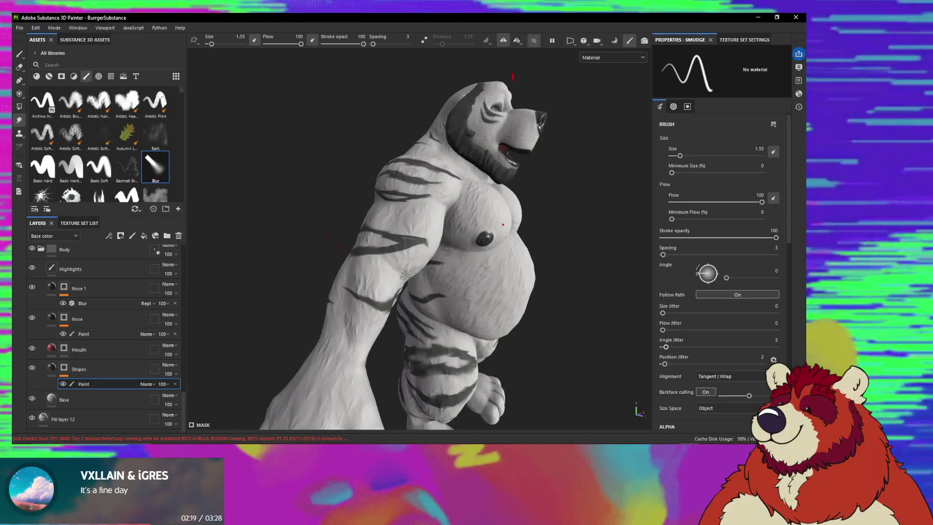
{"action": "right_click_drag", "start_coordinate": [401, 238], "coordinate": [427, 364], "text": "alt"}
{"action": "mouse_move", "coordinate": [371, 225]}
{"action": "left_mouse_down", "text": "alt"}
{"action": "mouse_move", "coordinate": [453, 197]}
{"action": "mouse_move", "coordinate": [433, 200]}
{"action": "mouse_move", "coordinate": [474, 250]}
{"action": "mouse_move", "coordinate": [463, 218]}
{"action": "mouse_move", "coordinate": [428, 217]}
{"action": "left_mouse_up", "text": "alt"}
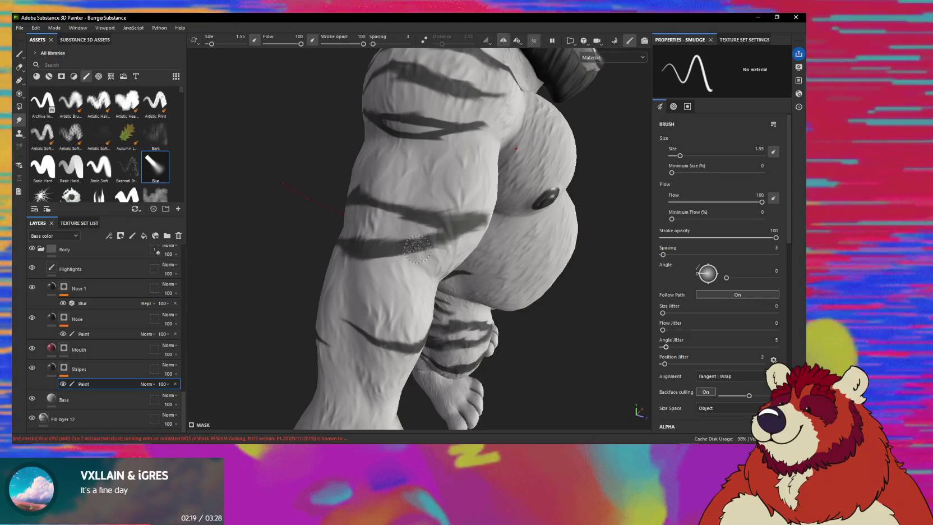
{"action": "mouse_move", "coordinate": [417, 248]}
{"action": "left_mouse_down", "text": "alt"}
{"action": "mouse_move", "coordinate": [375, 270]}
{"action": "mouse_move", "coordinate": [407, 224]}
{"action": "mouse_move", "coordinate": [386, 215]}
{"action": "mouse_move", "coordinate": [476, 321]}
{"action": "mouse_move", "coordinate": [449, 229]}
{"action": "left_mouse_up", "text": "alt"}
{"action": "key", "text": "alt+space"}
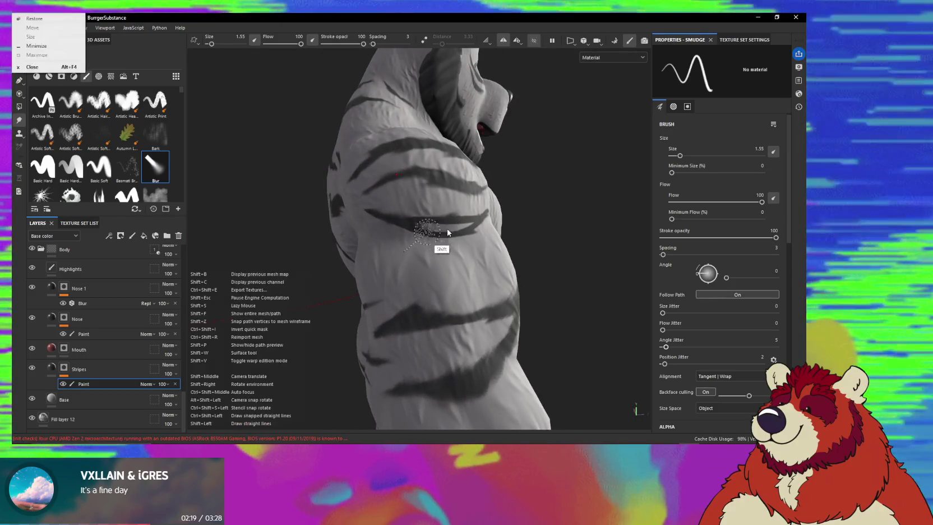
{"action": "key", "text": "Escape"}
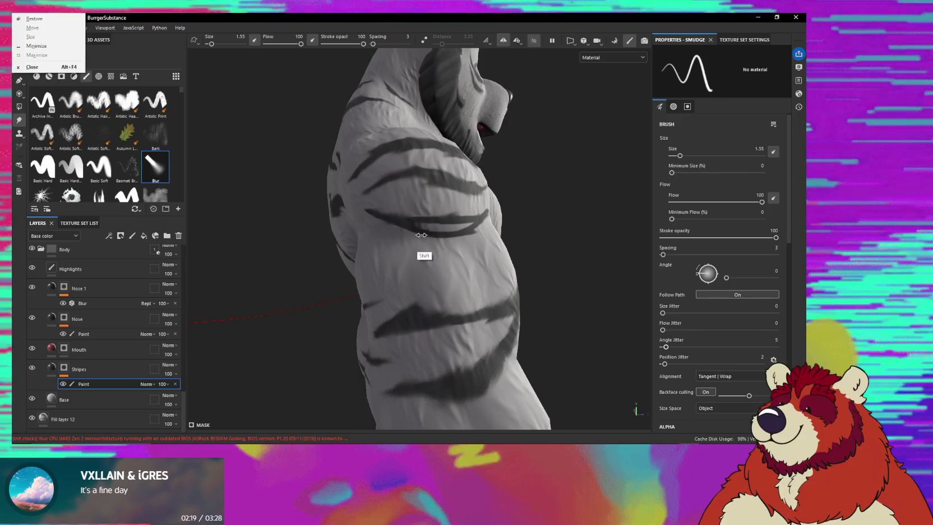
{"action": "left_click", "coordinate": [421, 235], "text": "shift"}
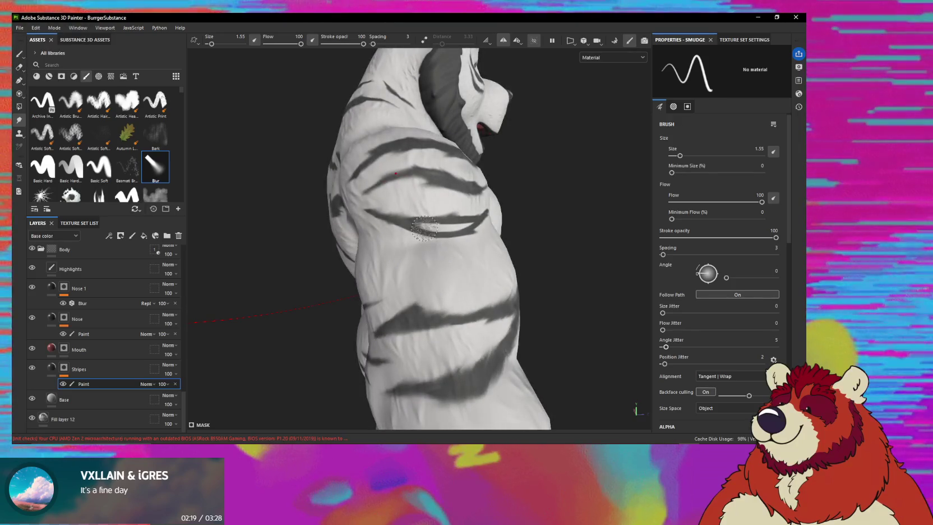
{"action": "left_click_drag", "start_coordinate": [404, 231], "coordinate": [452, 239]}
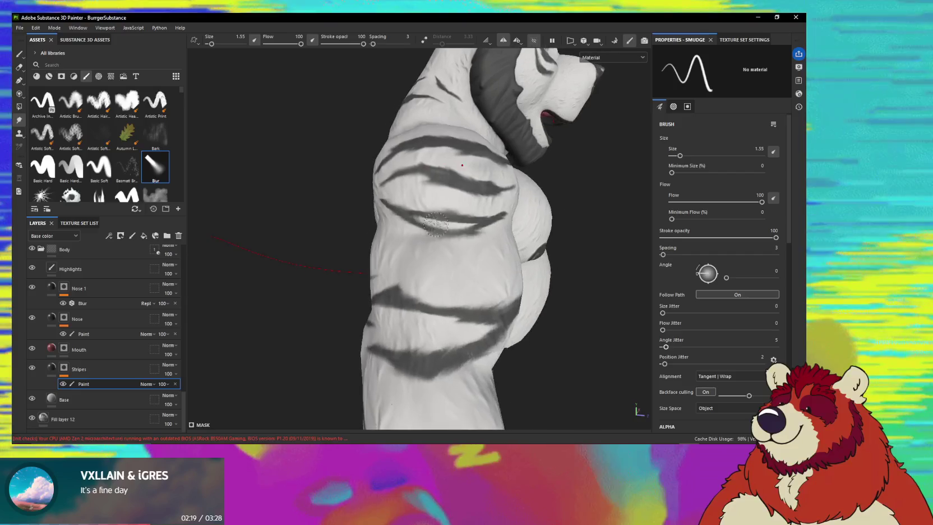
- Smudge the stripe edges on the shoulder and chest front
{"action": "left_click_drag", "start_coordinate": [445, 220], "coordinate": [472, 209], "text": "alt"}
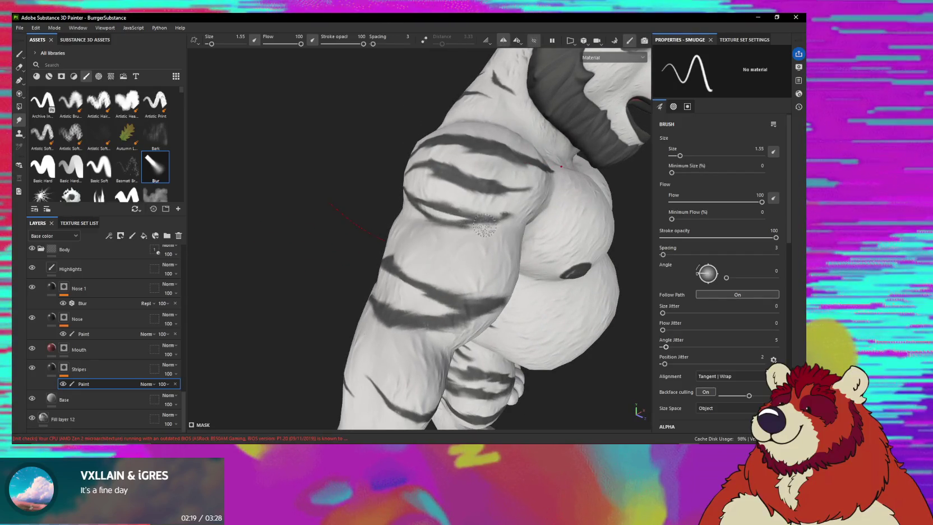
{"action": "mouse_move", "coordinate": [473, 222]}
{"action": "left_mouse_down", "text": "alt"}
{"action": "mouse_move", "coordinate": [323, 263]}
{"action": "mouse_move", "coordinate": [381, 226]}
{"action": "left_mouse_up", "text": "alt"}
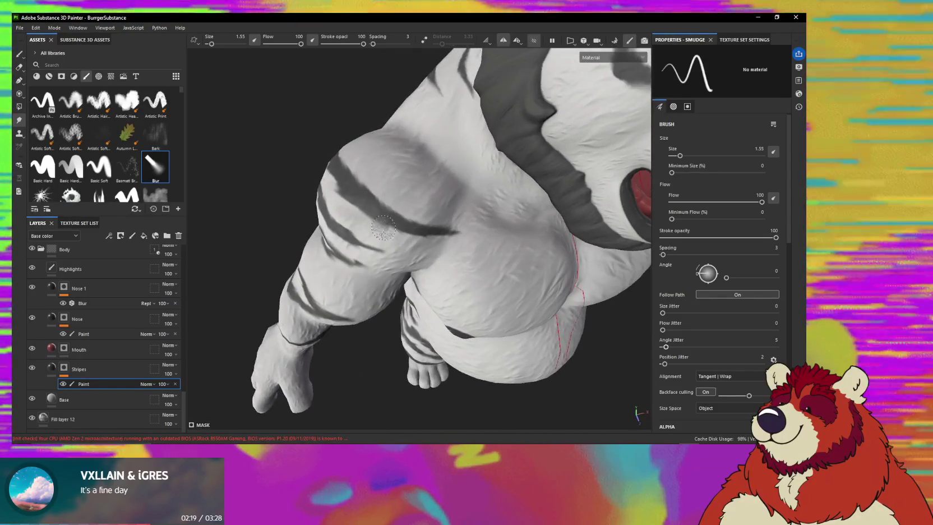
{"action": "left_click_drag", "start_coordinate": [414, 246], "coordinate": [409, 227], "text": "alt"}
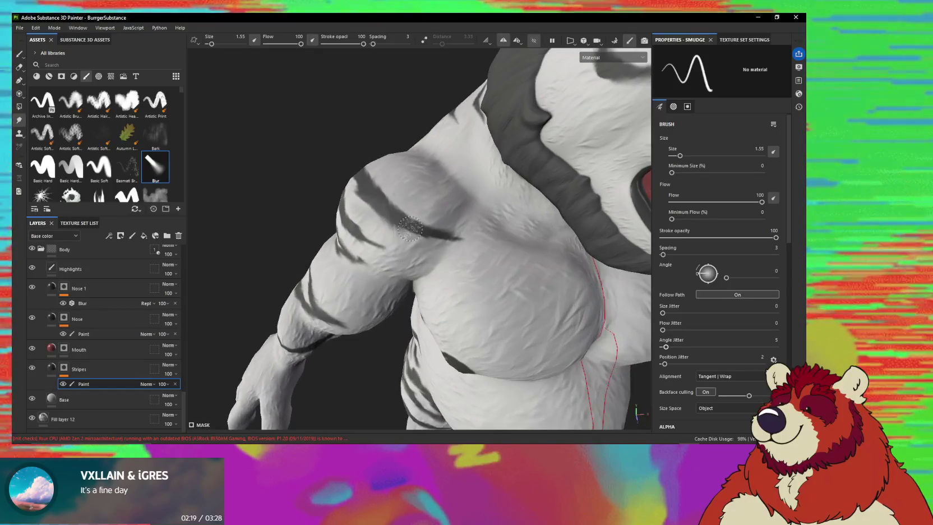
{"action": "mouse_move", "coordinate": [445, 254]}
{"action": "left_mouse_down", "text": "alt"}
{"action": "mouse_move", "coordinate": [437, 239]}
{"action": "mouse_move", "coordinate": [462, 208]}
{"action": "mouse_move", "coordinate": [443, 187]}
{"action": "mouse_move", "coordinate": [471, 187]}
{"action": "mouse_move", "coordinate": [434, 287]}
{"action": "mouse_move", "coordinate": [426, 219]}
{"action": "mouse_move", "coordinate": [352, 248]}
{"action": "left_mouse_up", "text": "alt"}
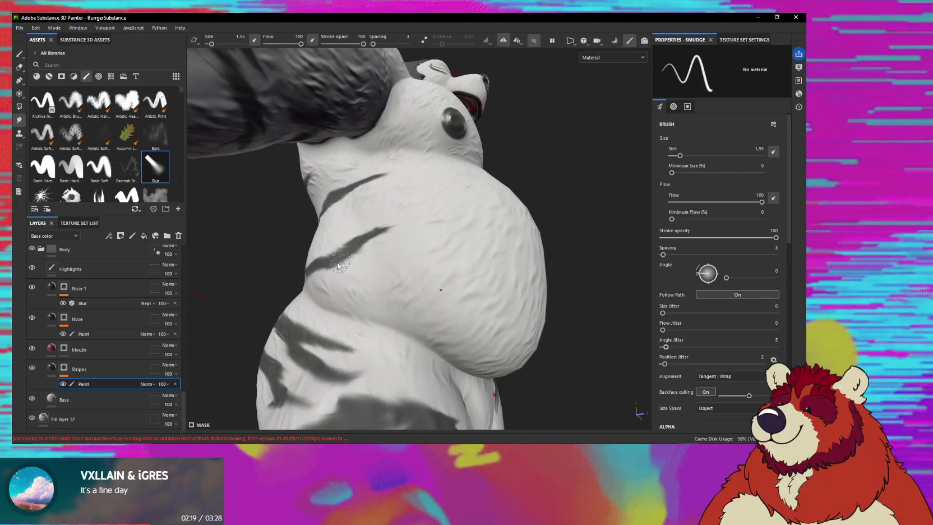
{"action": "mouse_move", "coordinate": [430, 253]}
{"action": "left_mouse_down", "text": "alt"}
{"action": "mouse_move", "coordinate": [454, 254]}
{"action": "mouse_move", "coordinate": [425, 264]}
{"action": "mouse_move", "coordinate": [341, 232]}
{"action": "mouse_move", "coordinate": [264, 267]}
{"action": "mouse_move", "coordinate": [246, 250]}
{"action": "mouse_move", "coordinate": [333, 260]}
{"action": "mouse_move", "coordinate": [404, 285]}
{"action": "mouse_move", "coordinate": [391, 337]}
{"action": "mouse_move", "coordinate": [473, 336]}
{"action": "mouse_move", "coordinate": [460, 261]}
{"action": "left_mouse_up", "text": "alt"}
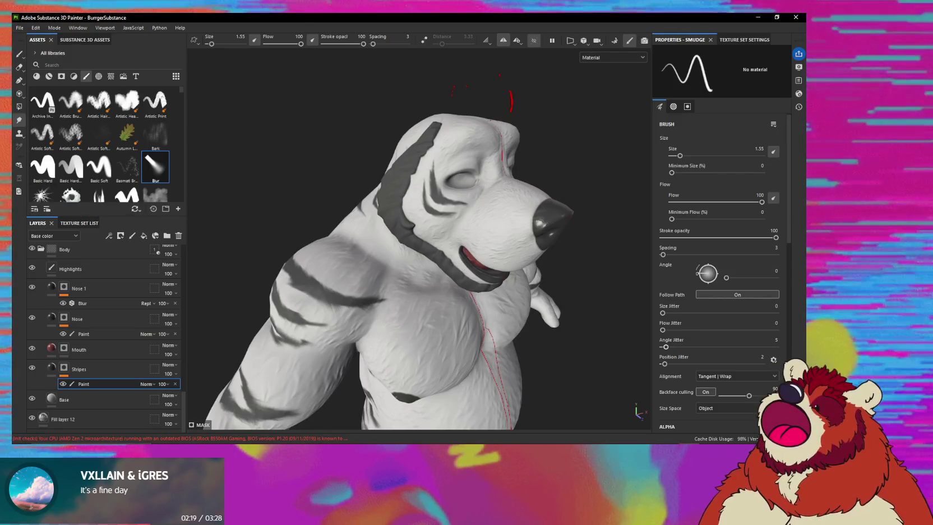
{"action": "mouse_move", "coordinate": [476, 236]}
{"action": "left_mouse_down", "text": "alt"}
{"action": "mouse_move", "coordinate": [504, 230]}
{"action": "mouse_move", "coordinate": [484, 240]}
{"action": "mouse_move", "coordinate": [447, 226]}
{"action": "left_mouse_up", "text": "alt"}
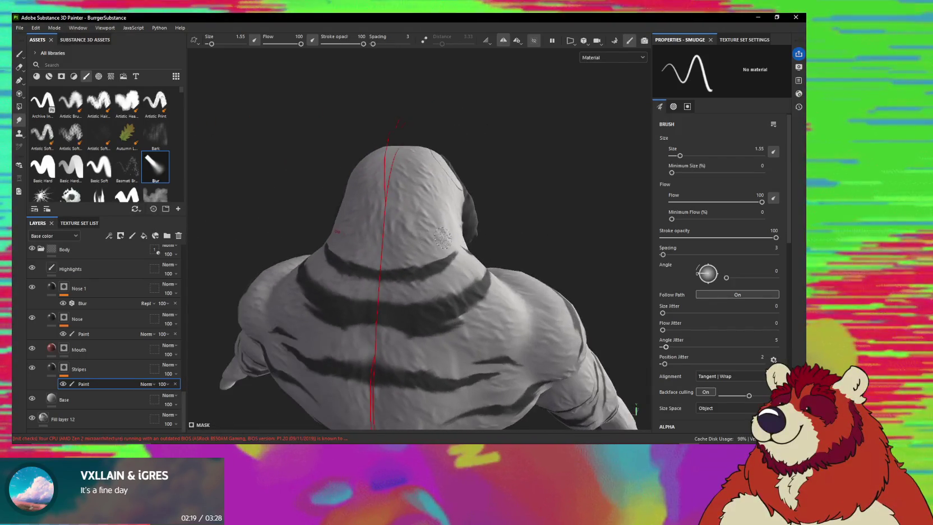
{"action": "left_click", "coordinate": [534, 41]}
{"action": "mouse_move", "coordinate": [426, 252]}
{"action": "left_mouse_down", "text": "alt"}
{"action": "mouse_move", "coordinate": [377, 275]}
{"action": "mouse_move", "coordinate": [304, 258]}
{"action": "mouse_move", "coordinate": [337, 243]}
{"action": "mouse_move", "coordinate": [420, 243]}
{"action": "mouse_move", "coordinate": [470, 283]}
{"action": "mouse_move", "coordinate": [426, 280]}
{"action": "left_mouse_up", "text": "alt"}
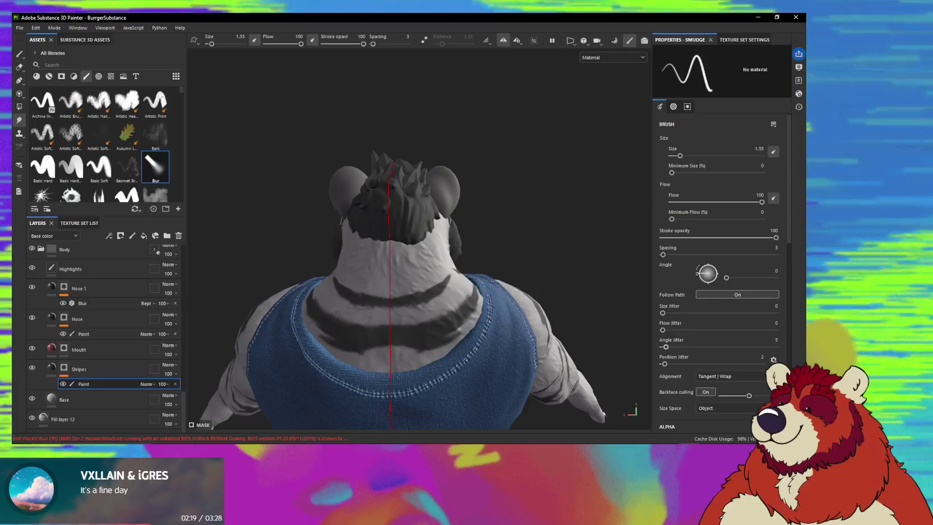
{"action": "scroll", "coordinate": [457, 271], "scroll_direction": "up", "scroll_amount": 3}
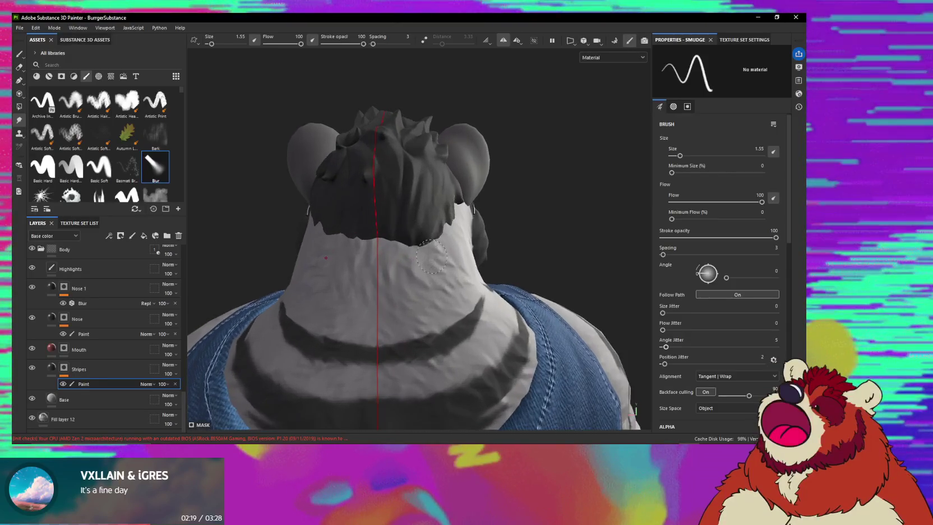
{"action": "scroll", "coordinate": [457, 270], "scroll_direction": "up", "scroll_amount": 2}
{"action": "left_click_drag", "start_coordinate": [457, 271], "coordinate": [440, 245], "text": "alt"}
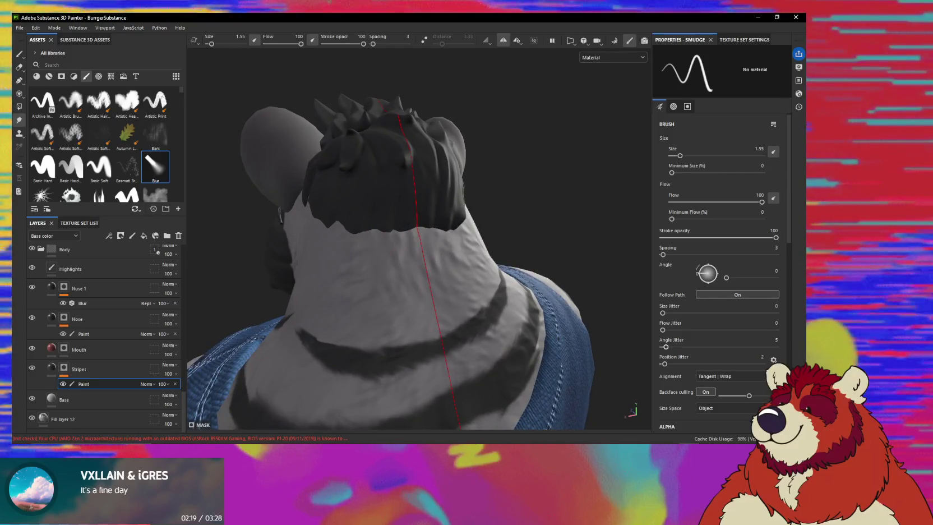
{"action": "left_click_drag", "start_coordinate": [440, 245], "coordinate": [394, 250], "text": "alt"}
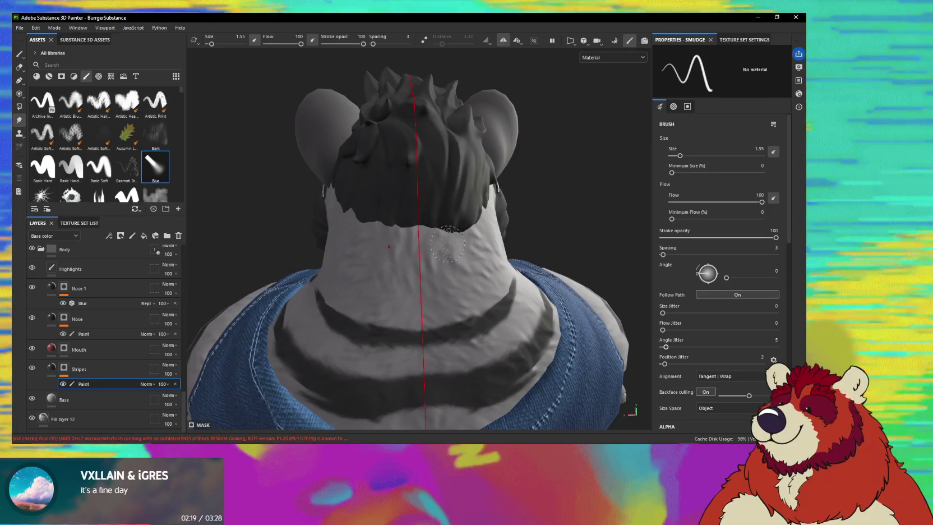
- With the Paint tool, brush short dark stripe dashes along the nape under the hair
{"action": "key", "text": "1"}
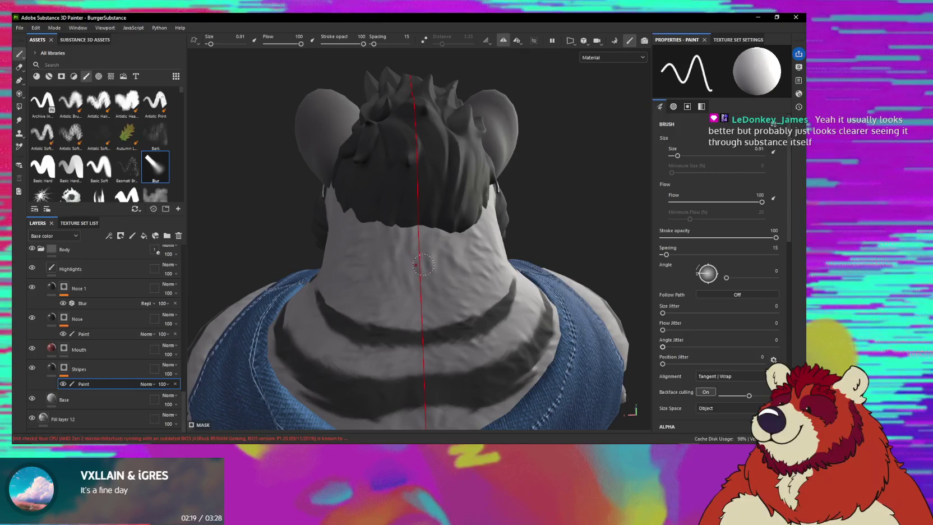
{"action": "right_click_drag", "start_coordinate": [448, 251], "coordinate": [418, 256], "text": "shift"}
{"action": "mouse_move", "coordinate": [426, 251]}
{"action": "left_mouse_down", "text": "alt"}
{"action": "mouse_move", "coordinate": [415, 234]}
{"action": "mouse_move", "coordinate": [392, 229]}
{"action": "left_mouse_up", "text": "alt"}
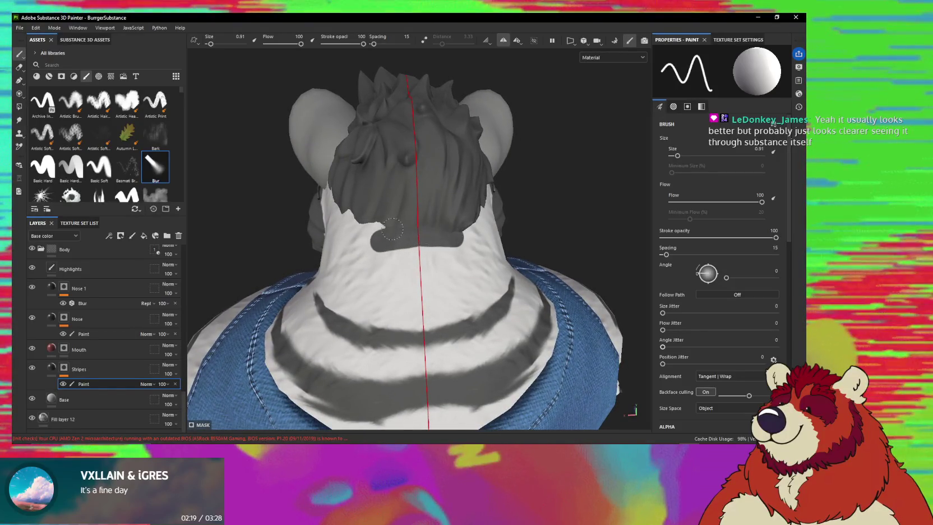
{"action": "mouse_move", "coordinate": [461, 235]}
{"action": "left_mouse_down", "text": "alt"}
{"action": "mouse_move", "coordinate": [481, 230]}
{"action": "mouse_move", "coordinate": [481, 242]}
{"action": "mouse_move", "coordinate": [453, 234]}
{"action": "left_mouse_up", "text": "alt"}
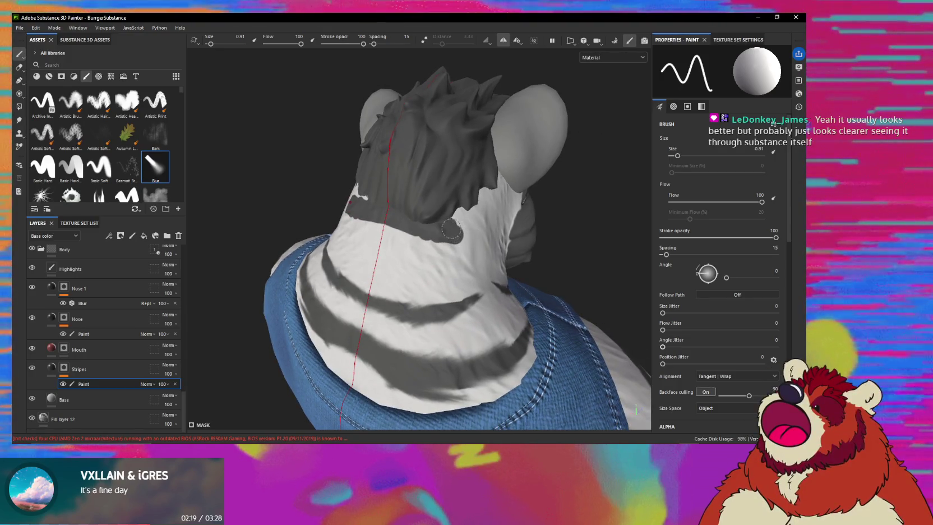
{"action": "left_click_drag", "start_coordinate": [452, 229], "coordinate": [425, 255], "text": "alt"}
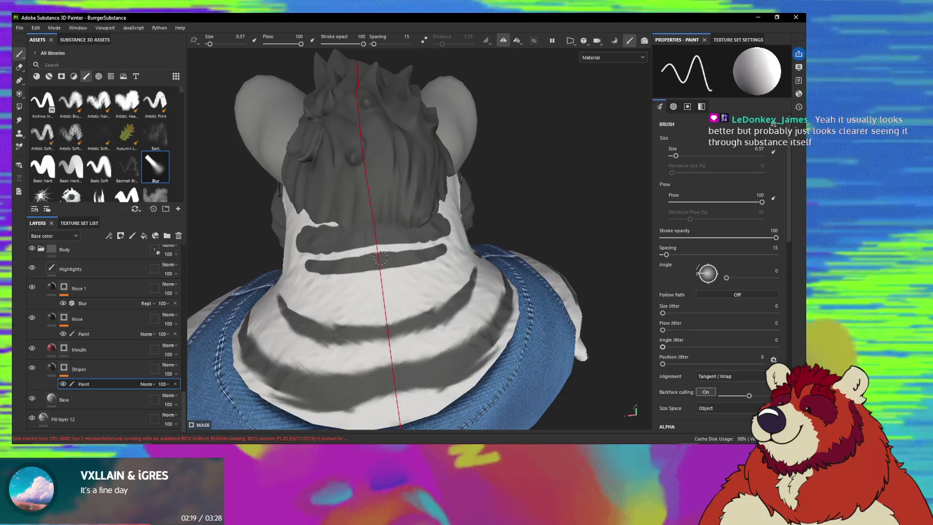
{"action": "mouse_move", "coordinate": [409, 258]}
{"action": "left_mouse_down", "text": "alt"}
{"action": "mouse_move", "coordinate": [433, 254]}
{"action": "mouse_move", "coordinate": [467, 218]}
{"action": "left_mouse_up", "text": "alt"}
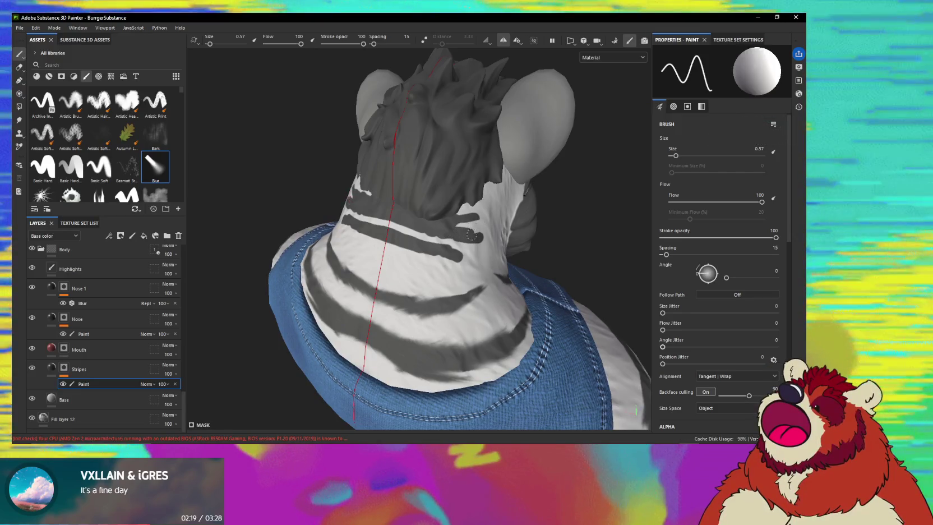
{"action": "mouse_move", "coordinate": [471, 236]}
{"action": "left_mouse_down", "text": "alt"}
{"action": "mouse_move", "coordinate": [491, 239]}
{"action": "mouse_move", "coordinate": [408, 241]}
{"action": "mouse_move", "coordinate": [454, 247]}
{"action": "mouse_move", "coordinate": [466, 227]}
{"action": "mouse_move", "coordinate": [443, 219]}
{"action": "mouse_move", "coordinate": [455, 194]}
{"action": "left_mouse_up", "text": "alt"}
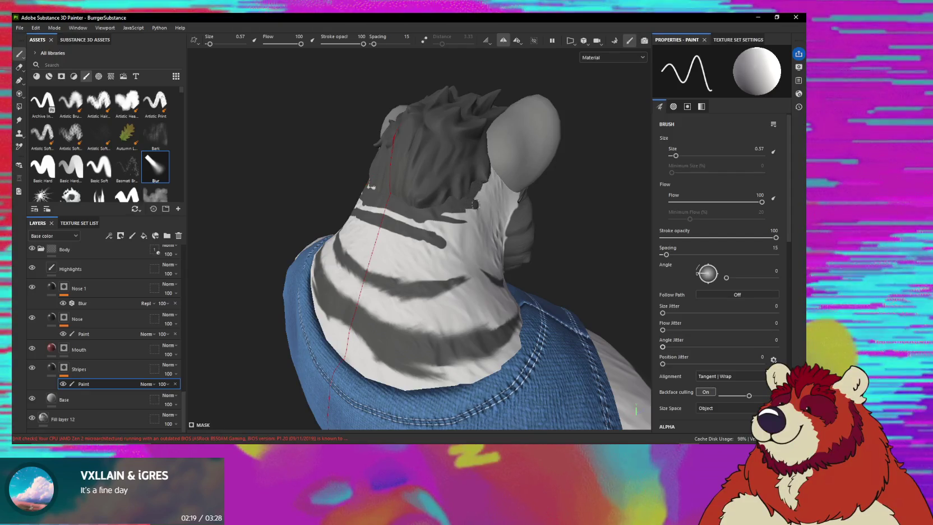
{"action": "left_click_drag", "start_coordinate": [455, 204], "coordinate": [469, 245], "text": "alt"}
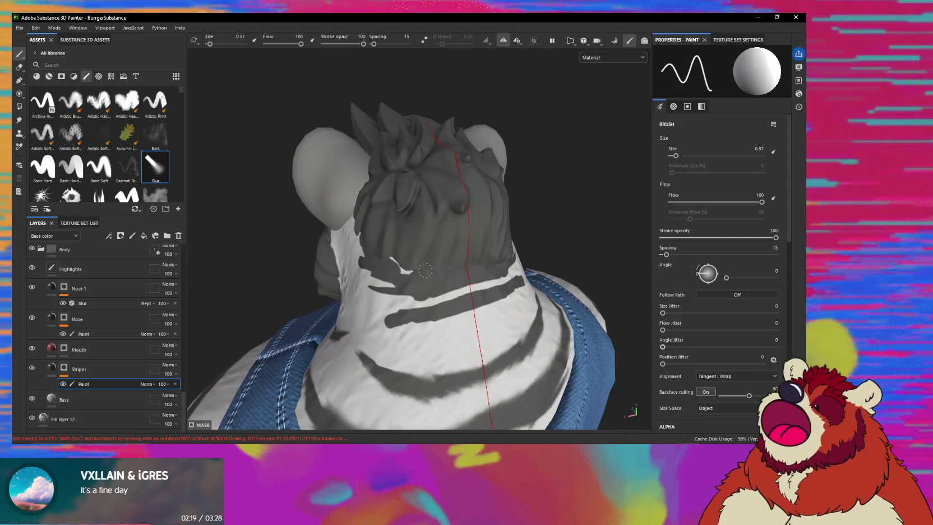
{"action": "mouse_move", "coordinate": [468, 244]}
{"action": "left_mouse_down", "text": "alt"}
{"action": "mouse_move", "coordinate": [428, 260]}
{"action": "mouse_move", "coordinate": [386, 255]}
{"action": "left_mouse_up", "text": "alt"}
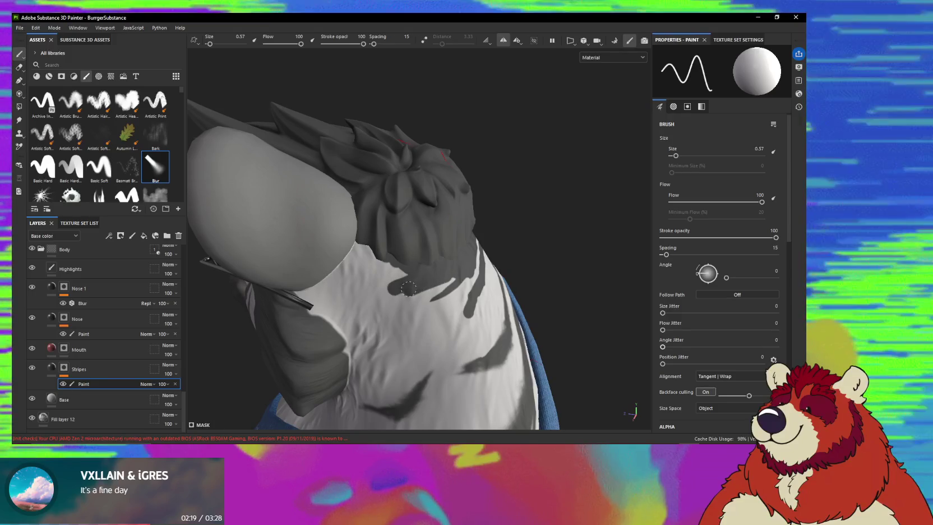
{"action": "mouse_move", "coordinate": [412, 273]}
{"action": "left_mouse_down", "text": "alt"}
{"action": "mouse_move", "coordinate": [470, 280]}
{"action": "mouse_move", "coordinate": [451, 310]}
{"action": "left_mouse_up", "text": "alt"}
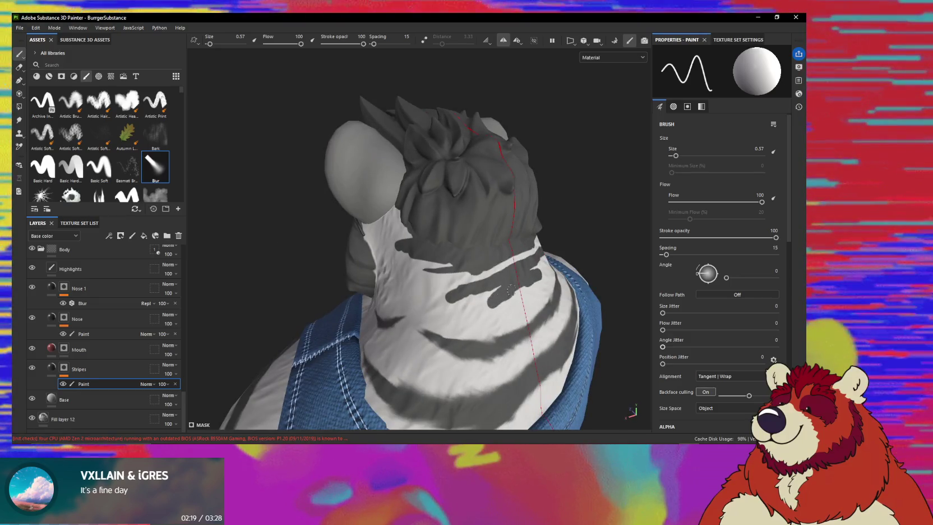
- Swap the paint colour between black and white and finish the nape marks from behind the head
{"action": "key", "text": "x"}
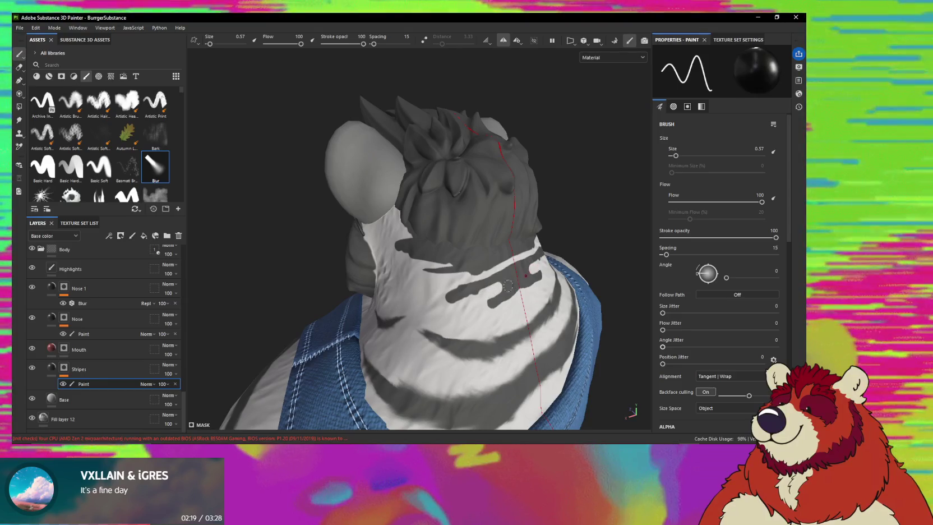
{"action": "key", "text": "x"}
{"action": "left_click_drag", "start_coordinate": [501, 294], "coordinate": [492, 278], "text": "alt"}
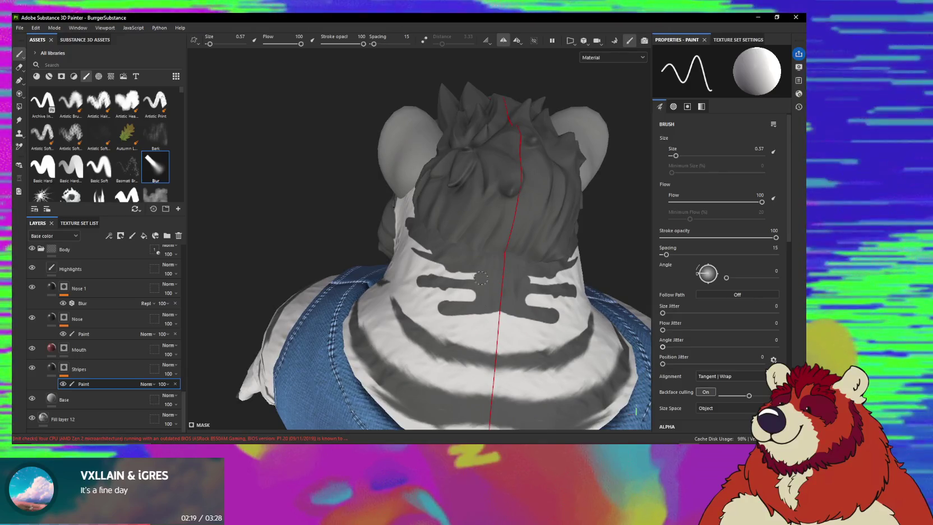
{"action": "left_click_drag", "start_coordinate": [485, 277], "coordinate": [461, 247], "text": "alt"}
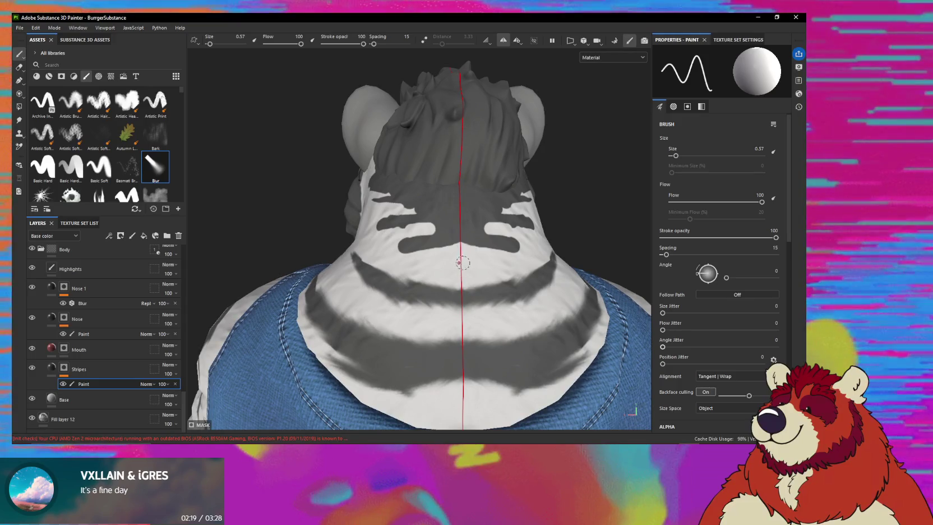
{"action": "mouse_move", "coordinate": [458, 260]}
{"action": "left_mouse_down", "text": "alt"}
{"action": "mouse_move", "coordinate": [427, 233]}
{"action": "mouse_move", "coordinate": [440, 247]}
{"action": "mouse_move", "coordinate": [415, 252]}
{"action": "left_mouse_up", "text": "alt"}
{"action": "key", "text": "5"}
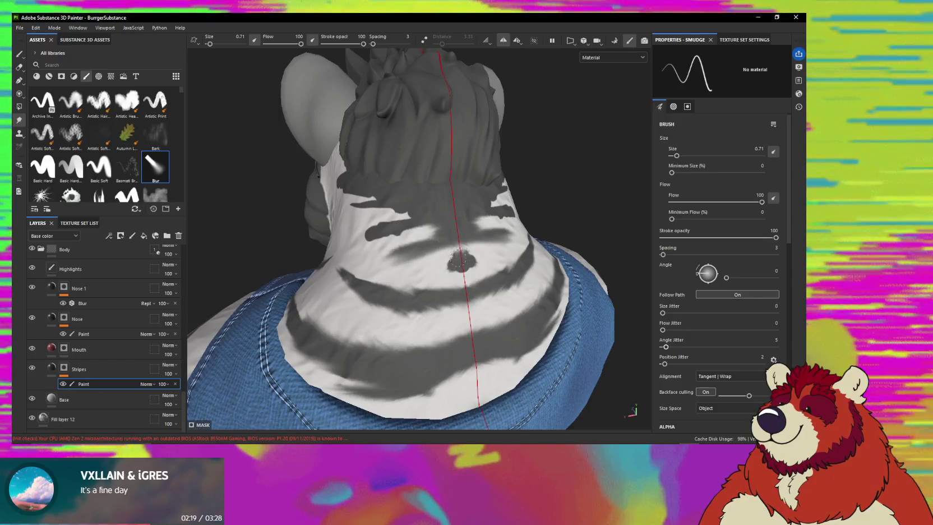
- Smear the speckled dark spot at the centre of the nape into a soft blob blending with the stripes
{"action": "left_click_drag", "start_coordinate": [457, 265], "coordinate": [464, 277]}
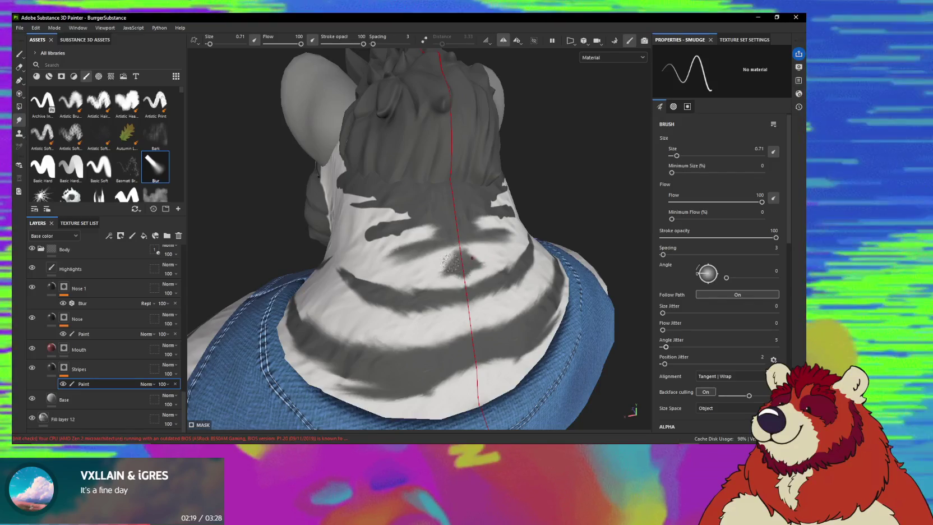
{"action": "mouse_move", "coordinate": [457, 272]}
{"action": "left_mouse_down", "text": "alt"}
{"action": "mouse_move", "coordinate": [437, 237]}
{"action": "mouse_move", "coordinate": [414, 235]}
{"action": "mouse_move", "coordinate": [423, 250]}
{"action": "left_mouse_up", "text": "alt"}
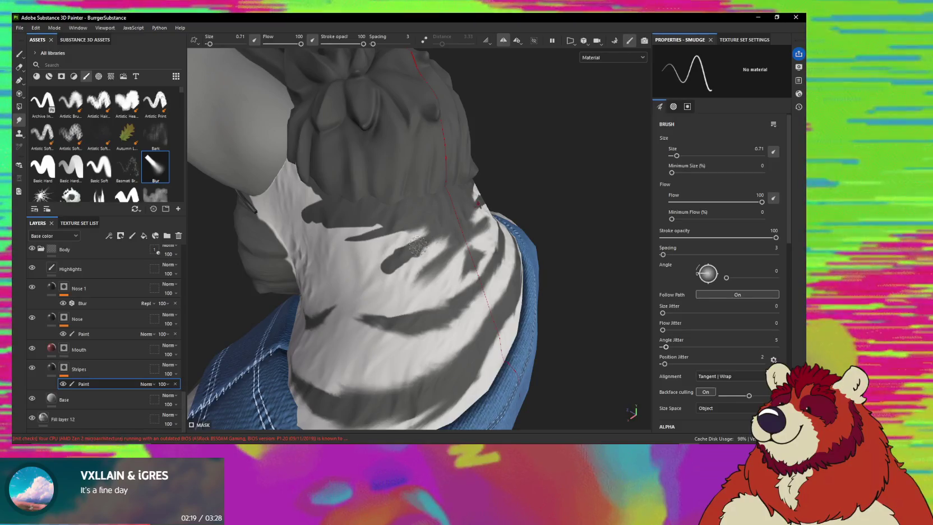
{"action": "mouse_move", "coordinate": [392, 232]}
{"action": "left_mouse_down", "text": "alt"}
{"action": "mouse_move", "coordinate": [376, 235]}
{"action": "mouse_move", "coordinate": [391, 268]}
{"action": "left_mouse_up", "text": "alt"}
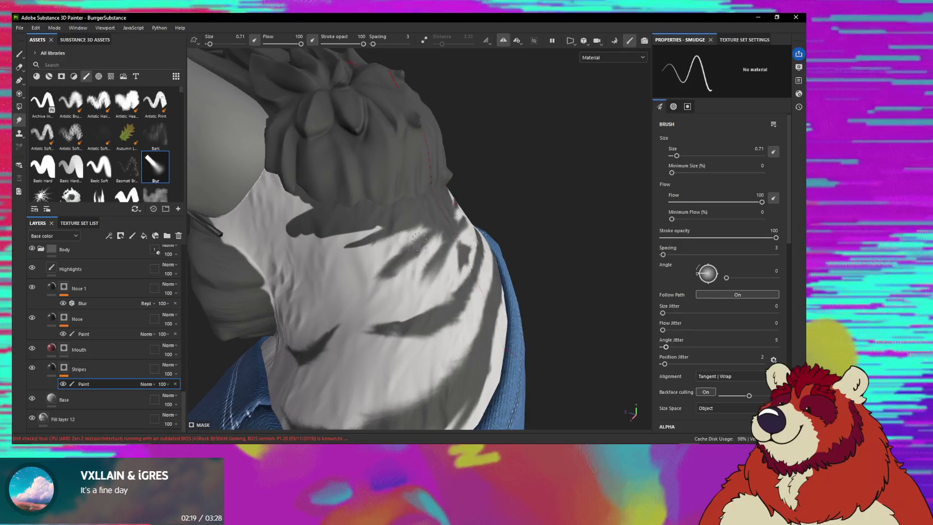
{"action": "mouse_move", "coordinate": [417, 241]}
{"action": "left_mouse_down", "text": "alt"}
{"action": "mouse_move", "coordinate": [375, 246]}
{"action": "mouse_move", "coordinate": [444, 275]}
{"action": "mouse_move", "coordinate": [449, 231]}
{"action": "left_mouse_up", "text": "alt"}
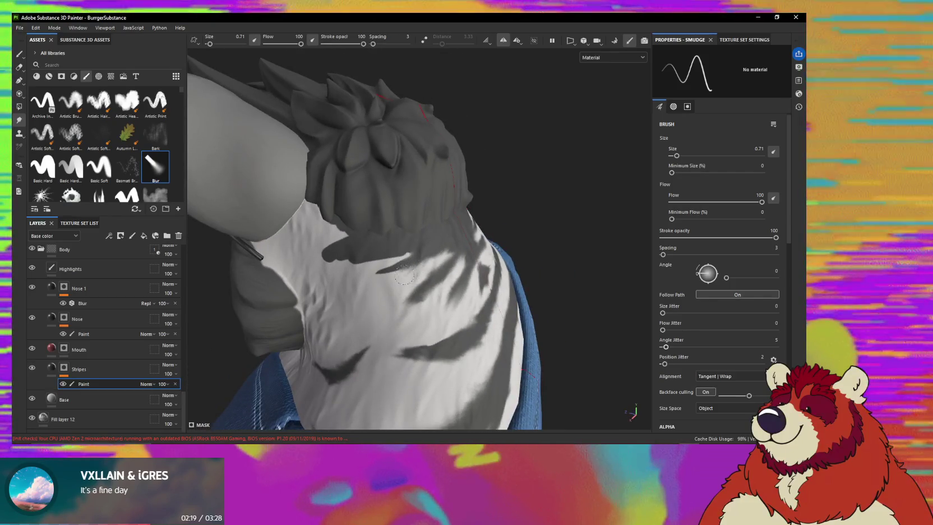
{"action": "mouse_move", "coordinate": [403, 270]}
{"action": "left_mouse_down", "text": "alt"}
{"action": "mouse_move", "coordinate": [417, 242]}
{"action": "mouse_move", "coordinate": [482, 269]}
{"action": "left_mouse_up", "text": "alt"}
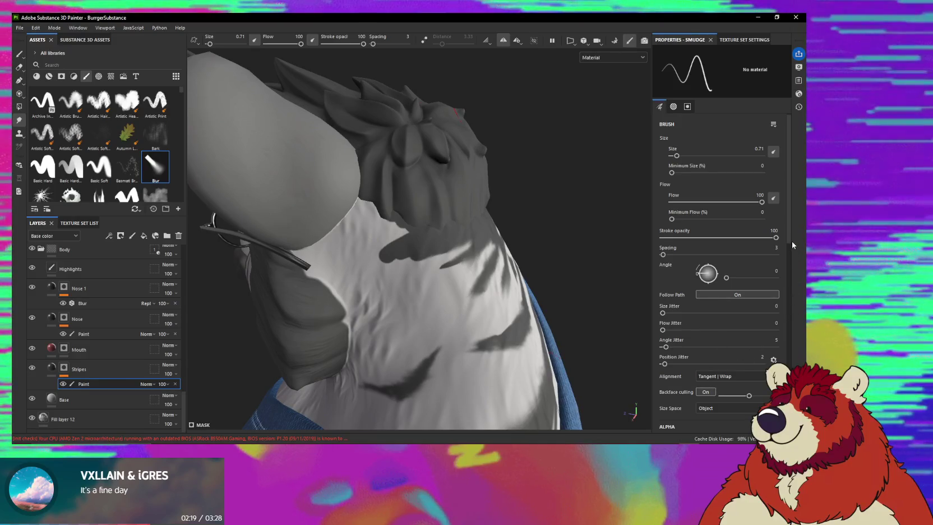
{"action": "scroll", "coordinate": [787, 257], "scroll_direction": "down", "scroll_amount": 1}
- Zoom in on the neck and smudge its dark stripes from the back and side
{"action": "scroll", "coordinate": [787, 246], "scroll_direction": "down", "scroll_amount": 1}
{"action": "scroll", "coordinate": [782, 292], "scroll_direction": "down", "scroll_amount": 2}
{"action": "scroll", "coordinate": [781, 308], "scroll_direction": "down", "scroll_amount": 1}
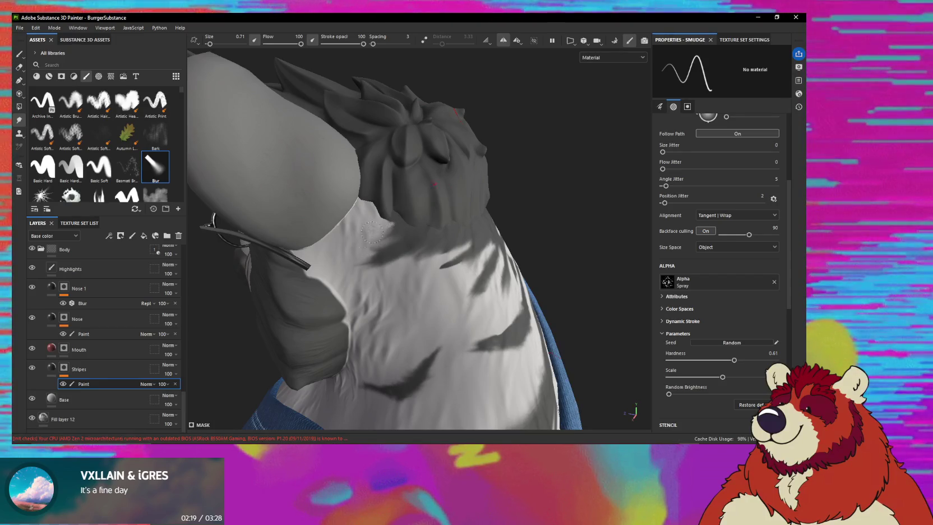
{"action": "mouse_move", "coordinate": [424, 241]}
{"action": "left_mouse_down", "text": "alt"}
{"action": "mouse_move", "coordinate": [449, 264]}
{"action": "mouse_move", "coordinate": [489, 255]}
{"action": "mouse_move", "coordinate": [497, 243]}
{"action": "mouse_move", "coordinate": [482, 275]}
{"action": "left_mouse_up", "text": "alt"}
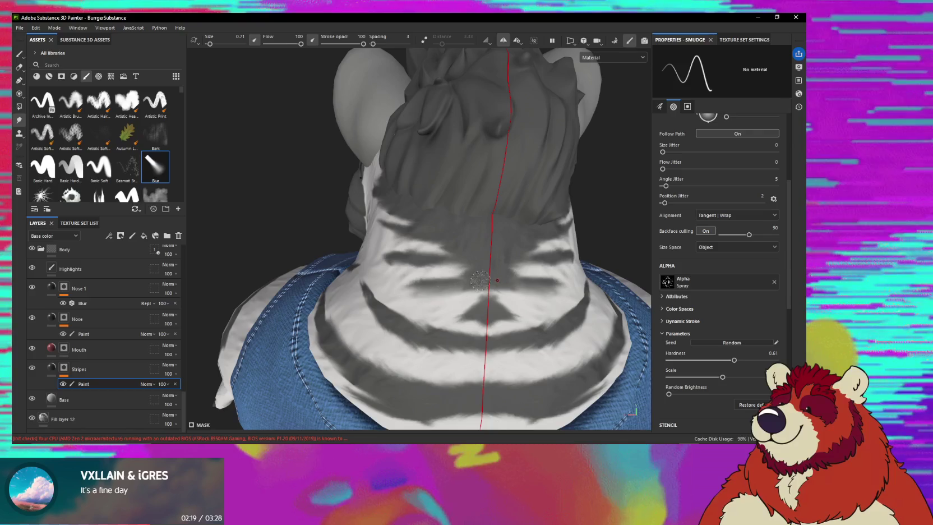
{"action": "left_click_drag", "start_coordinate": [426, 286], "coordinate": [397, 271], "text": "alt"}
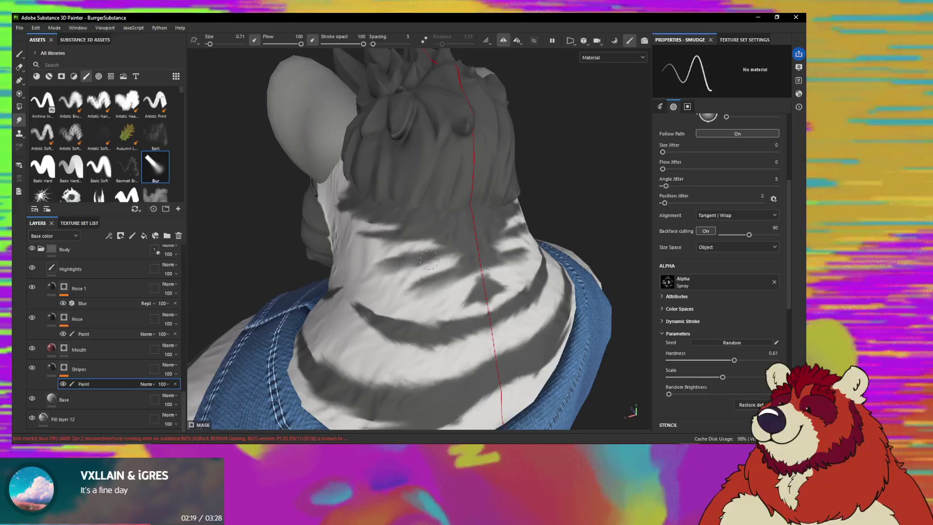
{"action": "mouse_move", "coordinate": [405, 262]}
{"action": "left_mouse_down", "text": "alt"}
{"action": "mouse_move", "coordinate": [466, 254]}
{"action": "mouse_move", "coordinate": [423, 233]}
{"action": "mouse_move", "coordinate": [455, 209]}
{"action": "mouse_move", "coordinate": [436, 236]}
{"action": "left_mouse_up", "text": "alt"}
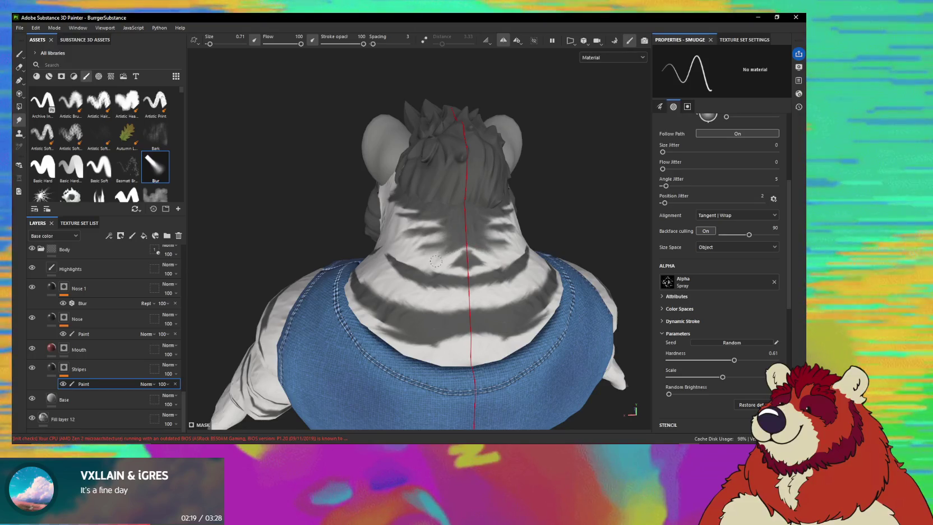
{"action": "left_click_drag", "start_coordinate": [436, 260], "coordinate": [489, 256], "text": "alt"}
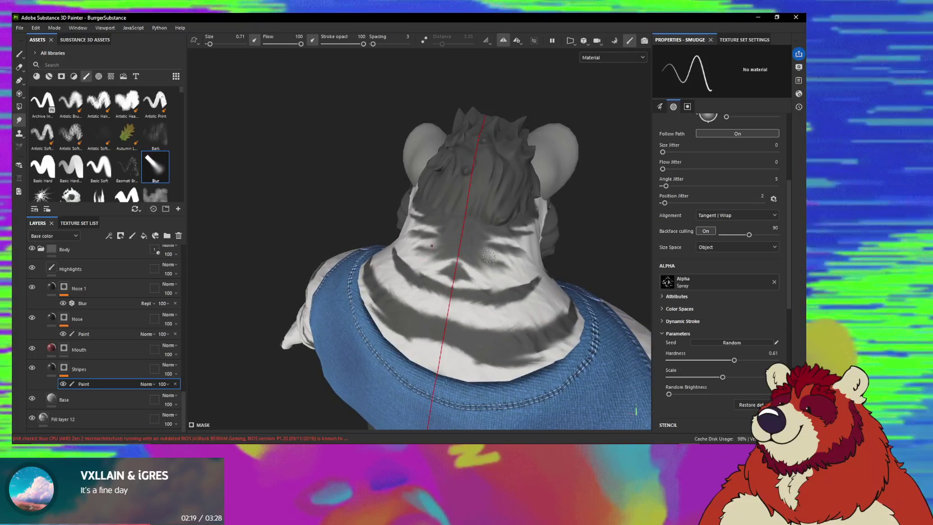
{"action": "mouse_move", "coordinate": [529, 259]}
{"action": "left_mouse_down", "text": "alt"}
{"action": "mouse_move", "coordinate": [508, 239]}
{"action": "mouse_move", "coordinate": [466, 263]}
{"action": "mouse_move", "coordinate": [429, 256]}
{"action": "left_mouse_up", "text": "alt"}
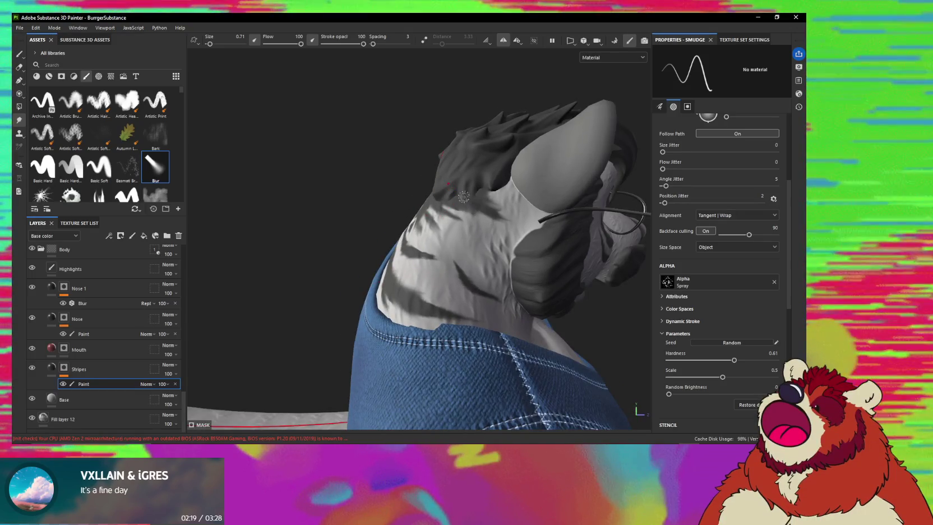
{"action": "mouse_move", "coordinate": [481, 228]}
{"action": "left_mouse_down", "text": "alt"}
{"action": "mouse_move", "coordinate": [416, 235]}
{"action": "mouse_move", "coordinate": [395, 269]}
{"action": "mouse_move", "coordinate": [362, 258]}
{"action": "mouse_move", "coordinate": [365, 241]}
{"action": "mouse_move", "coordinate": [346, 273]}
{"action": "mouse_move", "coordinate": [431, 367]}
{"action": "mouse_move", "coordinate": [451, 314]}
{"action": "mouse_move", "coordinate": [437, 277]}
{"action": "mouse_move", "coordinate": [469, 254]}
{"action": "mouse_move", "coordinate": [443, 327]}
{"action": "mouse_move", "coordinate": [434, 310]}
{"action": "left_mouse_up", "text": "alt"}
- Enlarge the Smudge brush to 1.55 and feather the neck stripes from several angles
{"action": "mouse_move", "coordinate": [416, 240]}
{"action": "right_mouse_down", "text": "ctrl"}
{"action": "mouse_move", "coordinate": [433, 243]}
{"action": "mouse_move", "coordinate": [409, 250]}
{"action": "right_mouse_up", "text": "ctrl"}
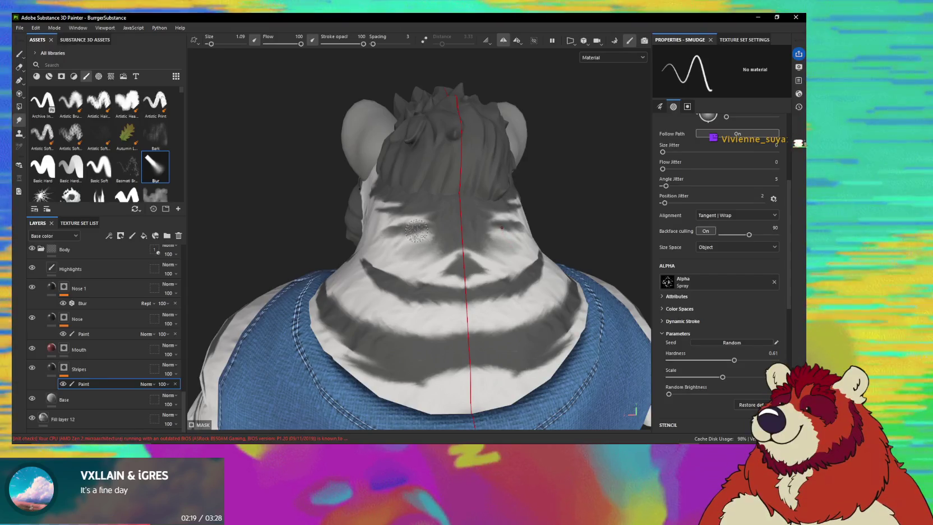
{"action": "left_click_drag", "start_coordinate": [419, 234], "coordinate": [402, 236], "text": "alt"}
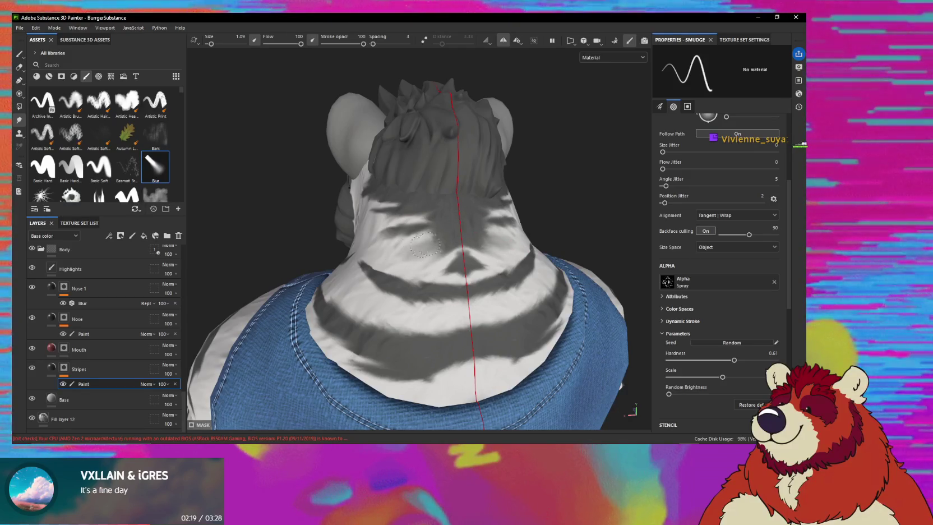
{"action": "left_click_drag", "start_coordinate": [425, 246], "coordinate": [377, 240], "text": "alt"}
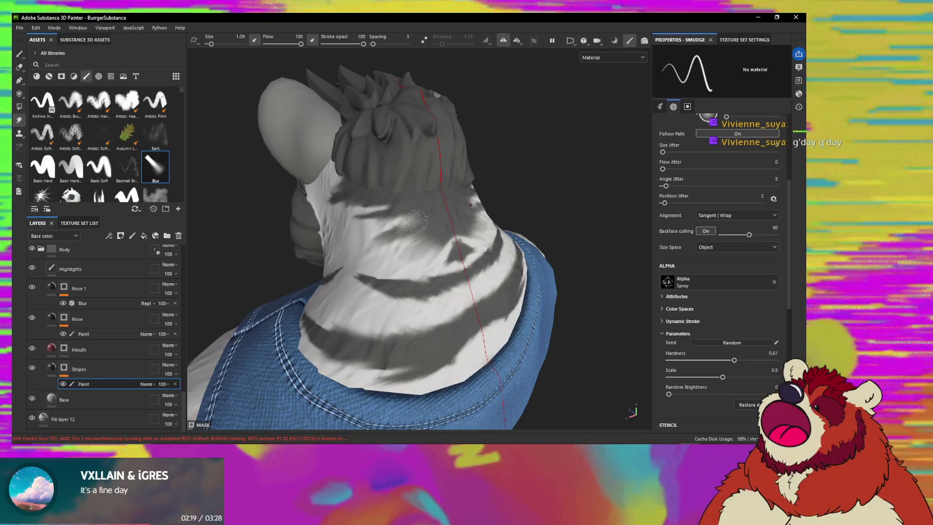
{"action": "left_click_drag", "start_coordinate": [413, 207], "coordinate": [431, 245], "text": "alt"}
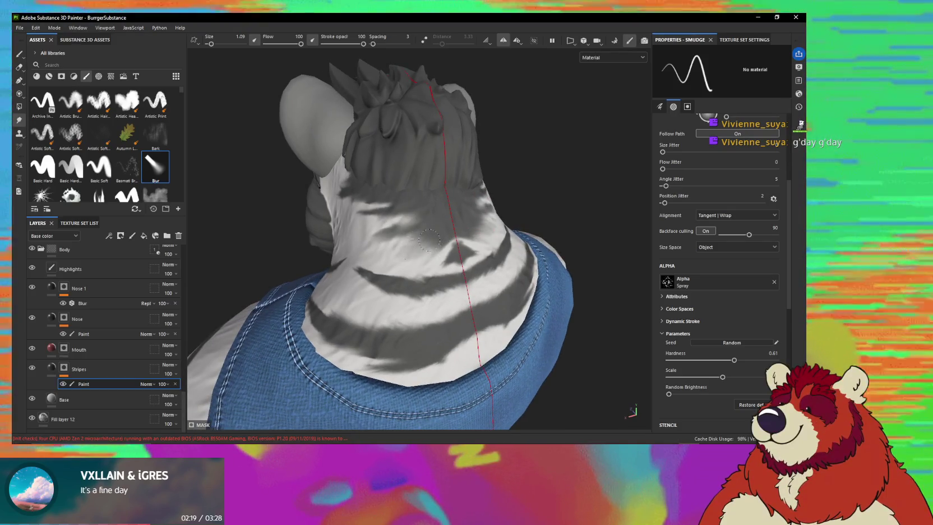
{"action": "left_click_drag", "start_coordinate": [436, 239], "coordinate": [454, 243], "text": "alt"}
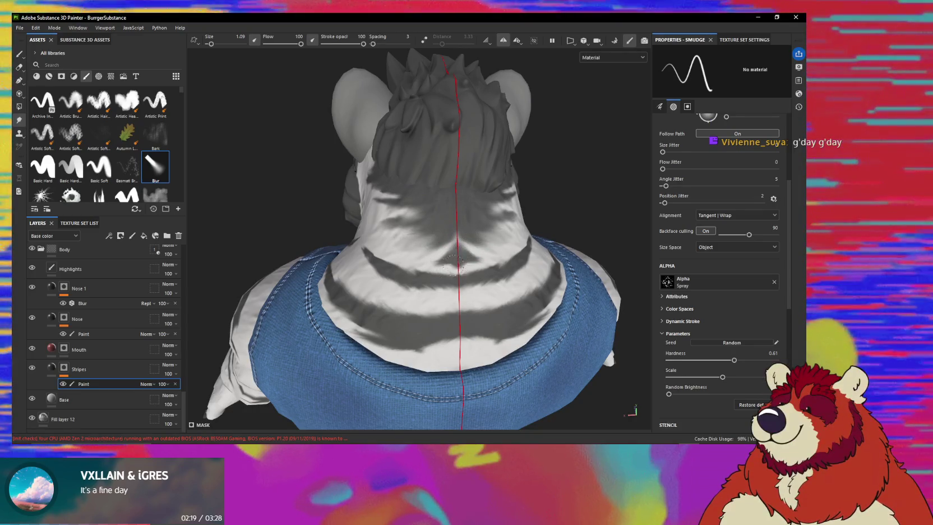
{"action": "mouse_move", "coordinate": [454, 263]}
{"action": "left_mouse_down", "text": "alt"}
{"action": "mouse_move", "coordinate": [420, 206]}
{"action": "mouse_move", "coordinate": [434, 268]}
{"action": "left_mouse_up", "text": "alt"}
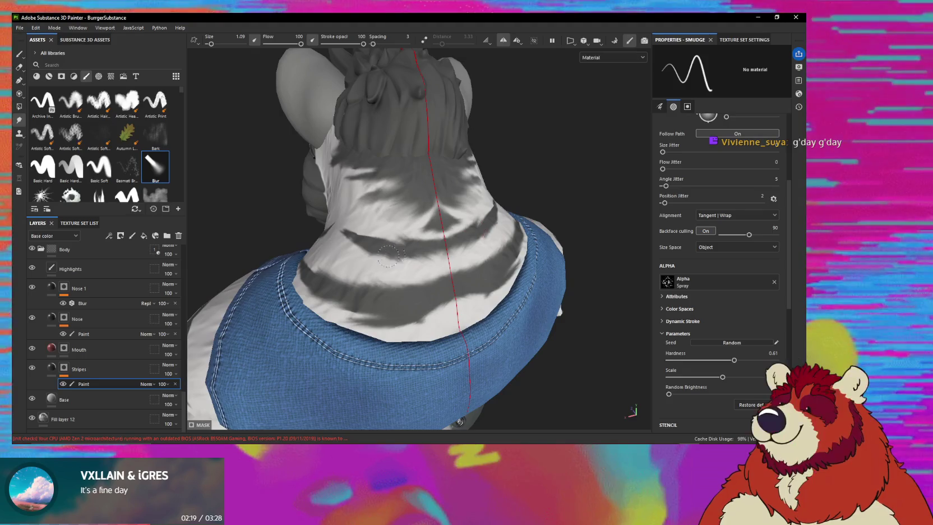
{"action": "left_click_drag", "start_coordinate": [399, 262], "coordinate": [426, 248], "text": "alt"}
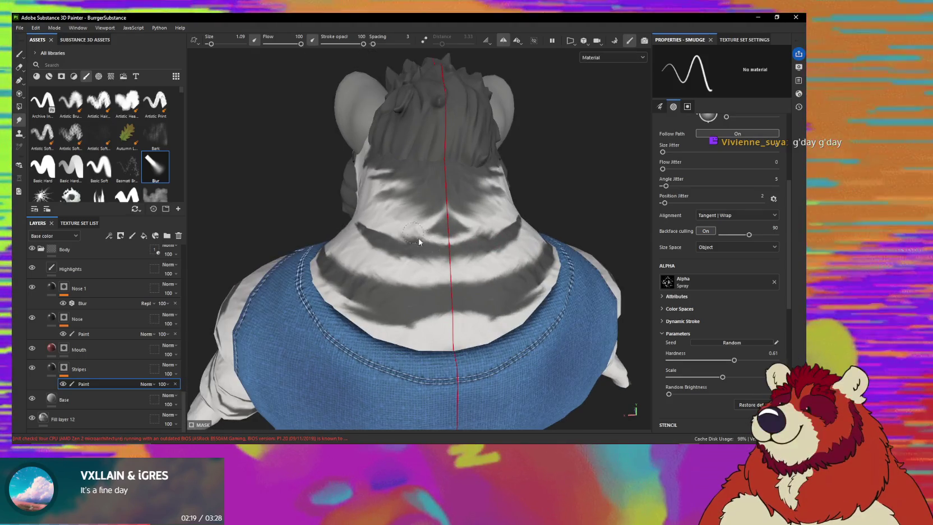
- Smudge the remaining dark neck stripe, then isolate the body with Alt+Q, hiding vest and head
{"action": "mouse_move", "coordinate": [402, 245]}
{"action": "left_mouse_down"}
{"action": "mouse_move", "coordinate": [390, 245]}
{"action": "mouse_move", "coordinate": [400, 208]}
{"action": "left_mouse_up"}
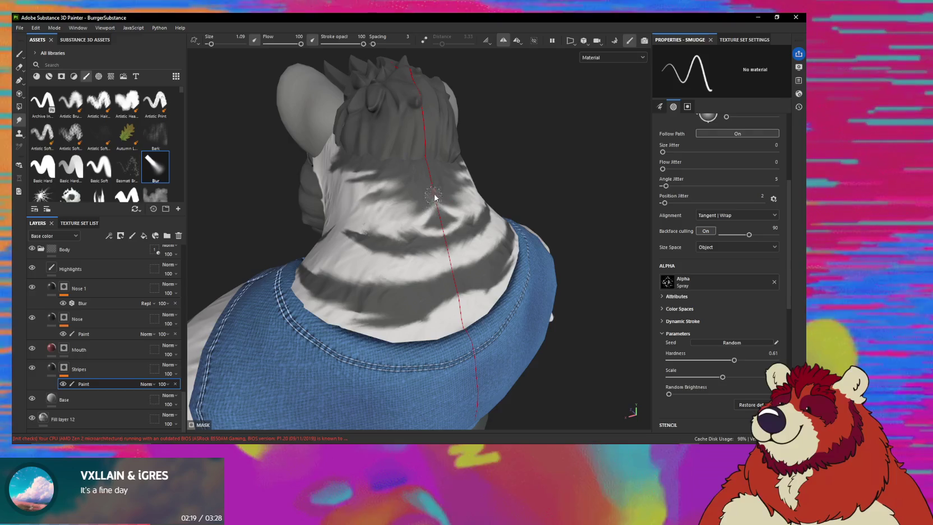
{"action": "left_click_drag", "start_coordinate": [412, 223], "coordinate": [375, 229], "text": "alt"}
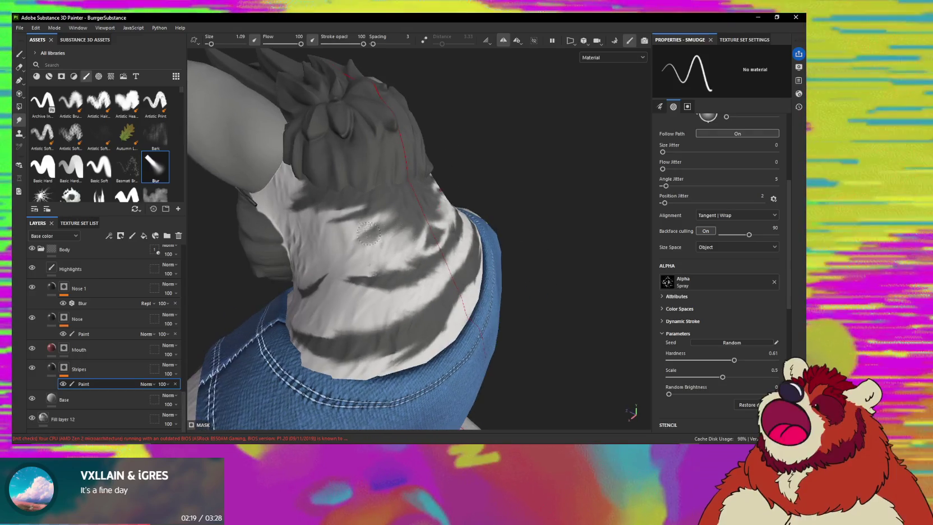
{"action": "mouse_move", "coordinate": [374, 230]}
{"action": "left_mouse_down", "text": "alt"}
{"action": "mouse_move", "coordinate": [368, 212]}
{"action": "mouse_move", "coordinate": [415, 388]}
{"action": "left_mouse_up", "text": "alt"}
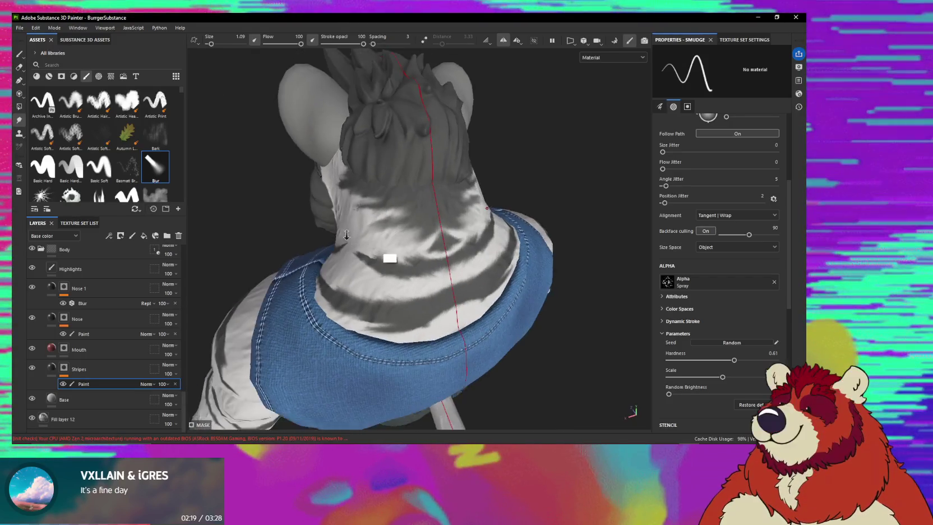
{"action": "left_click_drag", "start_coordinate": [211, 197], "coordinate": [168, 198], "text": "alt"}
{"action": "left_click_drag", "start_coordinate": [381, 286], "coordinate": [392, 292], "text": "alt"}
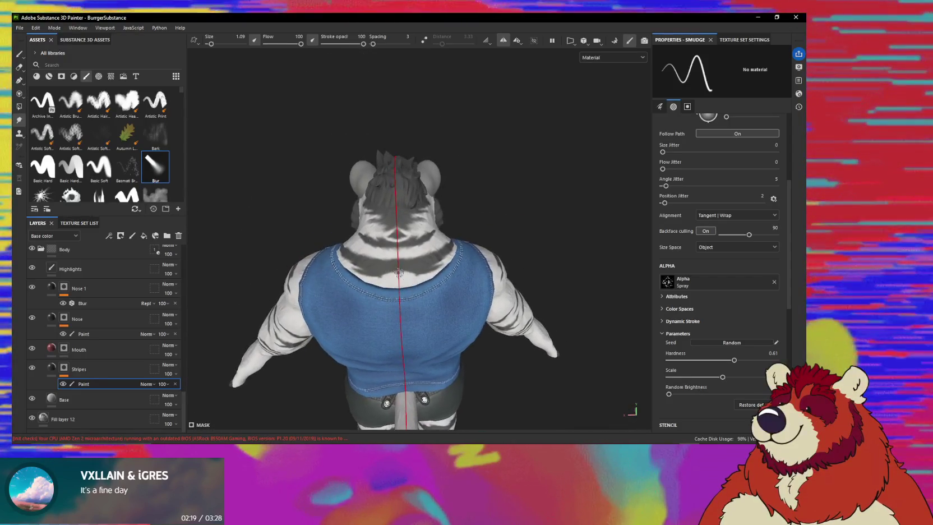
{"action": "left_click_drag", "start_coordinate": [406, 260], "coordinate": [421, 382], "text": "alt"}
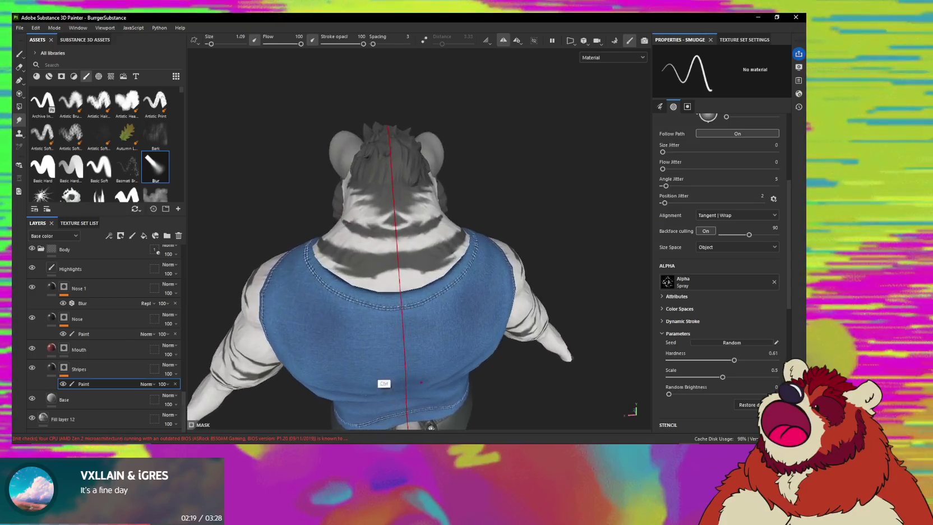
{"action": "right_click_drag", "start_coordinate": [421, 382], "coordinate": [397, 260], "text": "alt"}
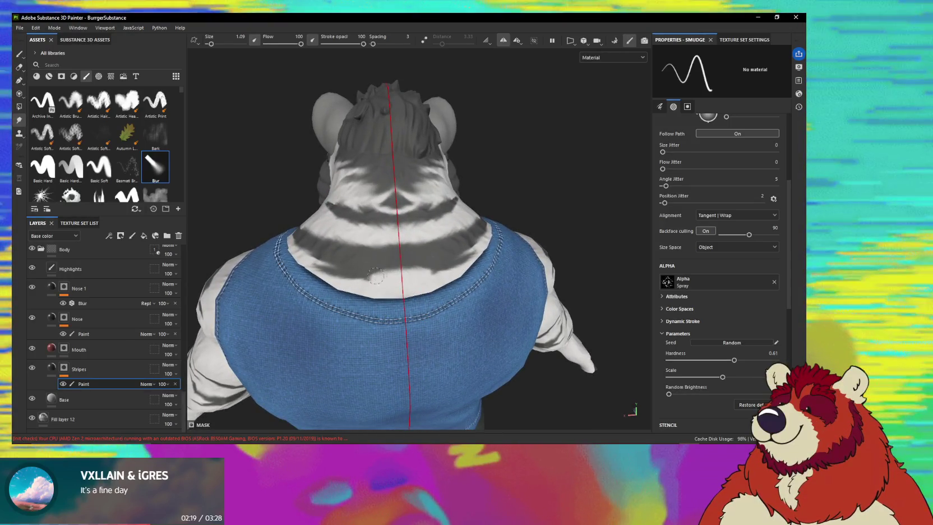
{"action": "key", "text": "alt+q"}
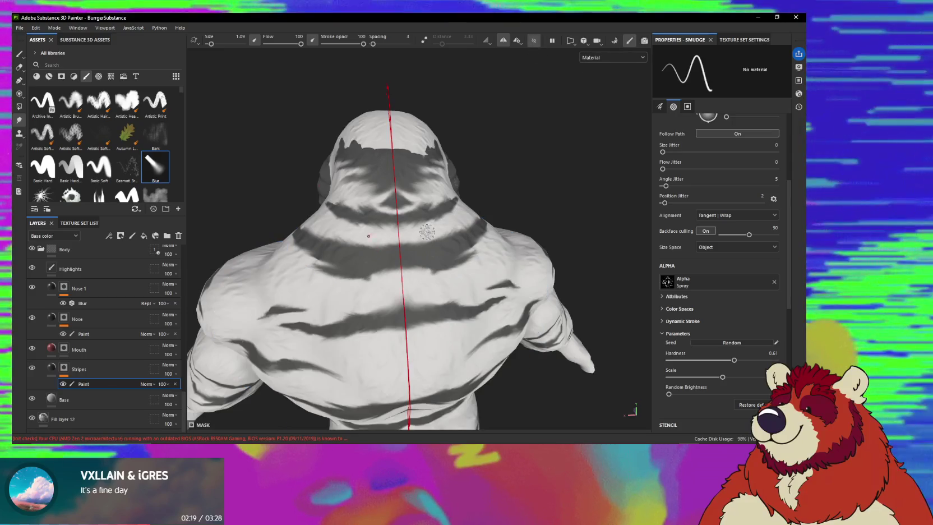
- Paint a mirrored dark diamond on the mid-back at flow 95 with a white centre
{"action": "left_click_drag", "start_coordinate": [427, 231], "coordinate": [398, 194], "text": "alt"}
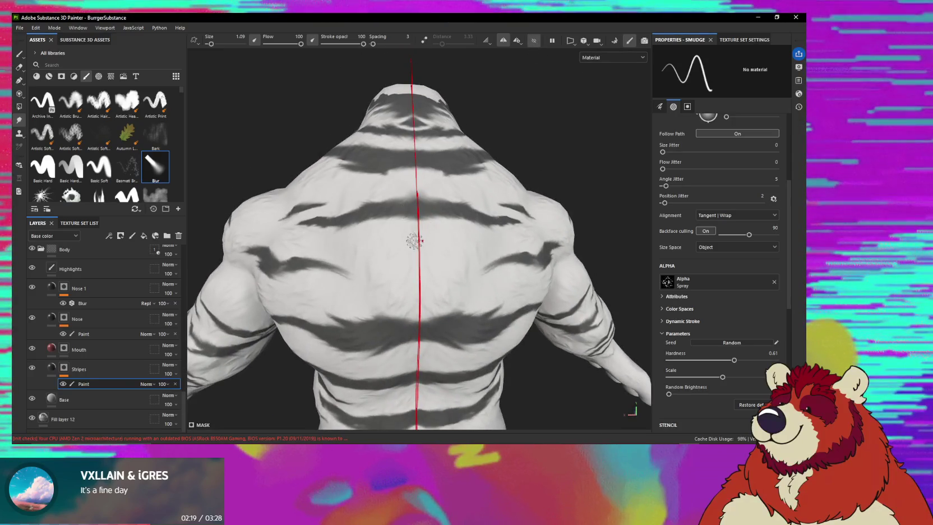
{"action": "key", "text": "1"}
{"action": "left_click_drag", "start_coordinate": [387, 265], "coordinate": [448, 264]}
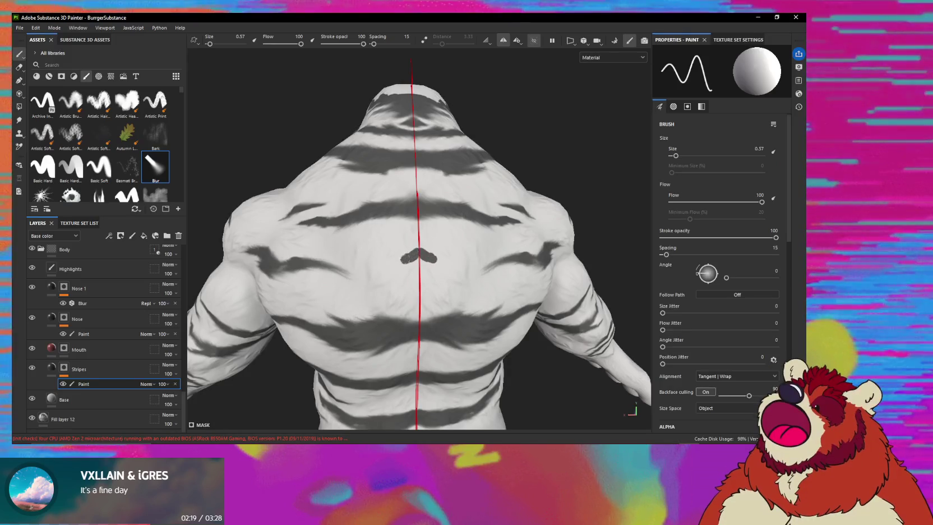
{"action": "mouse_move", "coordinate": [388, 265]}
{"action": "left_mouse_down"}
{"action": "mouse_move", "coordinate": [382, 271]}
{"action": "mouse_move", "coordinate": [420, 286]}
{"action": "left_mouse_up"}
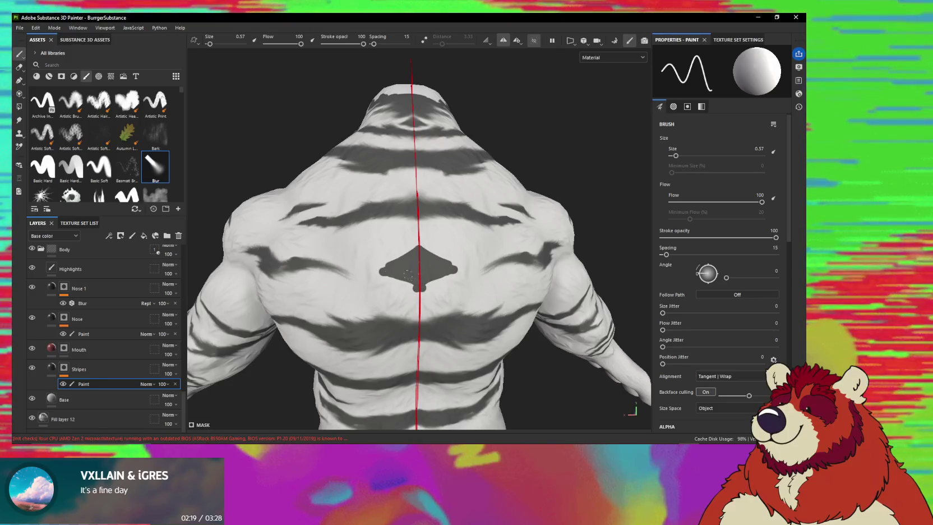
{"action": "right_click_drag", "start_coordinate": [388, 261], "coordinate": [425, 250], "text": "ctrl"}
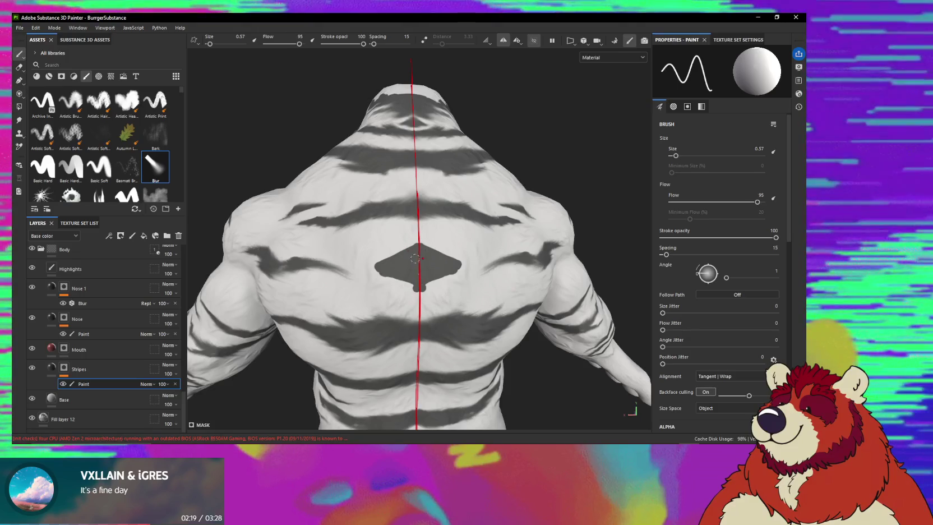
{"action": "left_click_drag", "start_coordinate": [416, 263], "coordinate": [398, 264]}
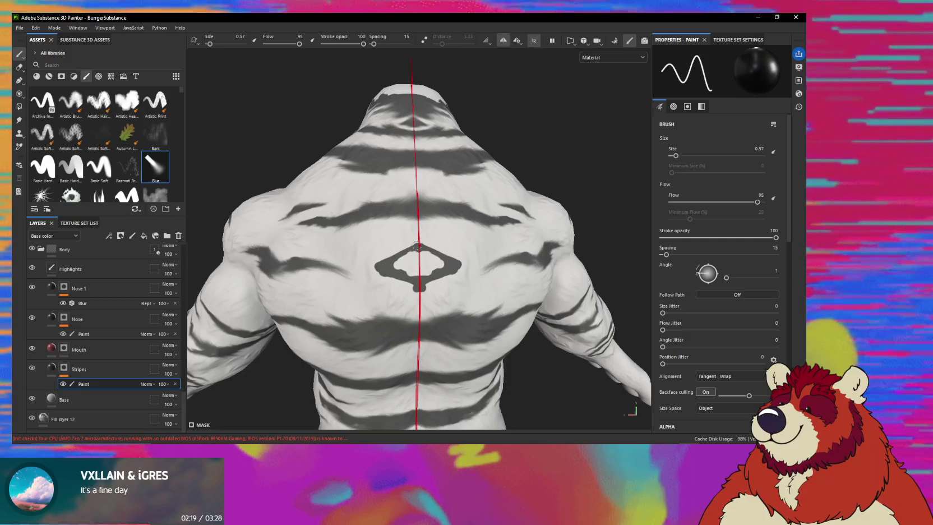
- Smudge the diamond's centre and lower edge so it blends into the fur
{"action": "key", "text": "5"}
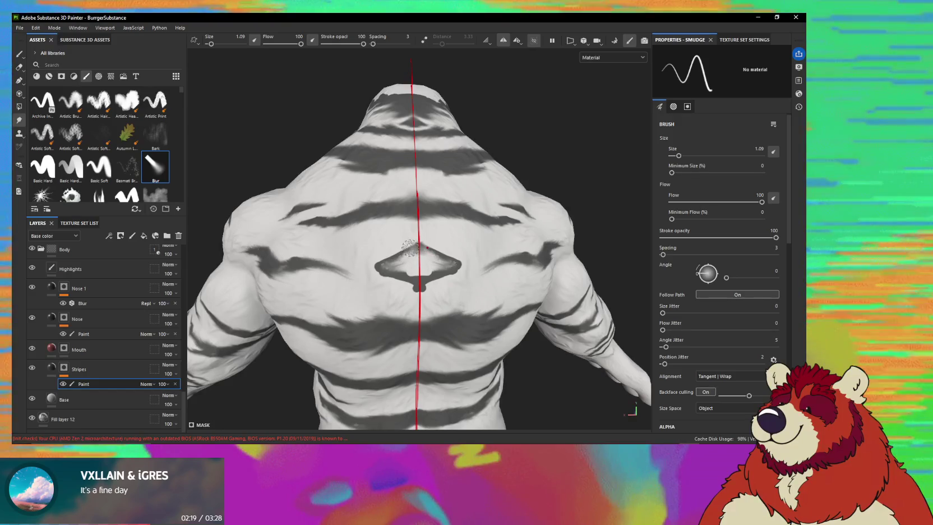
{"action": "key", "text": "1"}
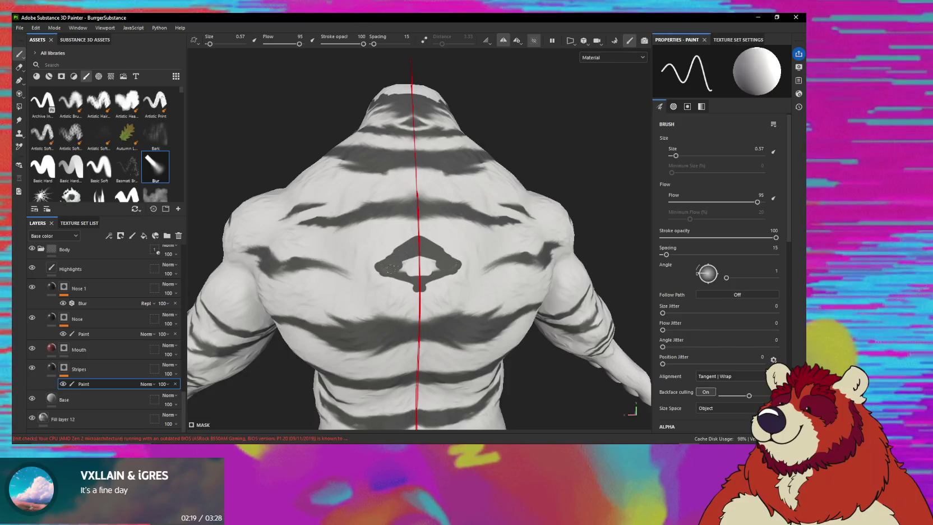
{"action": "key", "text": "5"}
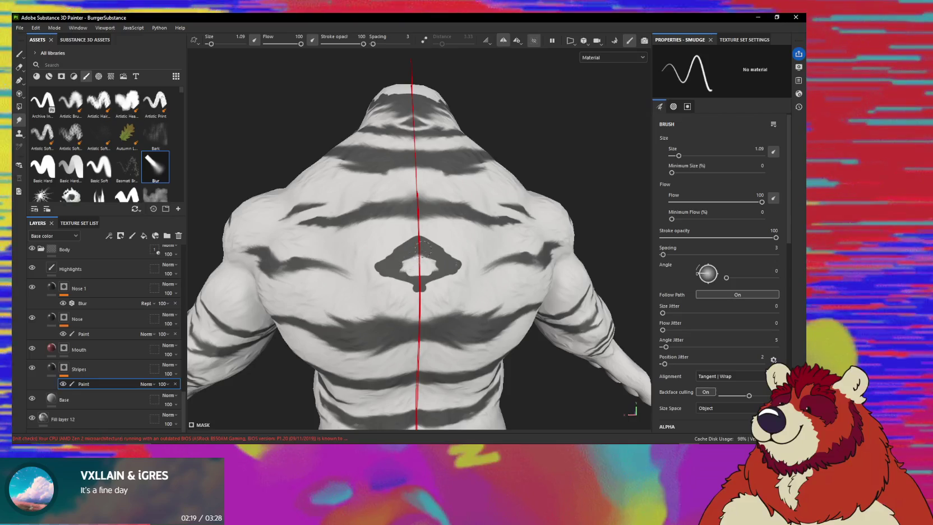
{"action": "mouse_move", "coordinate": [414, 262]}
{"action": "left_mouse_down"}
{"action": "mouse_move", "coordinate": [424, 264]}
{"action": "mouse_move", "coordinate": [416, 277]}
{"action": "left_mouse_up"}
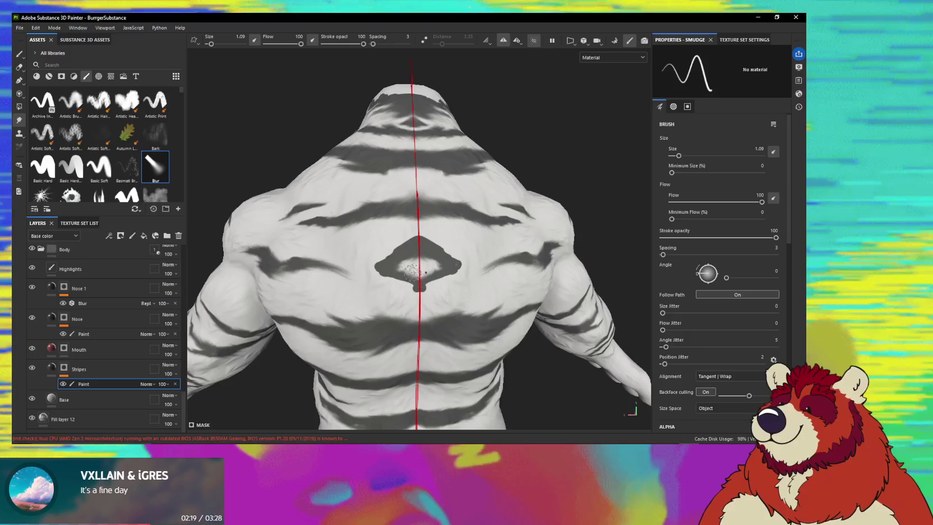
{"action": "left_click_drag", "start_coordinate": [413, 280], "coordinate": [393, 251]}
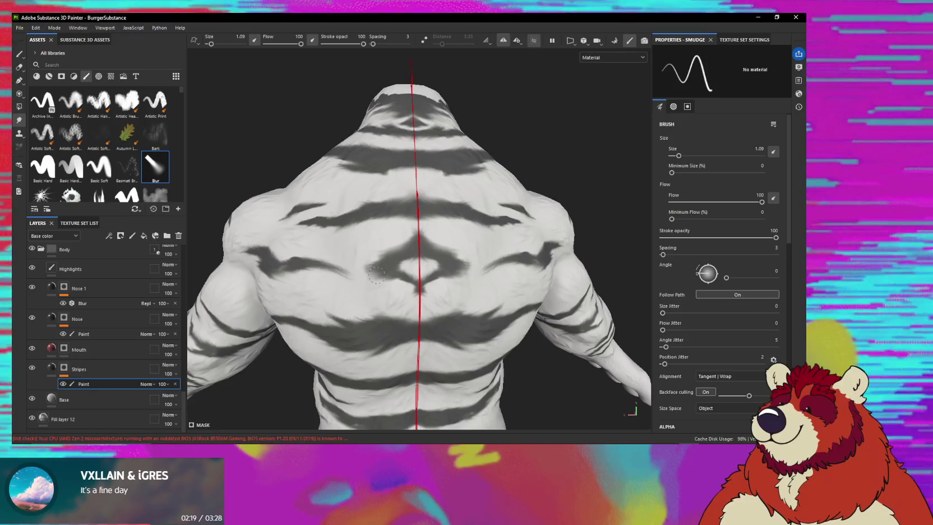
{"action": "mouse_move", "coordinate": [378, 280]}
{"action": "left_mouse_down", "text": "alt"}
{"action": "mouse_move", "coordinate": [430, 297]}
{"action": "mouse_move", "coordinate": [405, 280]}
{"action": "left_mouse_up", "text": "alt"}
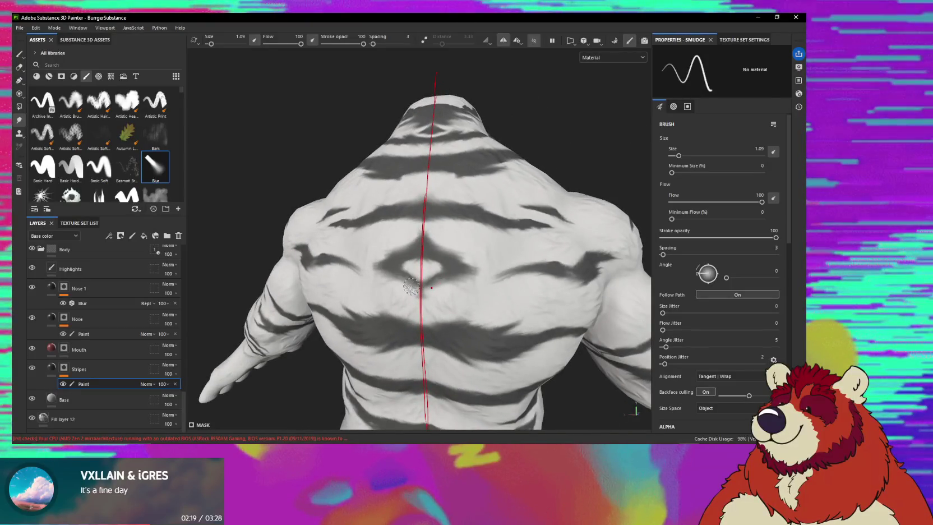
{"action": "key", "text": "1"}
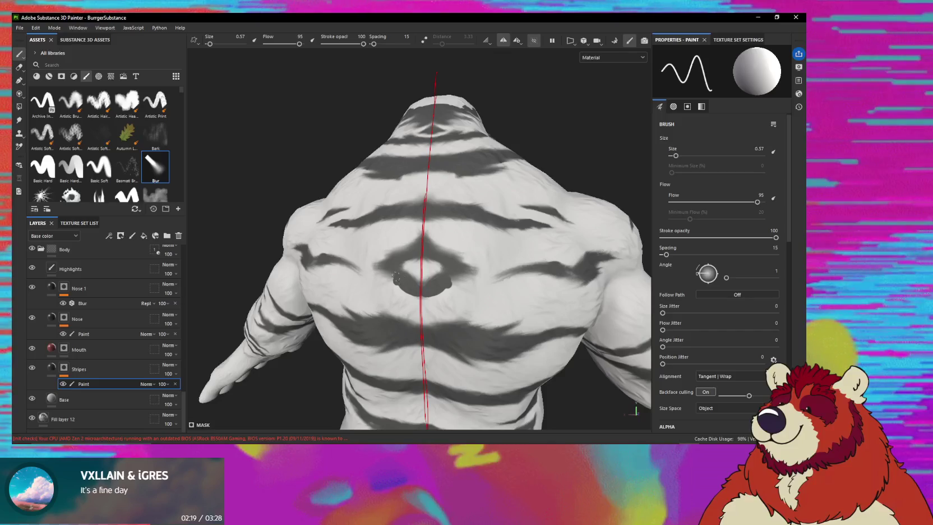
{"action": "key", "text": "5"}
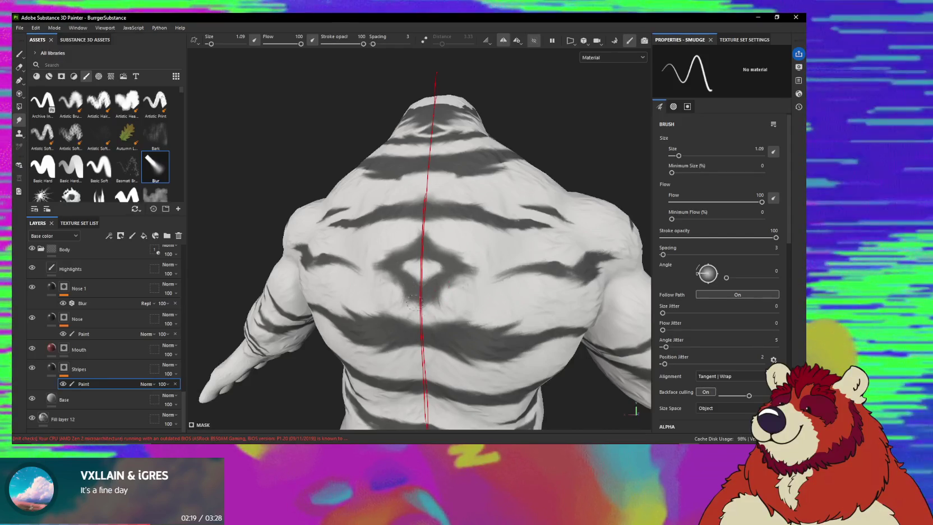
- Smudge the broad stripes across the mid-back, working from straight-on and angled views
{"action": "left_click_drag", "start_coordinate": [408, 292], "coordinate": [433, 305], "text": "alt"}
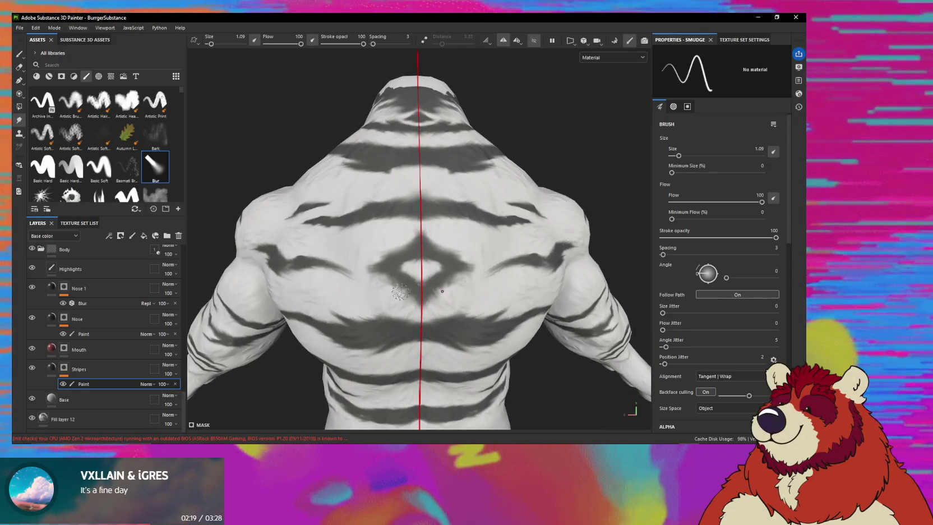
{"action": "left_click_drag", "start_coordinate": [390, 287], "coordinate": [414, 280], "text": "alt"}
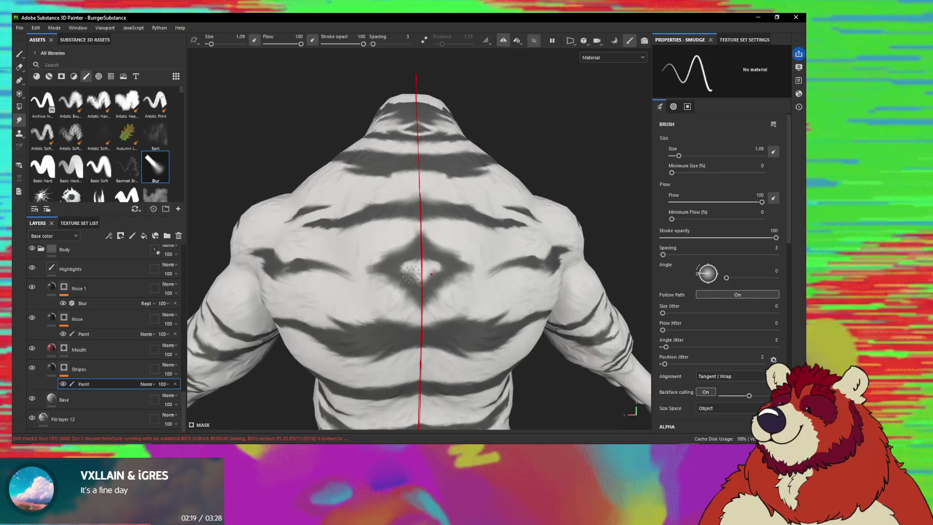
{"action": "left_click_drag", "start_coordinate": [419, 302], "coordinate": [386, 273], "text": "alt"}
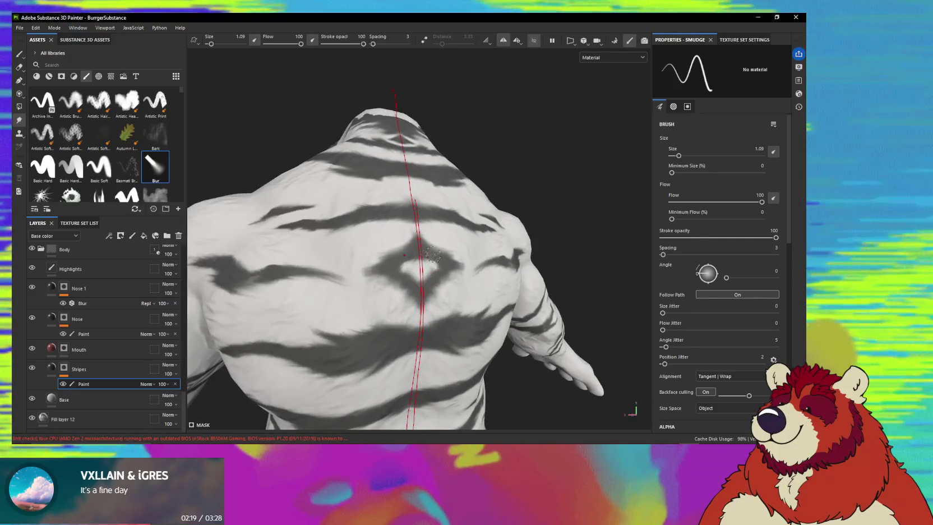
{"action": "mouse_move", "coordinate": [441, 241]}
{"action": "left_mouse_down", "text": "alt"}
{"action": "mouse_move", "coordinate": [390, 262]}
{"action": "mouse_move", "coordinate": [340, 264]}
{"action": "left_mouse_up", "text": "alt"}
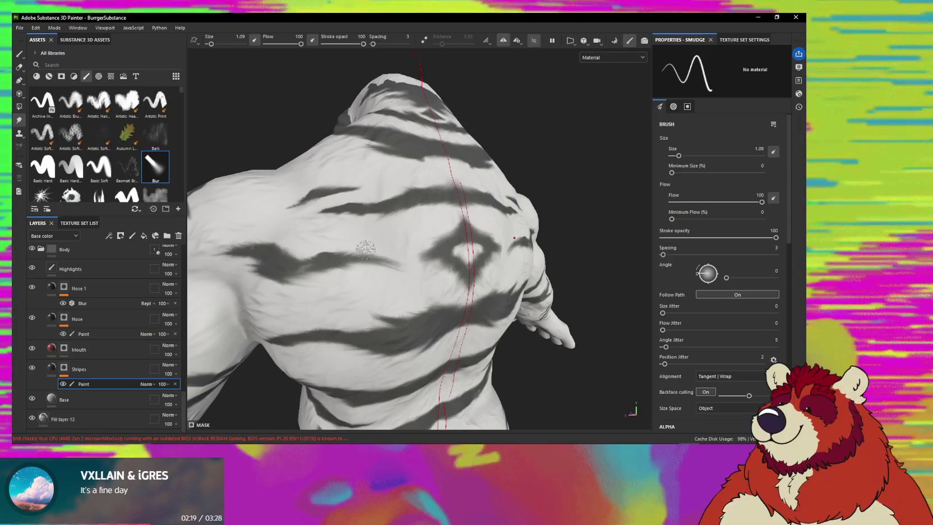
{"action": "left_click_drag", "start_coordinate": [355, 255], "coordinate": [403, 272], "text": "alt"}
{"action": "mouse_move", "coordinate": [339, 221]}
{"action": "left_mouse_down", "text": "alt"}
{"action": "mouse_move", "coordinate": [381, 254]}
{"action": "mouse_move", "coordinate": [386, 248]}
{"action": "mouse_move", "coordinate": [346, 221]}
{"action": "mouse_move", "coordinate": [333, 256]}
{"action": "mouse_move", "coordinate": [403, 279]}
{"action": "left_mouse_up", "text": "alt"}
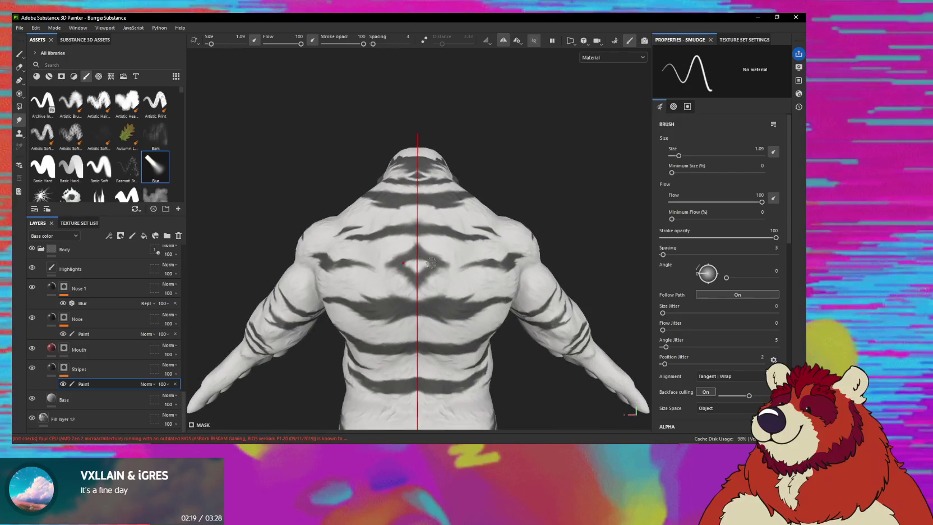
{"action": "scroll", "coordinate": [431, 263], "scroll_direction": "up", "scroll_amount": 2}
{"action": "scroll", "coordinate": [443, 264], "scroll_direction": "up", "scroll_amount": 2}
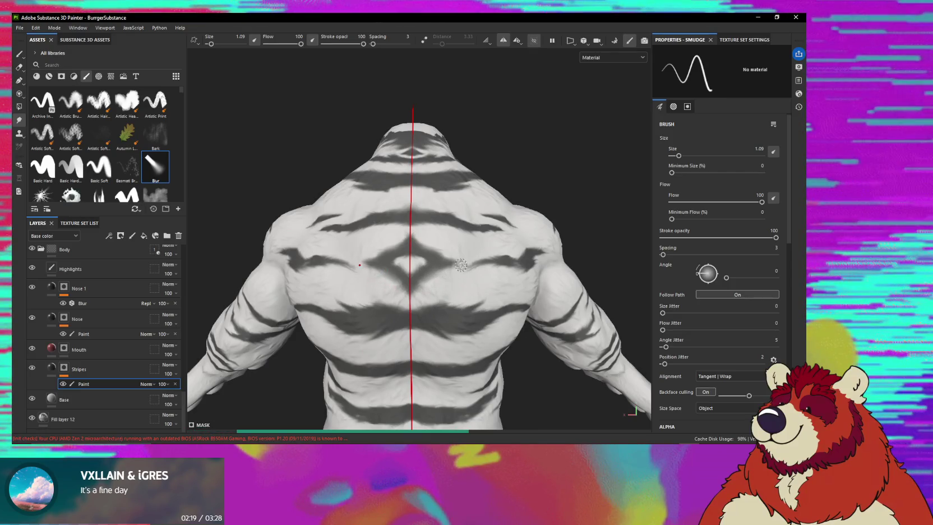
{"action": "scroll", "coordinate": [468, 263], "scroll_direction": "up", "scroll_amount": 1}
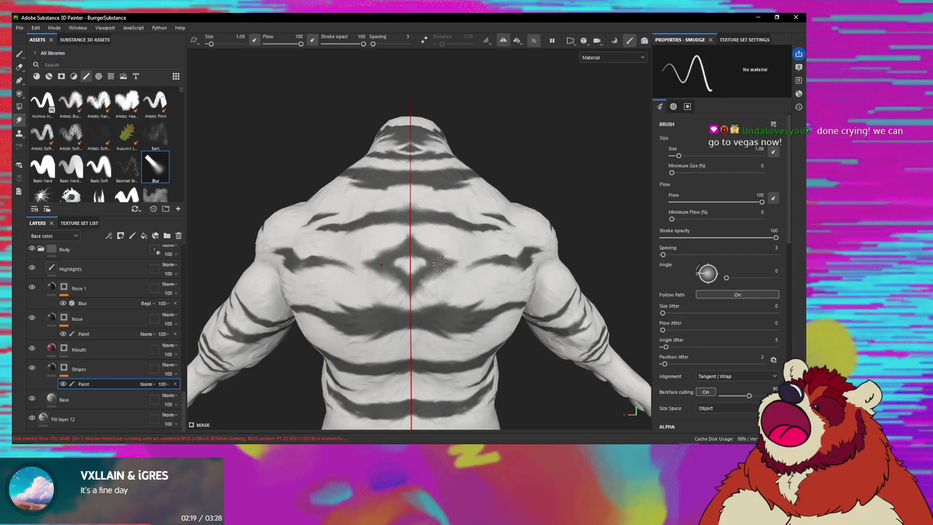
- Soften the lower-back stripes toward the torso's left side, rotating around the back
{"action": "mouse_move", "coordinate": [449, 246]}
{"action": "left_mouse_down", "text": "alt"}
{"action": "mouse_move", "coordinate": [476, 255]}
{"action": "mouse_move", "coordinate": [425, 263]}
{"action": "left_mouse_up", "text": "alt"}
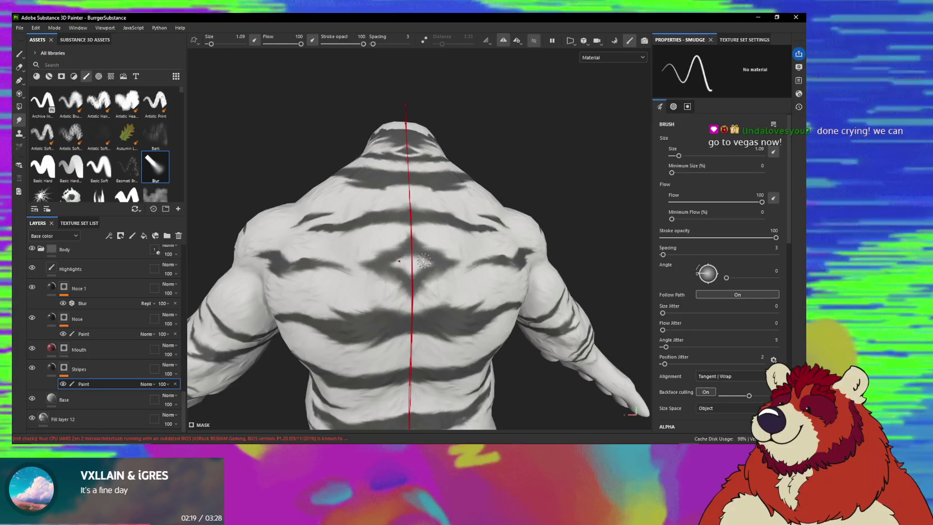
{"action": "mouse_move", "coordinate": [450, 273]}
{"action": "left_mouse_down", "text": "alt"}
{"action": "mouse_move", "coordinate": [442, 240]}
{"action": "mouse_move", "coordinate": [429, 253]}
{"action": "left_mouse_up", "text": "alt"}
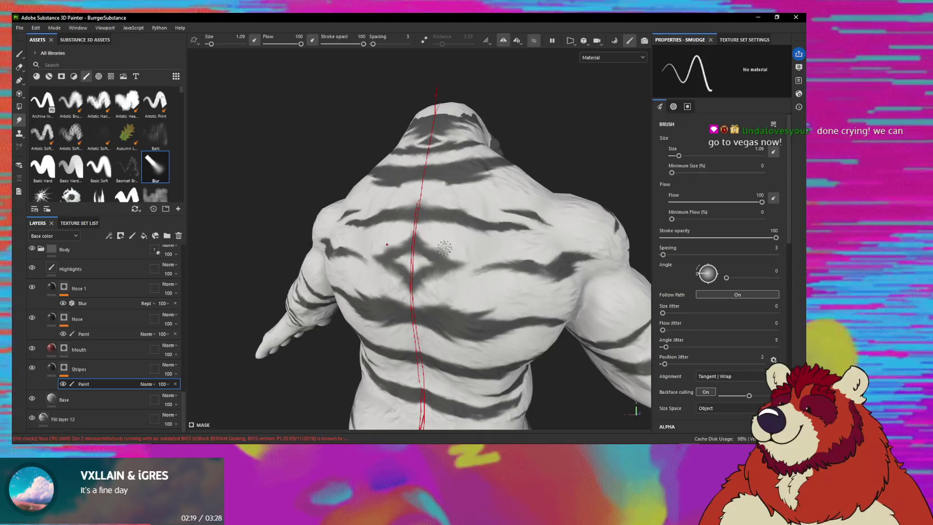
{"action": "mouse_move", "coordinate": [475, 268]}
{"action": "left_mouse_down", "text": "alt"}
{"action": "mouse_move", "coordinate": [489, 279]}
{"action": "mouse_move", "coordinate": [441, 232]}
{"action": "left_mouse_up", "text": "alt"}
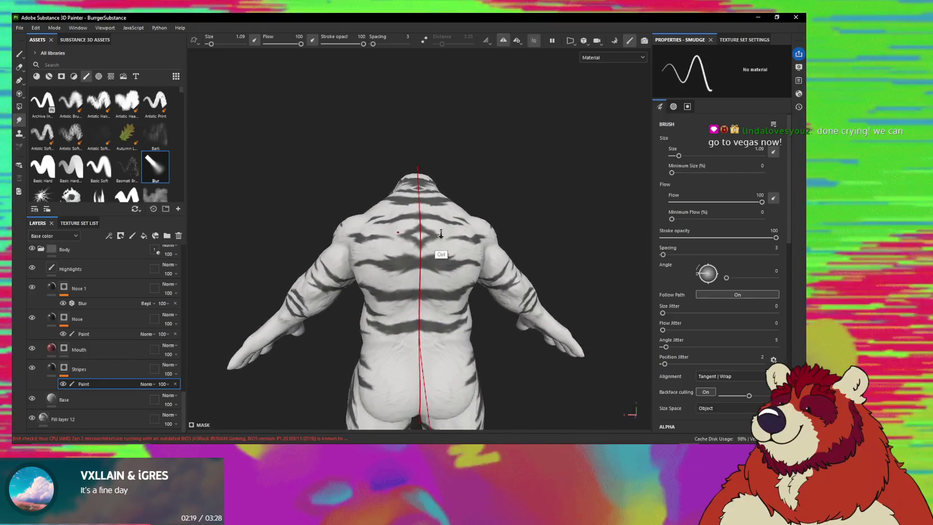
{"action": "right_click_drag", "start_coordinate": [441, 233], "coordinate": [428, 283], "text": "alt"}
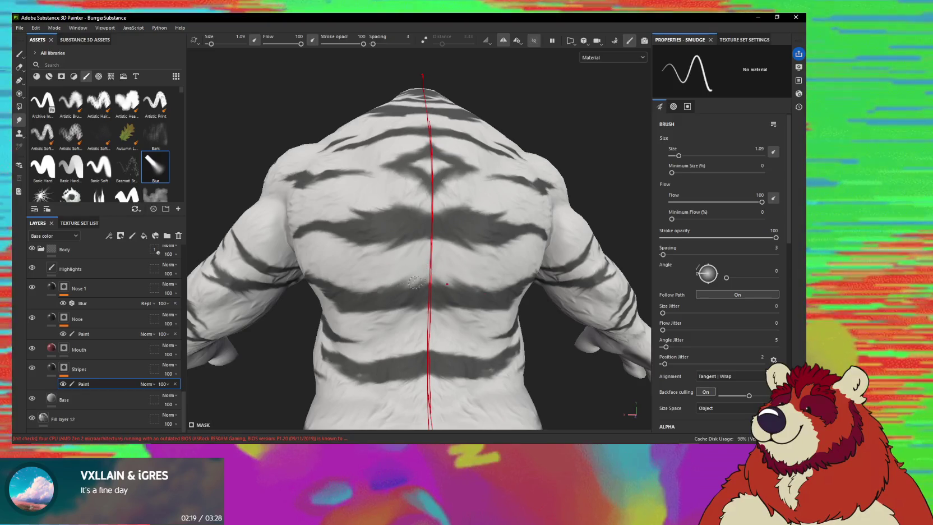
{"action": "mouse_move", "coordinate": [422, 274]}
{"action": "left_mouse_down", "text": "alt"}
{"action": "mouse_move", "coordinate": [475, 234]}
{"action": "mouse_move", "coordinate": [318, 121]}
{"action": "mouse_move", "coordinate": [428, 238]}
{"action": "mouse_move", "coordinate": [466, 248]}
{"action": "mouse_move", "coordinate": [464, 258]}
{"action": "mouse_move", "coordinate": [489, 255]}
{"action": "left_mouse_up", "text": "alt"}
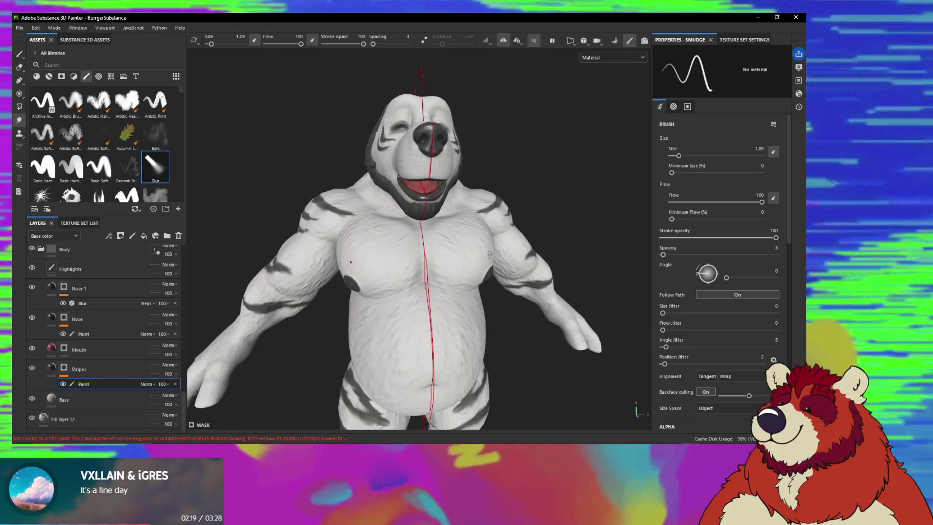
- Turn the bear to face the camera and preview it with the shirt, sunglasses and hair shown
{"action": "mouse_move", "coordinate": [489, 254]}
{"action": "left_mouse_down", "text": "alt"}
{"action": "mouse_move", "coordinate": [437, 280]}
{"action": "mouse_move", "coordinate": [432, 307]}
{"action": "mouse_move", "coordinate": [499, 279]}
{"action": "mouse_move", "coordinate": [449, 303]}
{"action": "left_mouse_up", "text": "alt"}
{"action": "right_click_drag", "start_coordinate": [449, 303], "coordinate": [438, 315], "text": "alt"}
{"action": "mouse_move", "coordinate": [490, 313]}
{"action": "left_mouse_down", "text": "alt"}
{"action": "mouse_move", "coordinate": [468, 318]}
{"action": "mouse_move", "coordinate": [499, 340]}
{"action": "left_mouse_up", "text": "alt"}
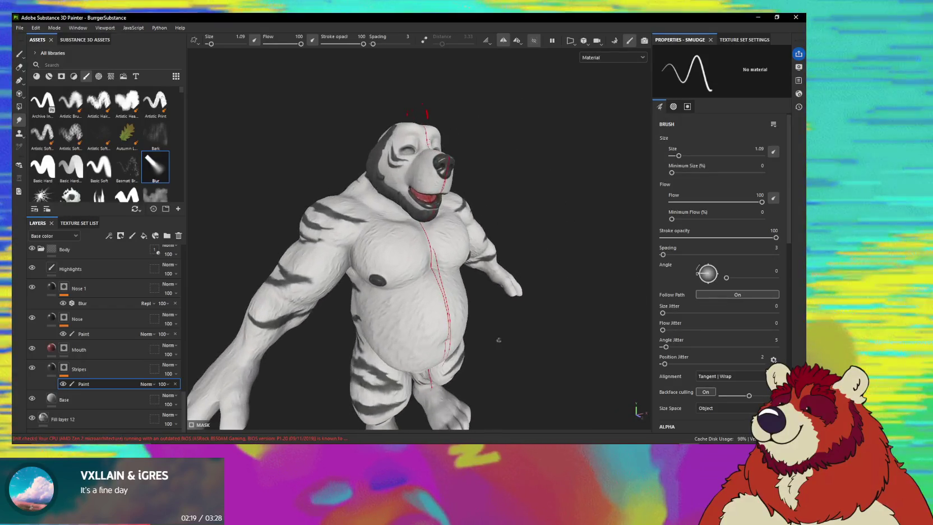
{"action": "left_click", "coordinate": [533, 40]}
{"action": "mouse_move", "coordinate": [475, 171]}
{"action": "left_mouse_down", "text": "alt"}
{"action": "mouse_move", "coordinate": [457, 233]}
{"action": "mouse_move", "coordinate": [484, 255]}
{"action": "mouse_move", "coordinate": [463, 258]}
{"action": "left_mouse_up", "text": "alt"}
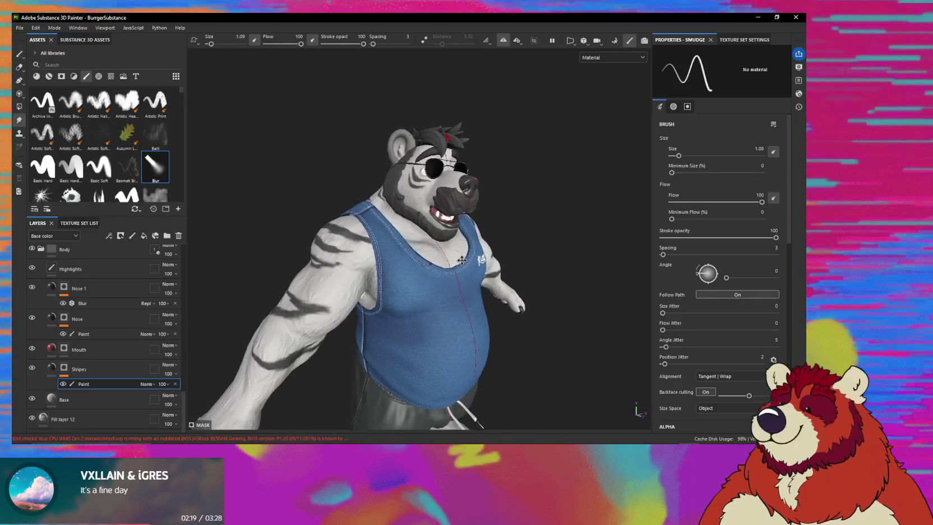
{"action": "scroll", "coordinate": [463, 258], "scroll_direction": "up", "scroll_amount": 3}
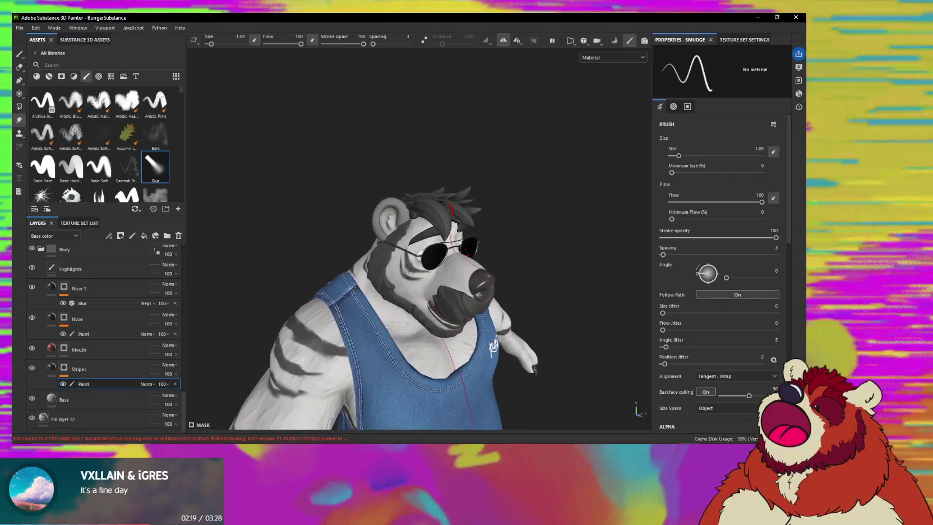
{"action": "left_click_drag", "start_coordinate": [463, 257], "coordinate": [457, 287], "text": "alt"}
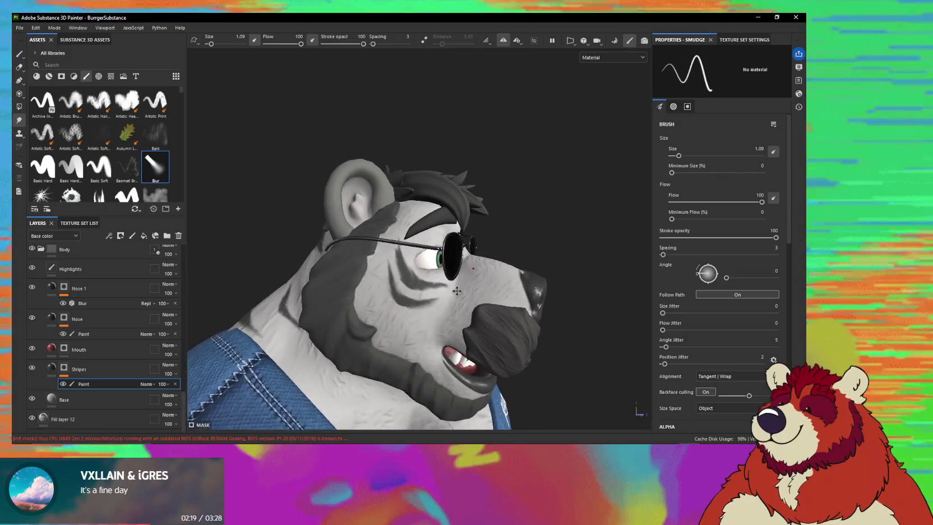
{"action": "scroll", "coordinate": [458, 287], "scroll_direction": "up", "scroll_amount": 3}
{"action": "scroll", "coordinate": [466, 291], "scroll_direction": "up", "scroll_amount": 3}
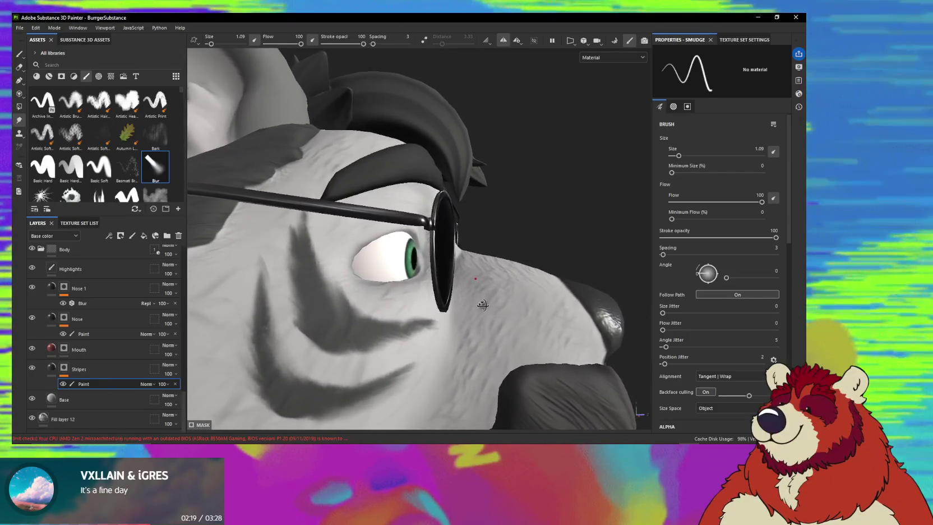
- Frame the eye front-on with glasses and hair hidden again, and select the Nose layer
{"action": "left_click_drag", "start_coordinate": [482, 303], "coordinate": [459, 368], "text": "alt"}
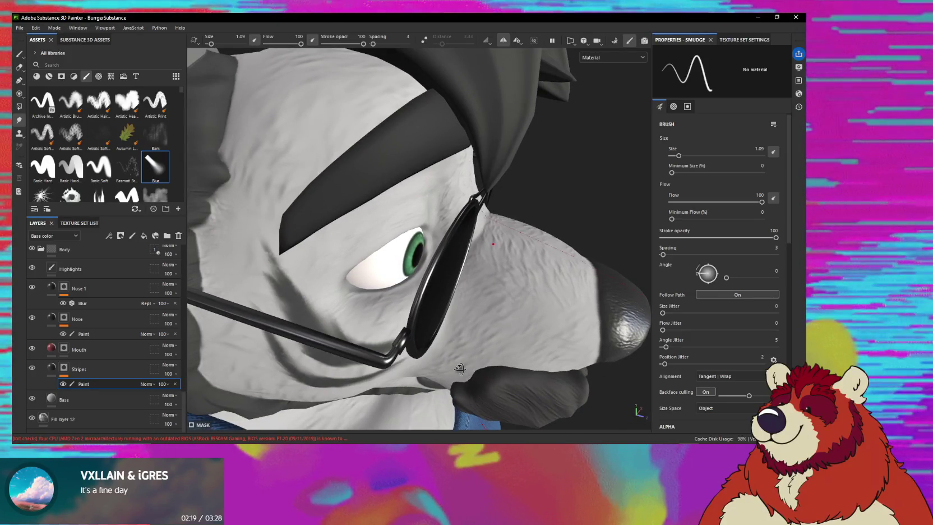
{"action": "left_click_drag", "start_coordinate": [460, 368], "coordinate": [474, 318], "text": "alt"}
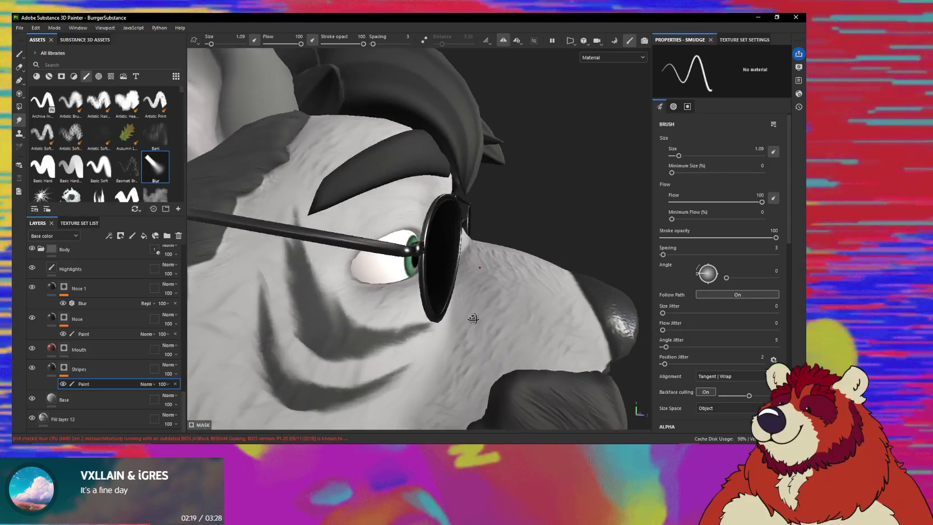
{"action": "mouse_move", "coordinate": [512, 303]}
{"action": "left_mouse_down", "text": "alt"}
{"action": "mouse_move", "coordinate": [499, 292]}
{"action": "mouse_move", "coordinate": [471, 302]}
{"action": "left_mouse_up", "text": "alt"}
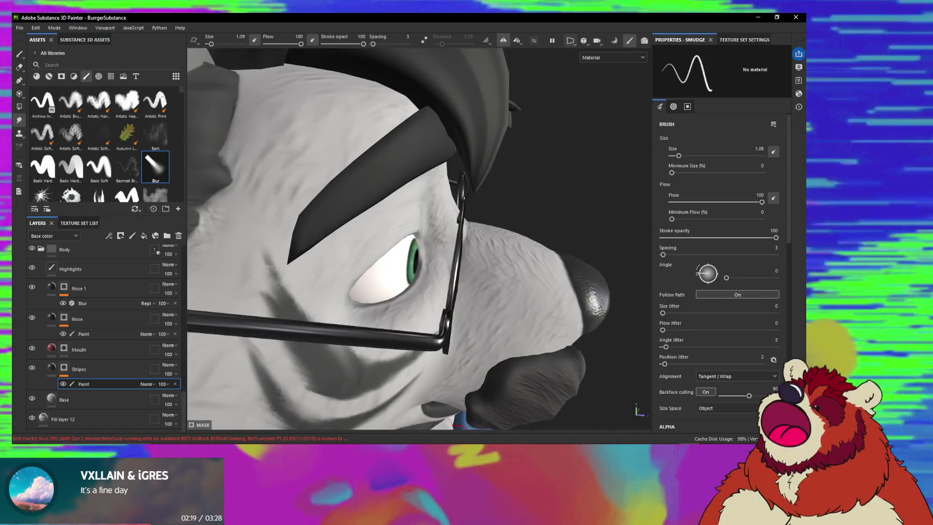
{"action": "left_click", "coordinate": [529, 40]}
{"action": "left_click_drag", "start_coordinate": [531, 84], "coordinate": [435, 291], "text": "alt"}
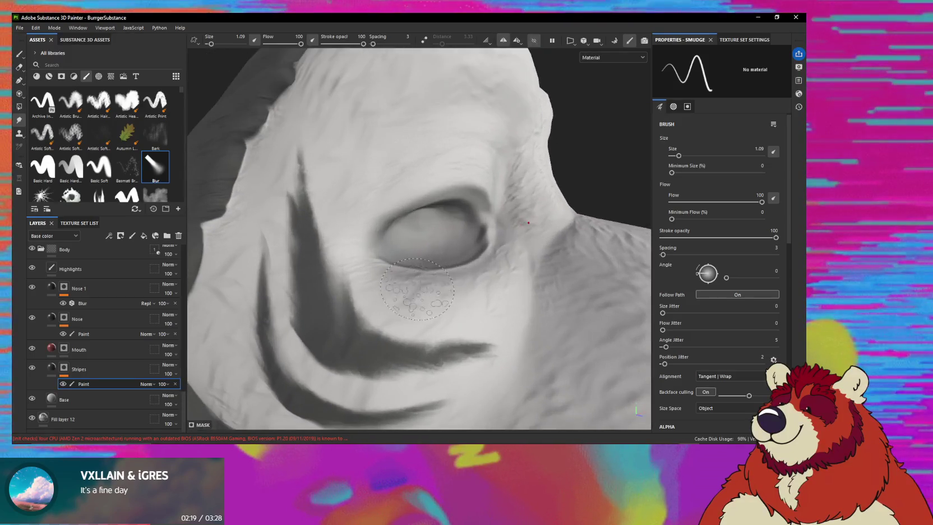
{"action": "left_click", "coordinate": [92, 318]}
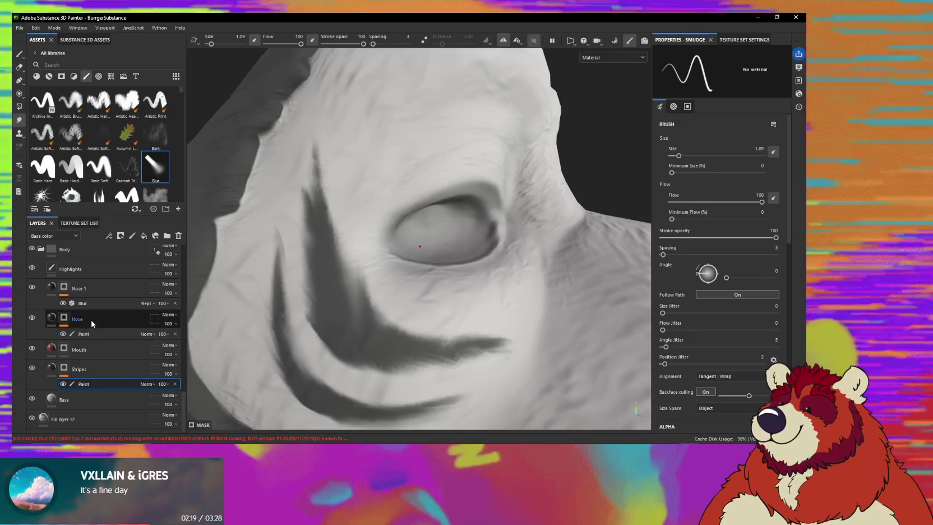
- Paint a dark pupil, a dark upper eyelid and a dark band between lid and eyeball
{"action": "key", "text": "1"}
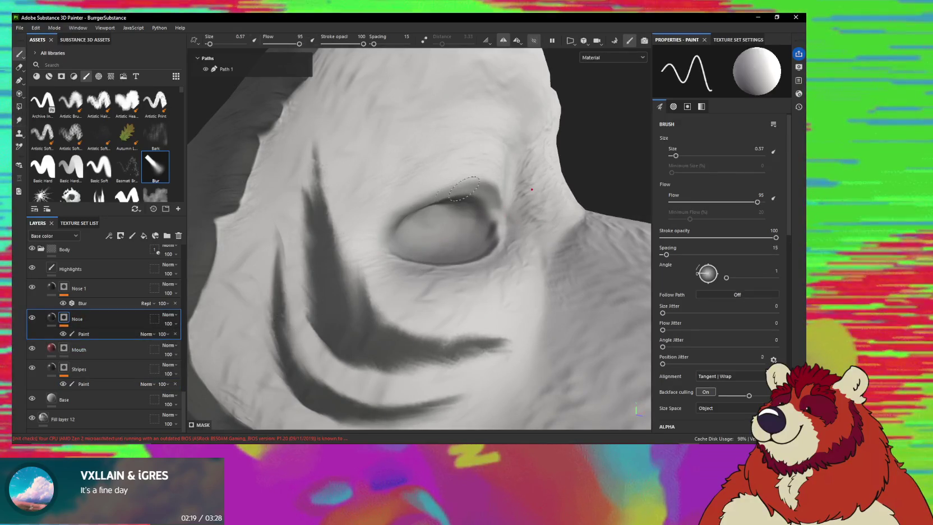
{"action": "left_click_drag", "start_coordinate": [430, 192], "coordinate": [464, 221], "text": "alt"}
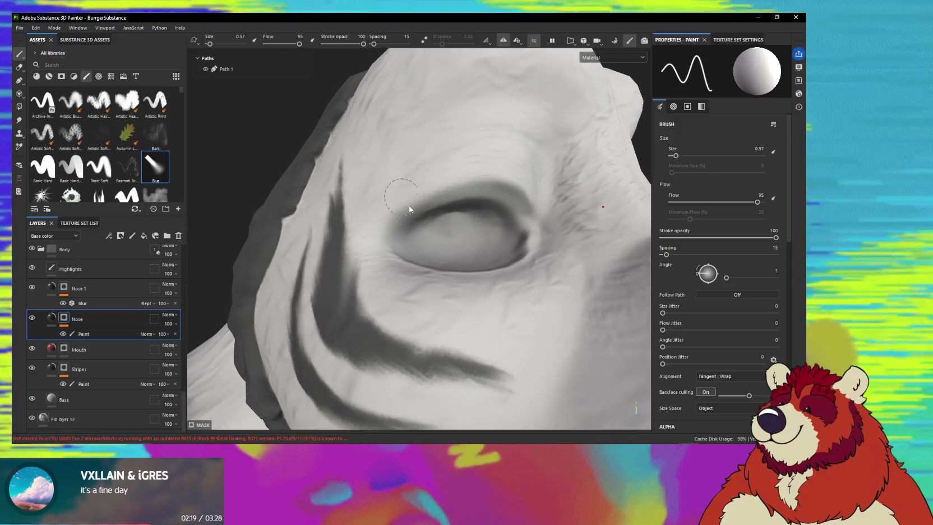
{"action": "right_click_drag", "start_coordinate": [464, 221], "coordinate": [473, 224], "text": "ctrl"}
{"action": "mouse_move", "coordinate": [473, 225]}
{"action": "left_mouse_down"}
{"action": "mouse_move", "coordinate": [461, 228]}
{"action": "mouse_move", "coordinate": [463, 213]}
{"action": "left_mouse_up"}
{"action": "right_click_drag", "start_coordinate": [463, 213], "coordinate": [466, 209], "text": "ctrl"}
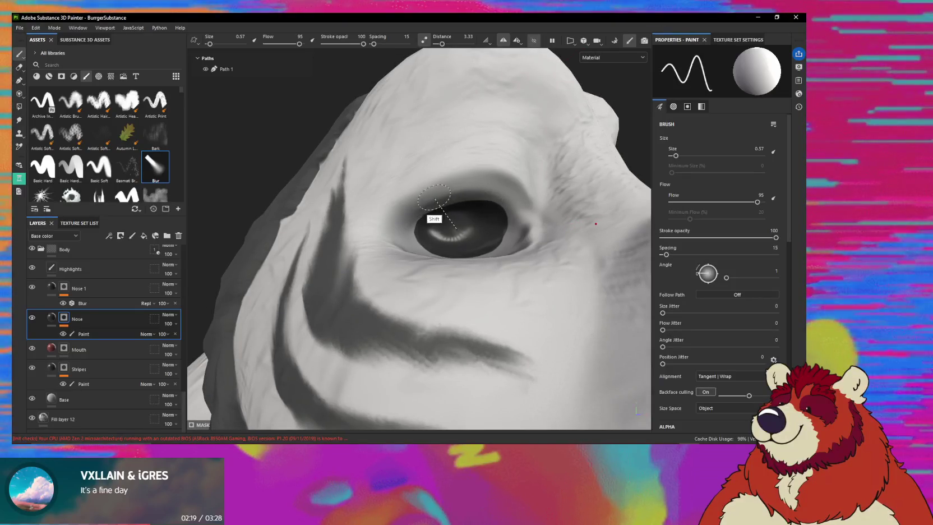
{"action": "left_click_drag", "start_coordinate": [422, 203], "coordinate": [505, 202]}
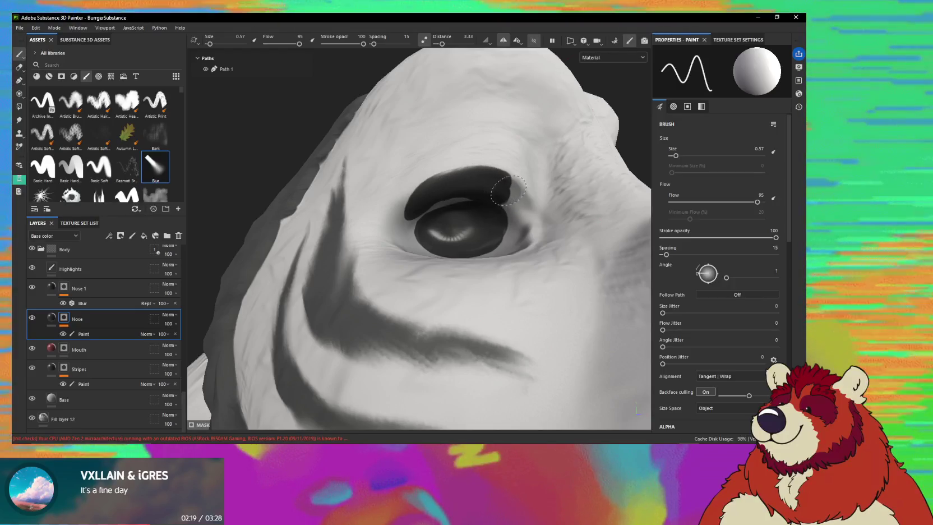
{"action": "left_click_drag", "start_coordinate": [515, 220], "coordinate": [411, 234]}
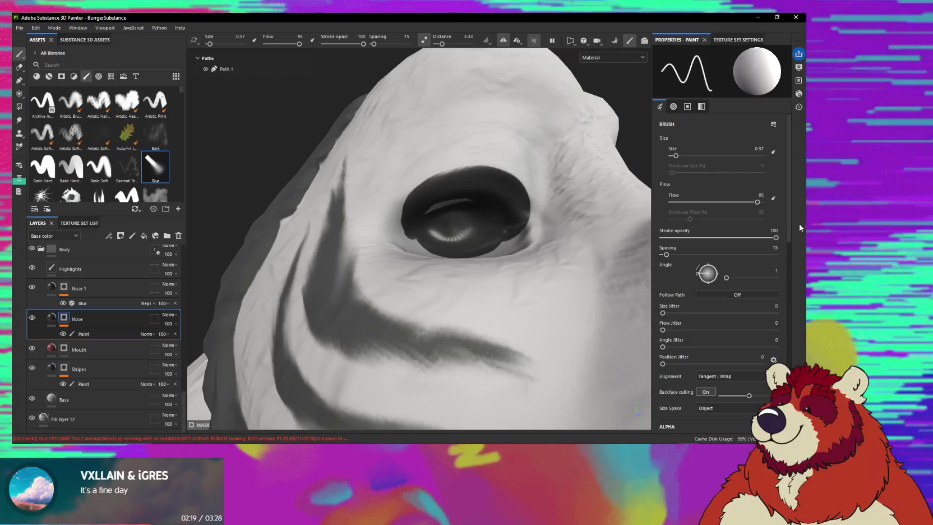
{"action": "scroll", "coordinate": [776, 266], "scroll_direction": "down", "scroll_amount": 5}
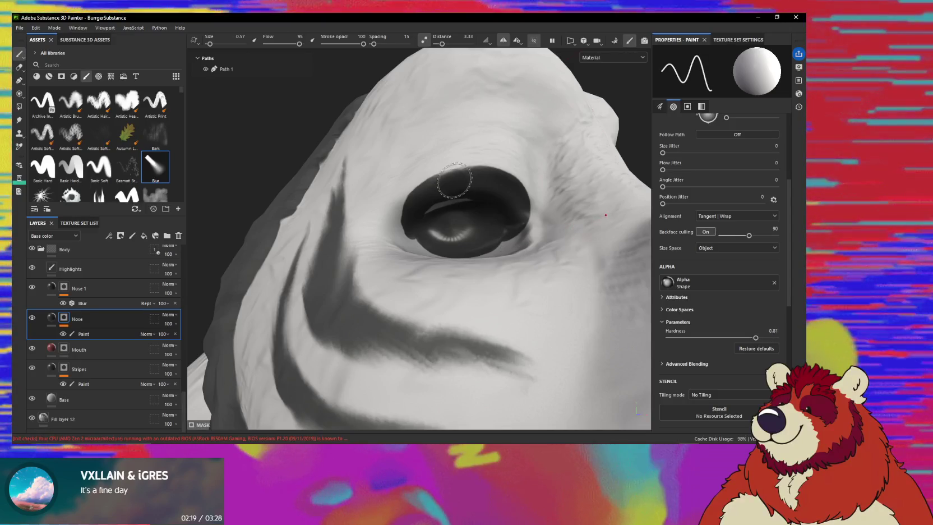
{"action": "mouse_move", "coordinate": [453, 180]}
{"action": "left_mouse_down", "text": "alt"}
{"action": "mouse_move", "coordinate": [492, 240]}
{"action": "mouse_move", "coordinate": [507, 229]}
{"action": "mouse_move", "coordinate": [465, 229]}
{"action": "left_mouse_up", "text": "alt"}
- Save the project and select the Nose group's Paint sublayer
{"action": "key", "text": "ctrl+s"}
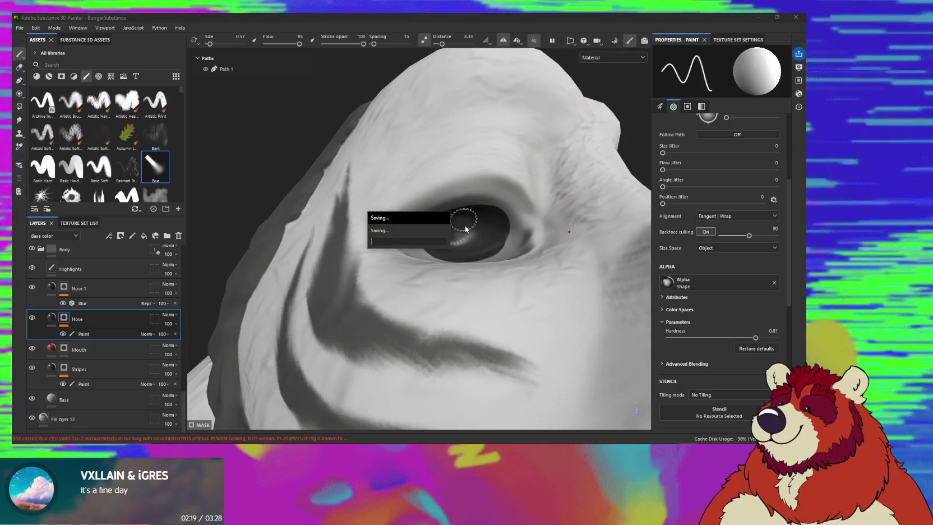
{"action": "left_click", "coordinate": [119, 334]}
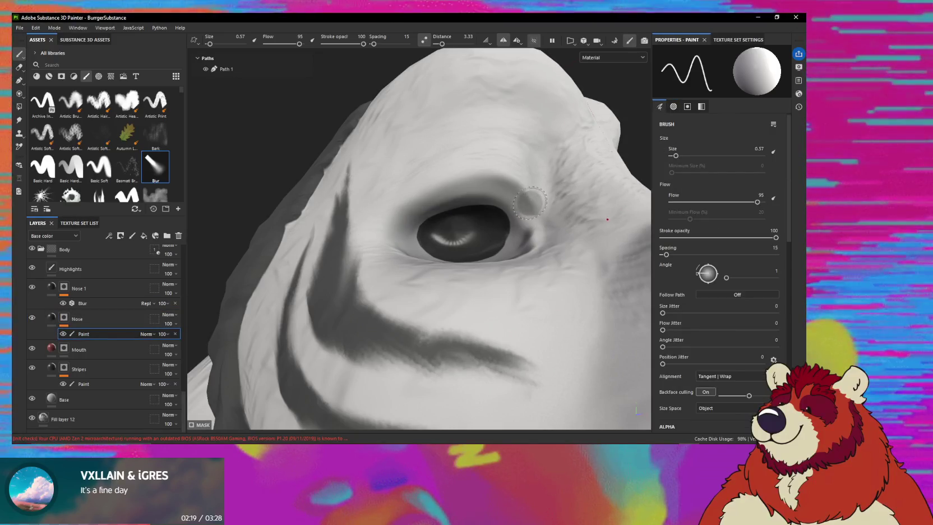
{"action": "key", "text": "p"}
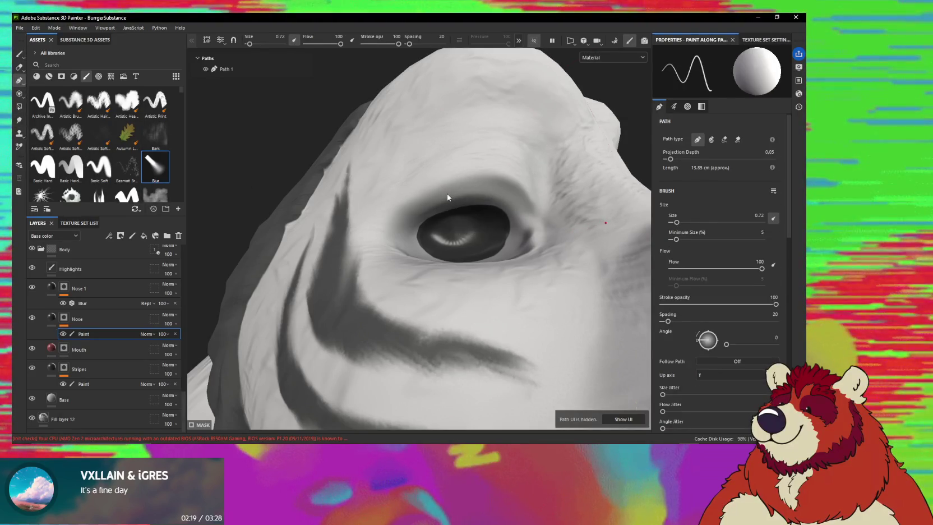
- Loop Path 2 around the eye through the corners, the upper eyelid and the lower lid
{"action": "left_click_drag", "start_coordinate": [472, 181], "coordinate": [467, 193], "text": "alt"}
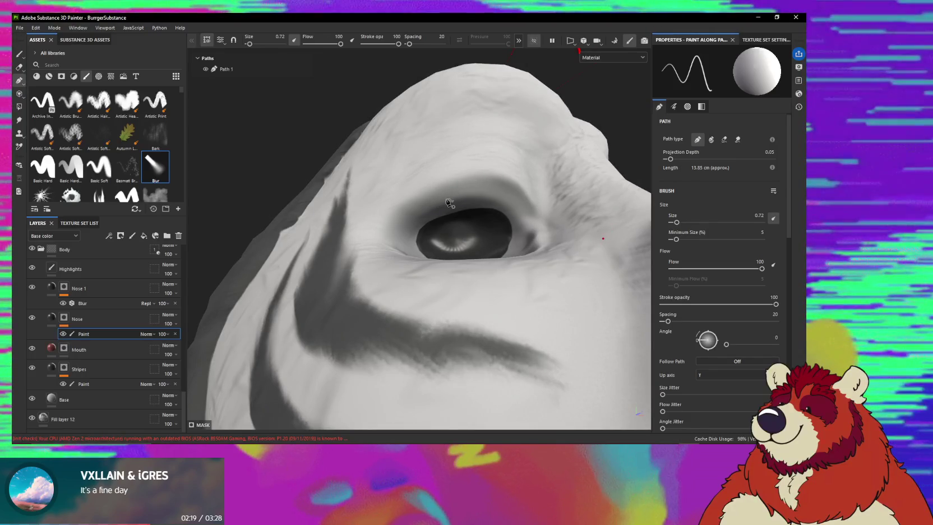
{"action": "left_click_drag", "start_coordinate": [444, 201], "coordinate": [431, 200], "text": "alt"}
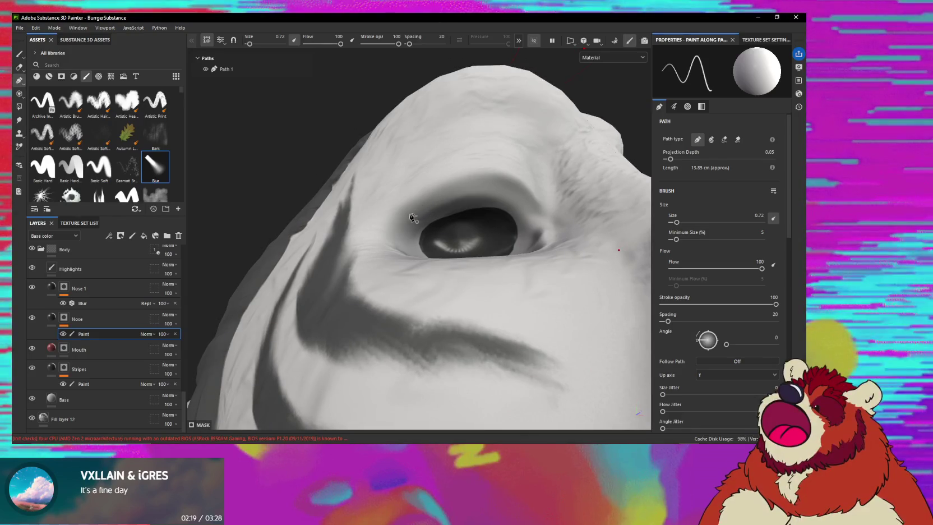
{"action": "left_click", "coordinate": [411, 211]}
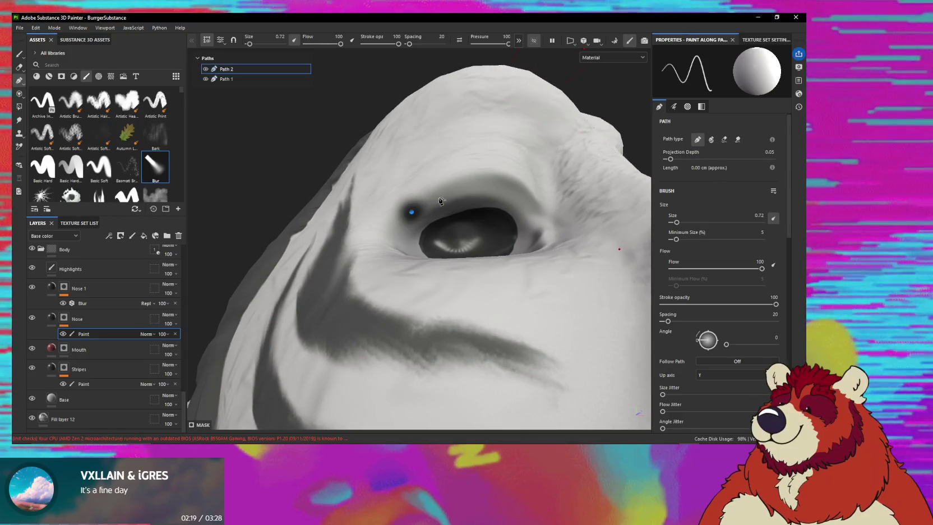
{"action": "left_click", "coordinate": [471, 182]}
{"action": "left_click", "coordinate": [534, 221]}
{"action": "mouse_move", "coordinate": [544, 228]}
{"action": "left_mouse_down", "text": "alt"}
{"action": "mouse_move", "coordinate": [517, 256]}
{"action": "mouse_move", "coordinate": [488, 262]}
{"action": "left_mouse_up", "text": "alt"}
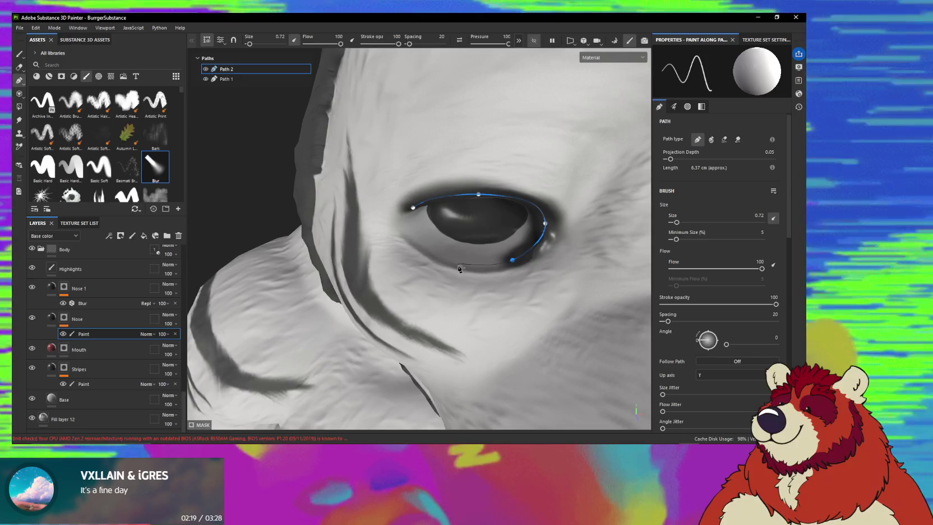
{"action": "left_click", "coordinate": [404, 234]}
{"action": "mouse_move", "coordinate": [404, 234]}
{"action": "left_mouse_down", "text": "alt"}
{"action": "mouse_move", "coordinate": [412, 213]}
{"action": "mouse_move", "coordinate": [523, 250]}
{"action": "mouse_move", "coordinate": [459, 223]}
{"action": "left_mouse_up", "text": "alt"}
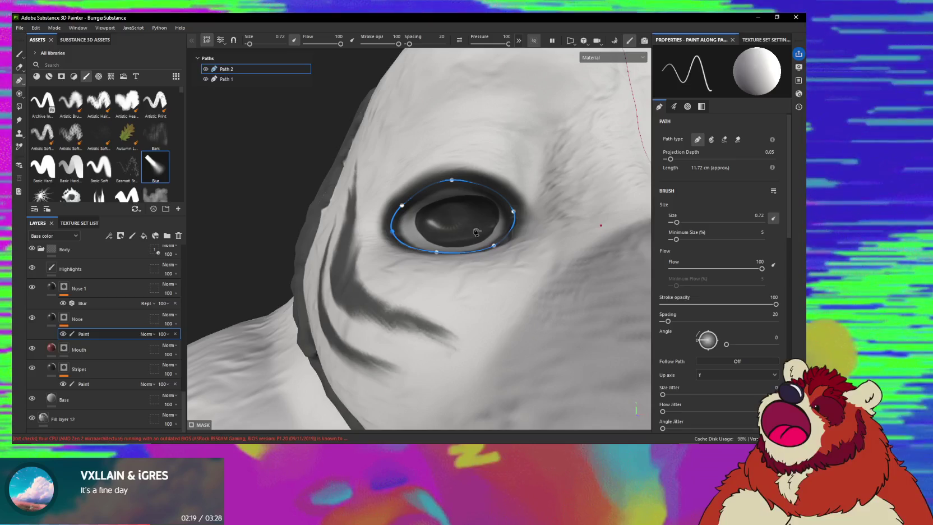
{"action": "left_click_drag", "start_coordinate": [460, 225], "coordinate": [510, 217], "text": "alt"}
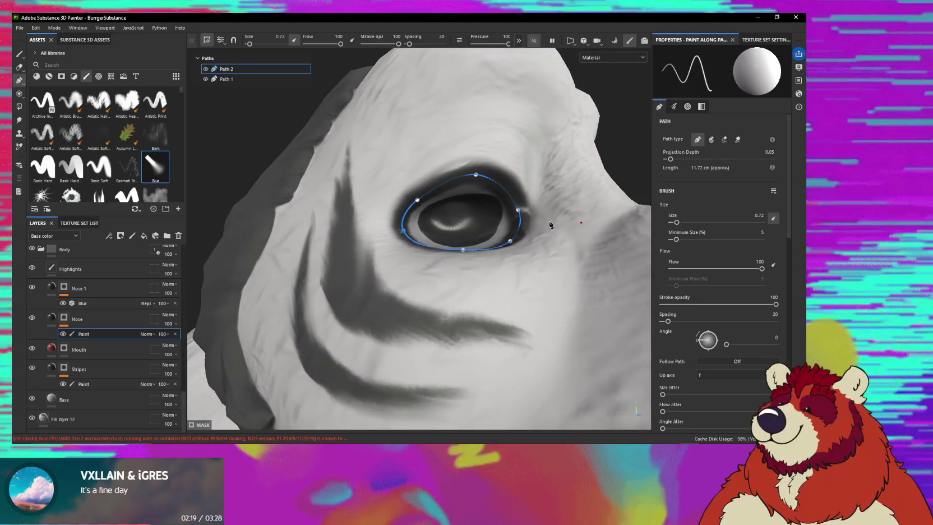
- Lower the path brush's Alpha Hardness from 0.89 to 0.85 and orbit to inspect the eye outline
{"action": "scroll", "coordinate": [757, 292], "scroll_direction": "down", "scroll_amount": 5}
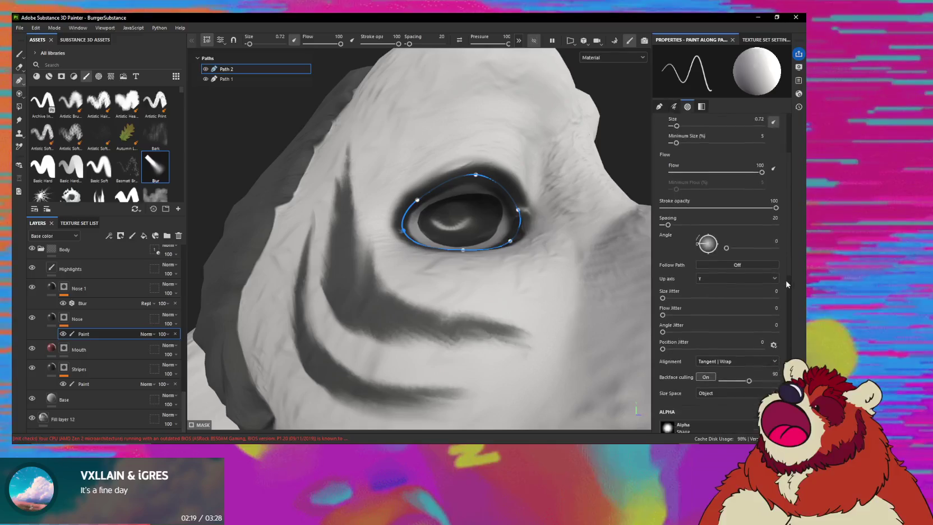
{"action": "scroll", "coordinate": [789, 312], "scroll_direction": "down", "scroll_amount": 3}
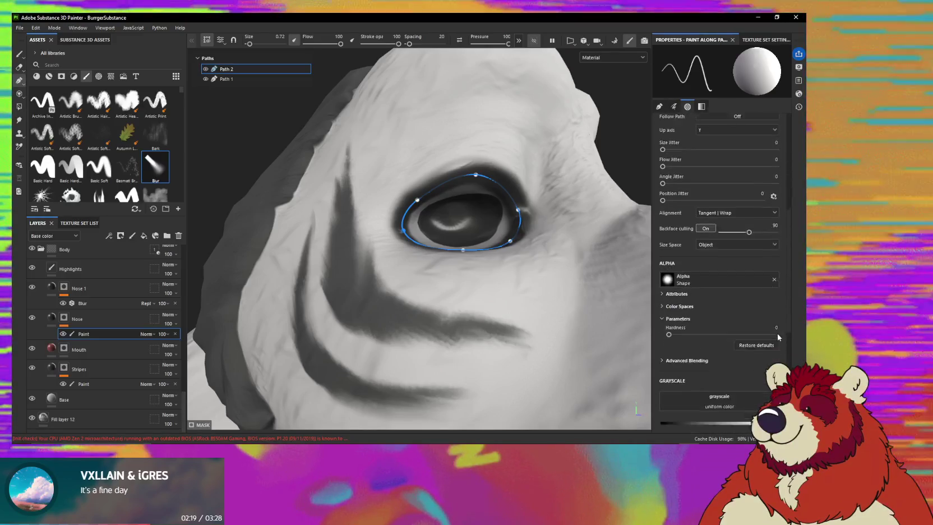
{"action": "scroll", "coordinate": [778, 338], "scroll_direction": "up", "scroll_amount": 1}
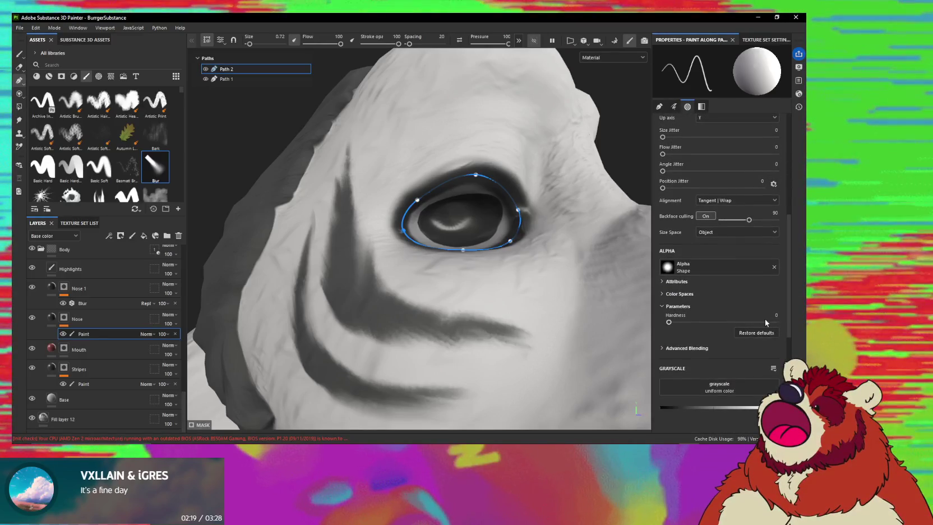
{"action": "left_click", "coordinate": [762, 322]}
{"action": "left_click_drag", "start_coordinate": [762, 321], "coordinate": [760, 322]}
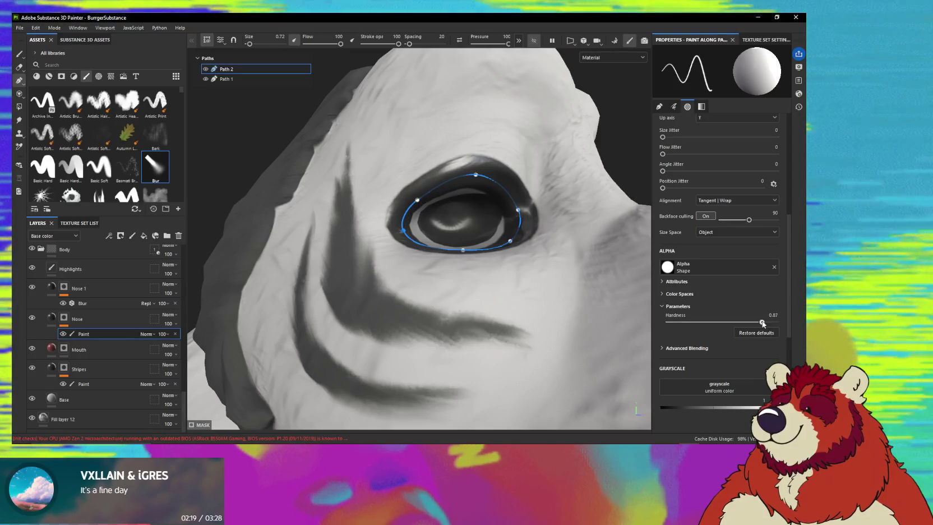
{"action": "left_click_drag", "start_coordinate": [508, 208], "coordinate": [463, 178], "text": "alt"}
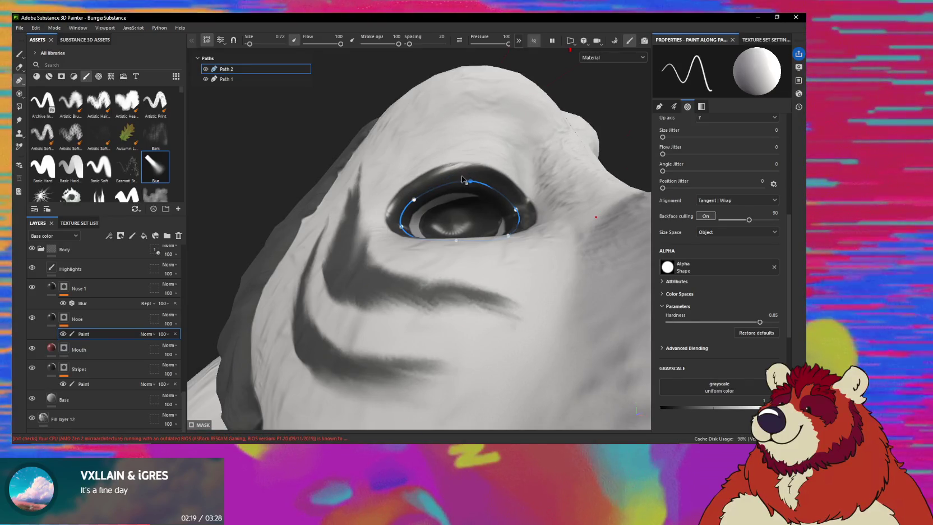
{"action": "mouse_move", "coordinate": [463, 179]}
{"action": "left_mouse_down", "text": "alt"}
{"action": "mouse_move", "coordinate": [507, 259]}
{"action": "mouse_move", "coordinate": [541, 246]}
{"action": "left_mouse_up", "text": "alt"}
{"action": "left_click_drag", "start_coordinate": [517, 213], "coordinate": [508, 202], "text": "alt"}
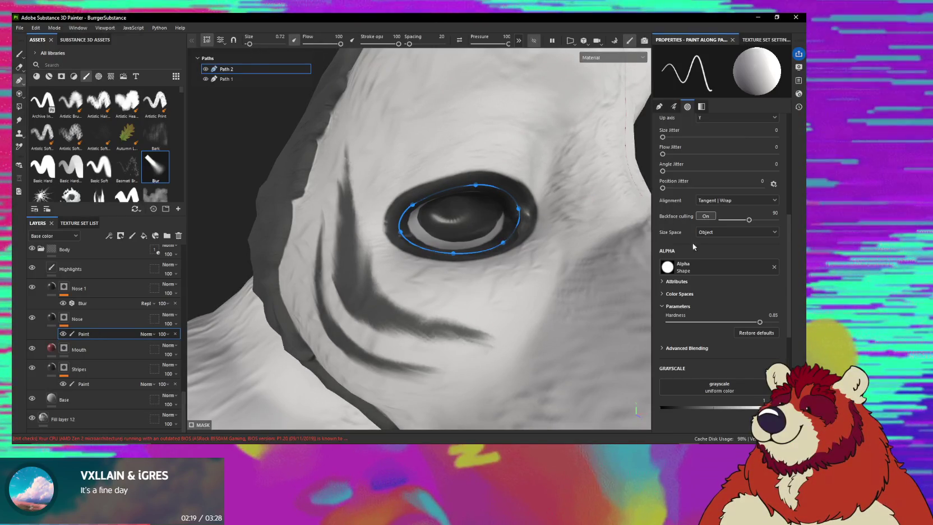
{"action": "scroll", "coordinate": [684, 247], "scroll_direction": "up", "scroll_amount": 5}
{"action": "scroll", "coordinate": [680, 263], "scroll_direction": "up", "scroll_amount": 5}
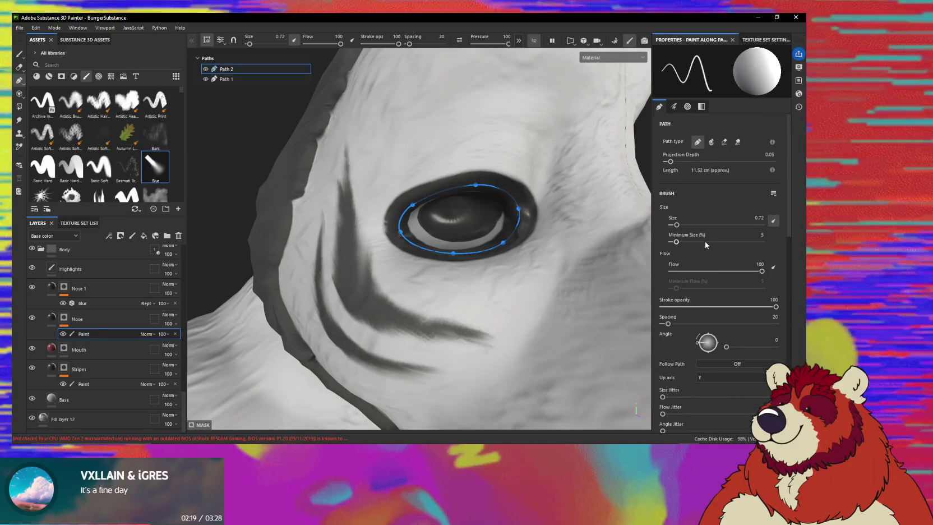
- Reduce the outline brush size and pull the lower-left and right path points onto the eye rim
{"action": "left_click_drag", "start_coordinate": [676, 224], "coordinate": [649, 234]}
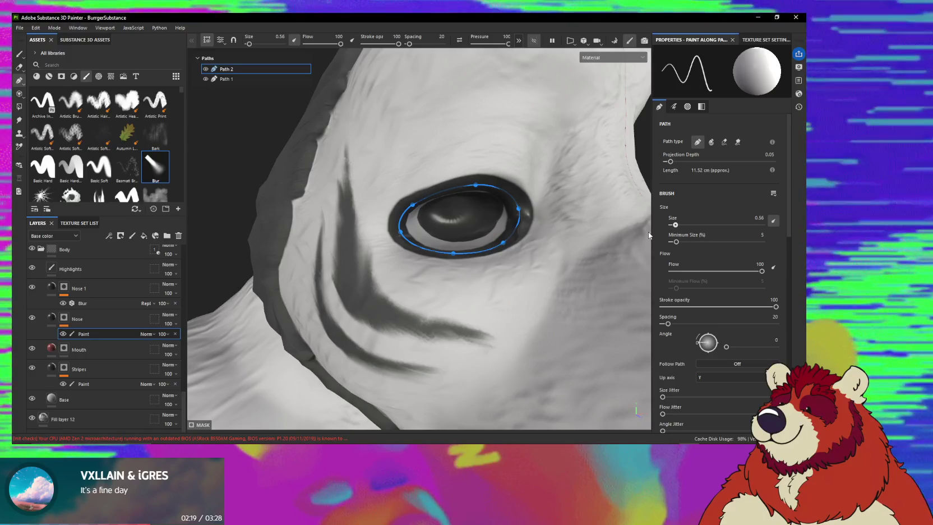
{"action": "left_click_drag", "start_coordinate": [437, 264], "coordinate": [459, 275], "text": "alt"}
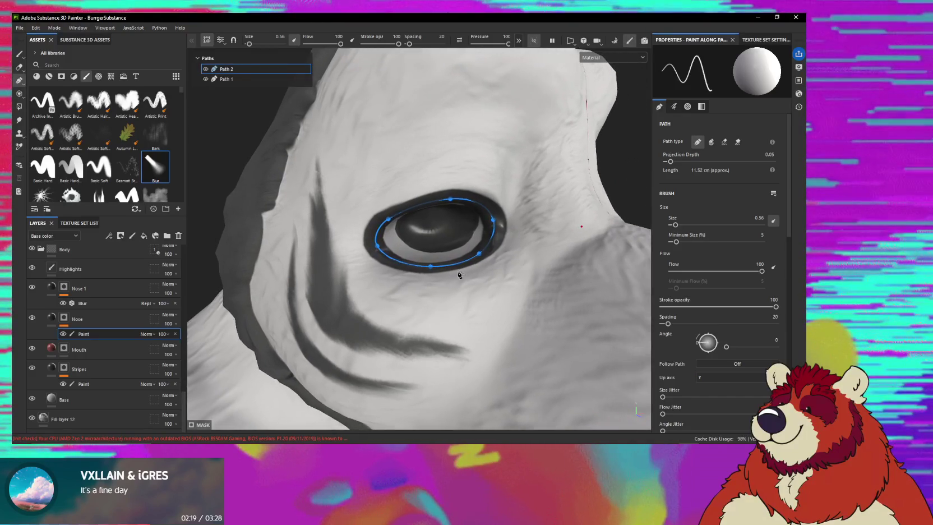
{"action": "mouse_move", "coordinate": [510, 241]}
{"action": "left_mouse_down", "text": "alt"}
{"action": "mouse_move", "coordinate": [396, 307]}
{"action": "mouse_move", "coordinate": [393, 220]}
{"action": "mouse_move", "coordinate": [403, 215]}
{"action": "left_mouse_up", "text": "alt"}
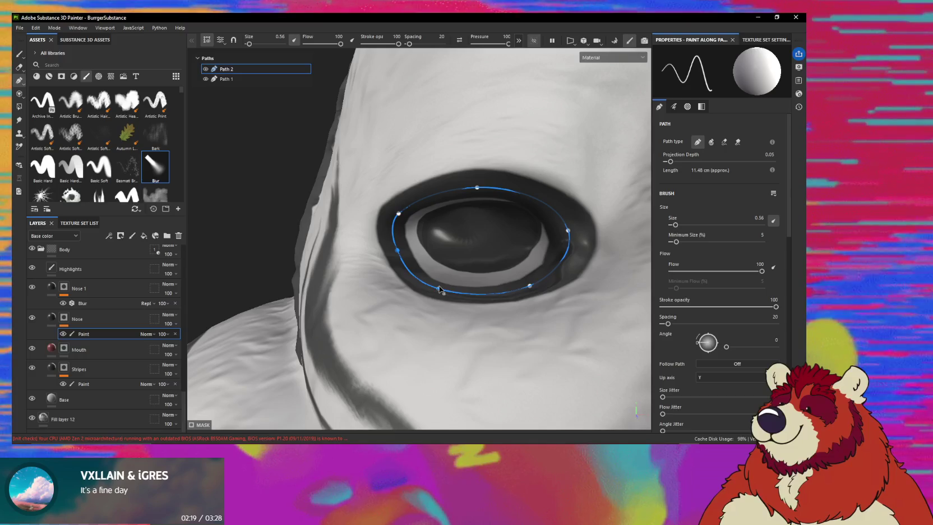
{"action": "left_click_drag", "start_coordinate": [440, 289], "coordinate": [446, 278]}
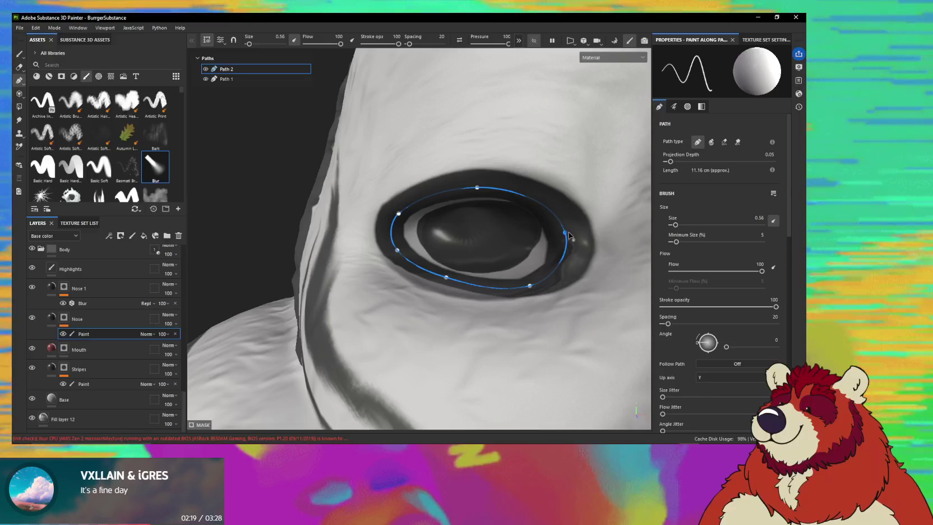
{"action": "left_click_drag", "start_coordinate": [564, 232], "coordinate": [557, 267]}
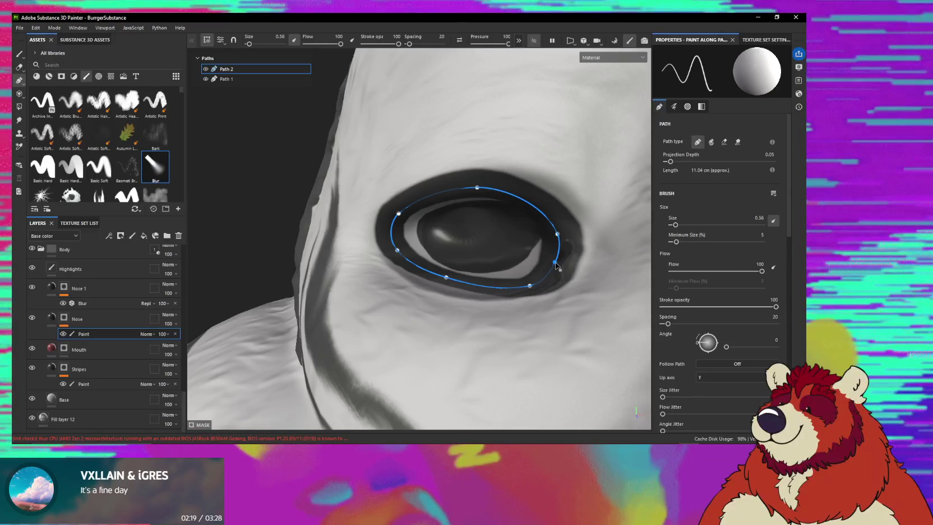
- Nudge the lower path points along the rim and settle the outline brush size at 0.5
{"action": "mouse_move", "coordinate": [558, 283]}
{"action": "left_mouse_down", "text": "alt"}
{"action": "mouse_move", "coordinate": [608, 253]}
{"action": "mouse_move", "coordinate": [447, 279]}
{"action": "left_mouse_up", "text": "alt"}
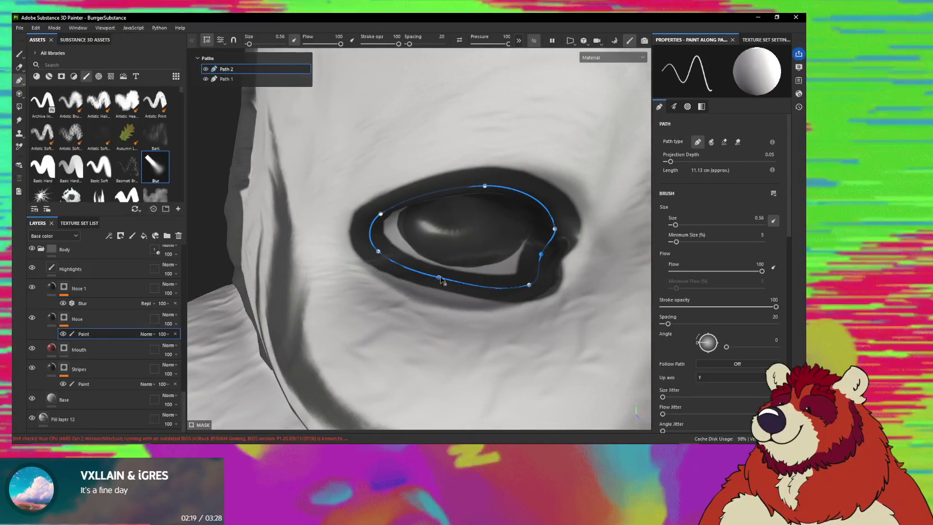
{"action": "left_click_drag", "start_coordinate": [439, 279], "coordinate": [434, 290]}
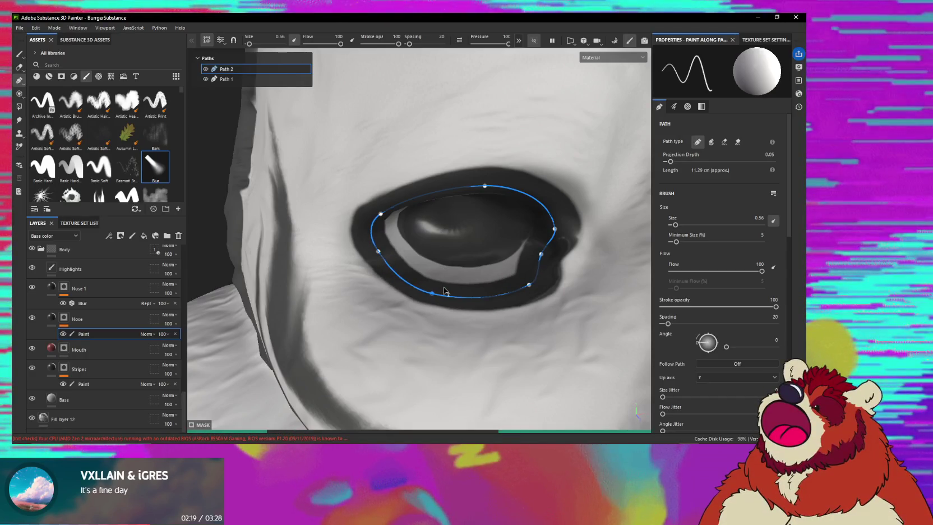
{"action": "mouse_move", "coordinate": [445, 291]}
{"action": "left_mouse_down", "text": "alt"}
{"action": "mouse_move", "coordinate": [457, 262]}
{"action": "mouse_move", "coordinate": [525, 283]}
{"action": "left_mouse_up", "text": "alt"}
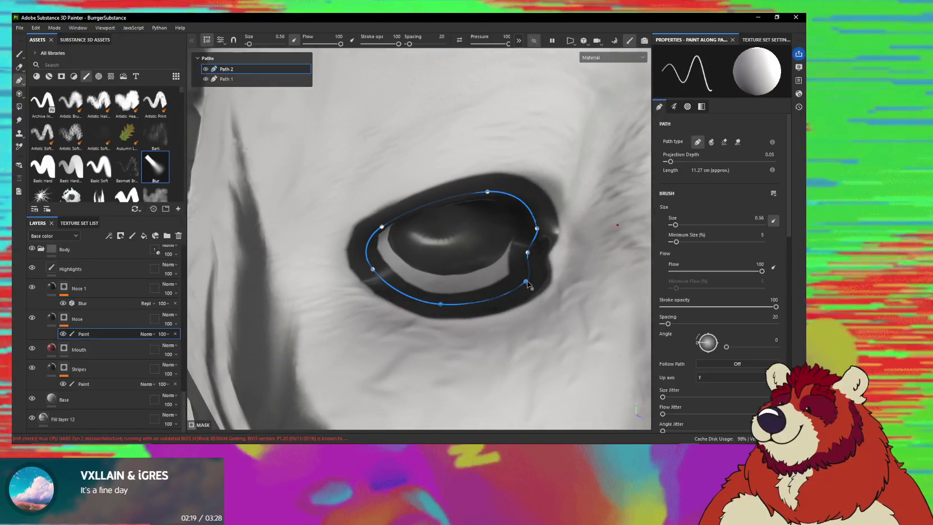
{"action": "mouse_move", "coordinate": [526, 281]}
{"action": "left_mouse_down"}
{"action": "mouse_move", "coordinate": [516, 288]}
{"action": "mouse_move", "coordinate": [525, 208]}
{"action": "mouse_move", "coordinate": [447, 235]}
{"action": "left_mouse_up"}
{"action": "left_click_drag", "start_coordinate": [487, 235], "coordinate": [506, 227], "text": "alt"}
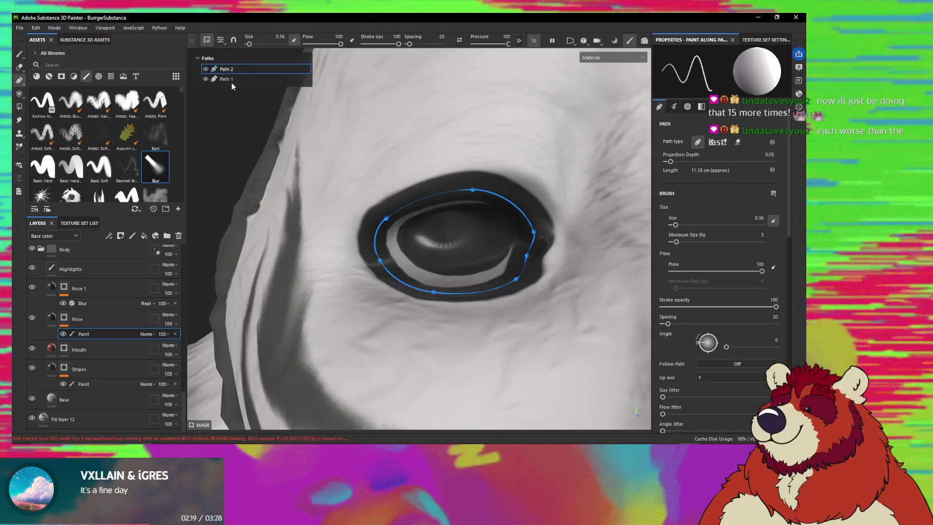
{"action": "left_click_drag", "start_coordinate": [248, 44], "coordinate": [243, 46]}
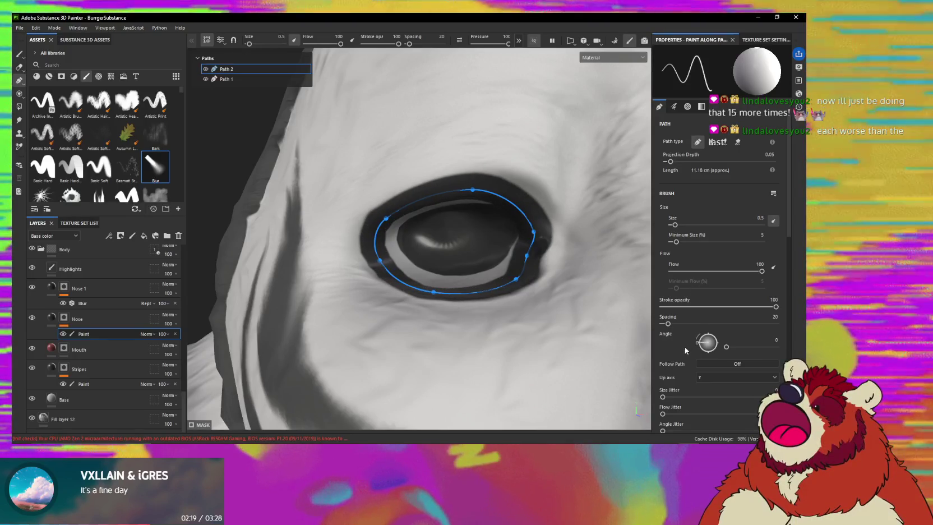
- Drop the outline brush Hardness to 0.32 and nudge a path point to reshape the loop
{"action": "scroll", "coordinate": [682, 352], "scroll_direction": "down", "scroll_amount": 3}
{"action": "scroll", "coordinate": [681, 352], "scroll_direction": "down", "scroll_amount": 3}
{"action": "scroll", "coordinate": [679, 352], "scroll_direction": "down", "scroll_amount": 3}
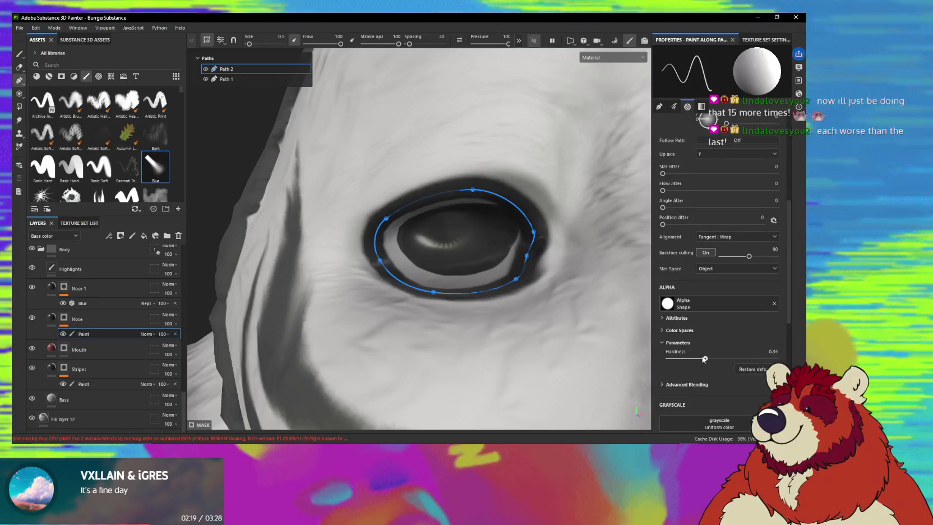
{"action": "left_click_drag", "start_coordinate": [759, 359], "coordinate": [704, 359]}
{"action": "mouse_move", "coordinate": [438, 292]}
{"action": "left_mouse_down", "text": "alt"}
{"action": "mouse_move", "coordinate": [409, 323]}
{"action": "mouse_move", "coordinate": [387, 273]}
{"action": "mouse_move", "coordinate": [391, 250]}
{"action": "left_mouse_up", "text": "alt"}
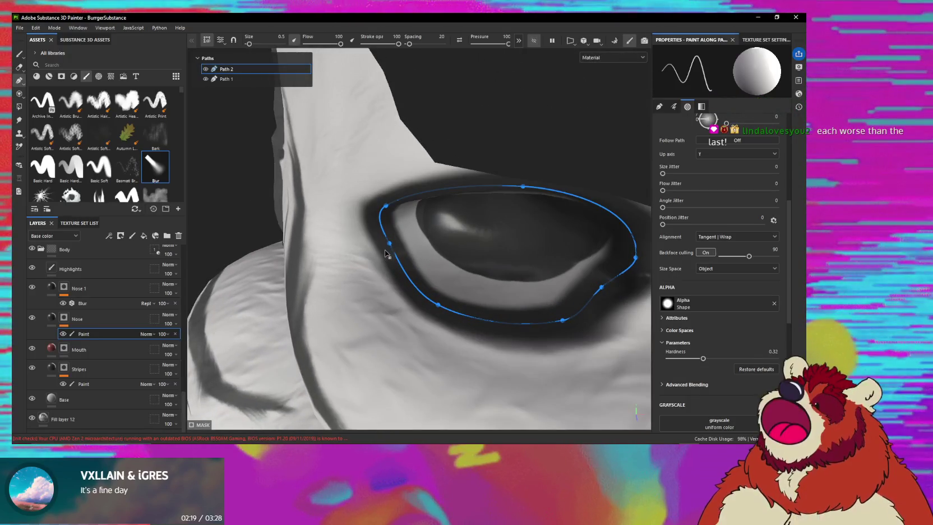
{"action": "left_click_drag", "start_coordinate": [385, 249], "coordinate": [383, 251]}
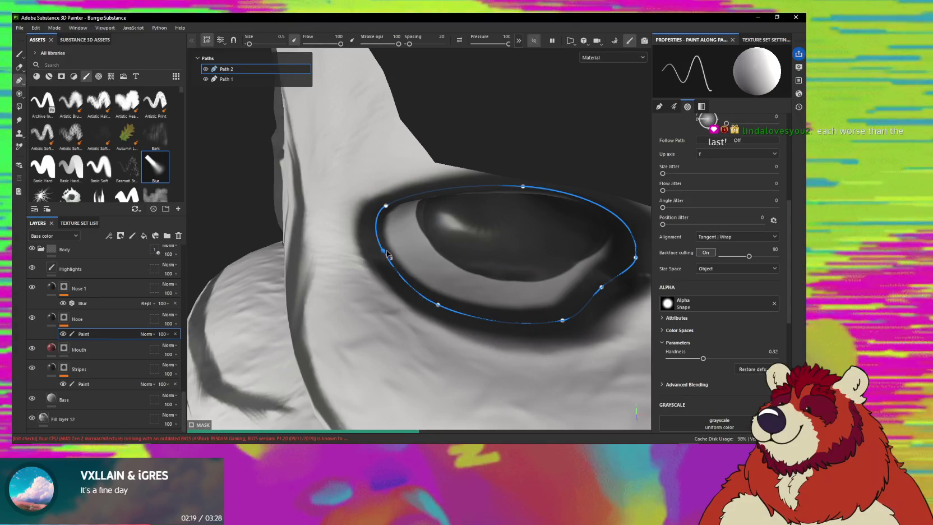
- Add a new path point and pull the upper-right and upper-left points outward around the eye
{"action": "mouse_move", "coordinate": [478, 295]}
{"action": "left_mouse_down", "text": "alt"}
{"action": "mouse_move", "coordinate": [613, 285]}
{"action": "mouse_move", "coordinate": [518, 298]}
{"action": "left_mouse_up", "text": "alt"}
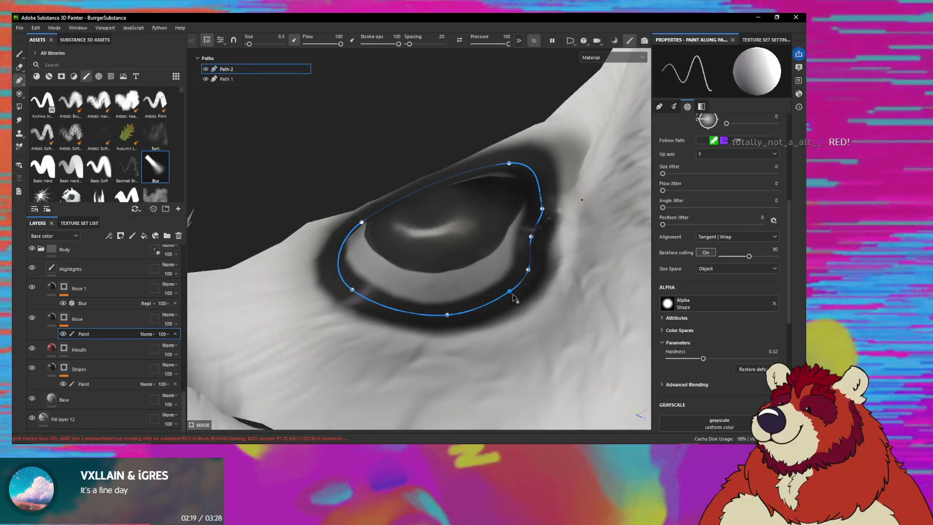
{"action": "left_click", "coordinate": [509, 293]}
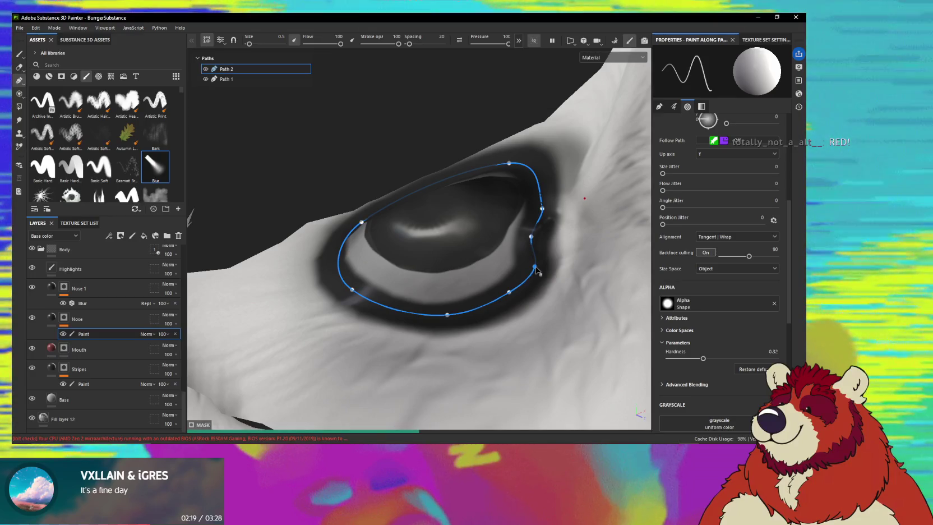
{"action": "mouse_move", "coordinate": [536, 270]}
{"action": "left_mouse_down", "text": "alt"}
{"action": "mouse_move", "coordinate": [487, 272]}
{"action": "mouse_move", "coordinate": [521, 292]}
{"action": "mouse_move", "coordinate": [520, 277]}
{"action": "mouse_move", "coordinate": [551, 242]}
{"action": "mouse_move", "coordinate": [491, 263]}
{"action": "mouse_move", "coordinate": [477, 248]}
{"action": "left_mouse_up", "text": "alt"}
{"action": "mouse_move", "coordinate": [455, 200]}
{"action": "left_mouse_down", "text": "alt"}
{"action": "mouse_move", "coordinate": [453, 191]}
{"action": "mouse_move", "coordinate": [463, 206]}
{"action": "left_mouse_up", "text": "alt"}
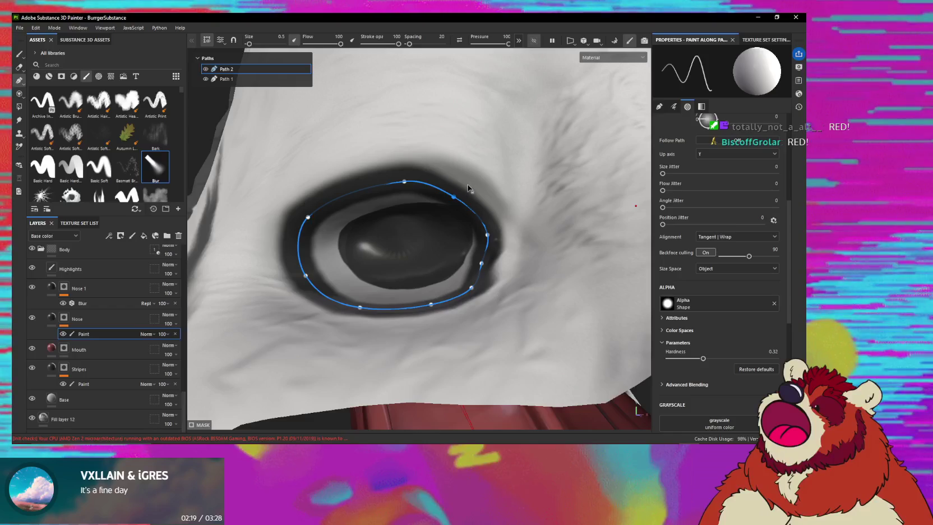
{"action": "left_click_drag", "start_coordinate": [469, 187], "coordinate": [471, 186]}
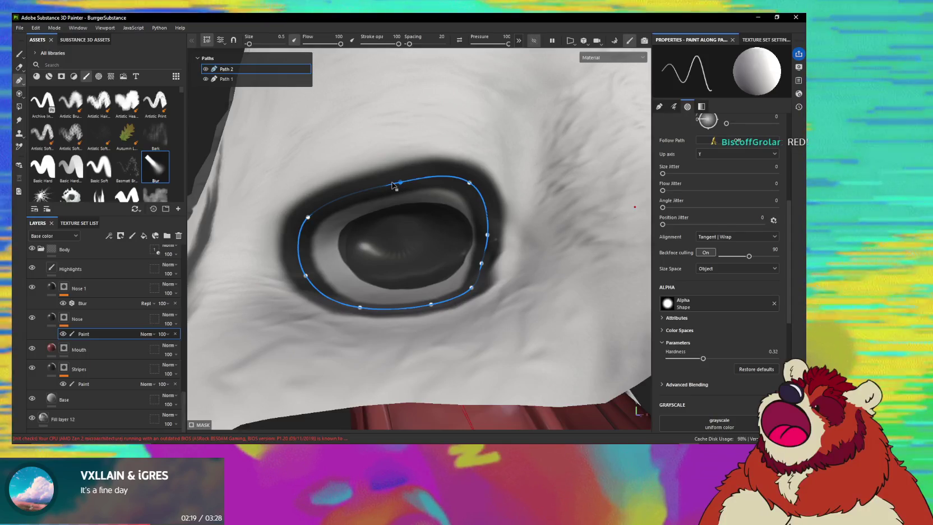
{"action": "left_click_drag", "start_coordinate": [392, 183], "coordinate": [391, 181]}
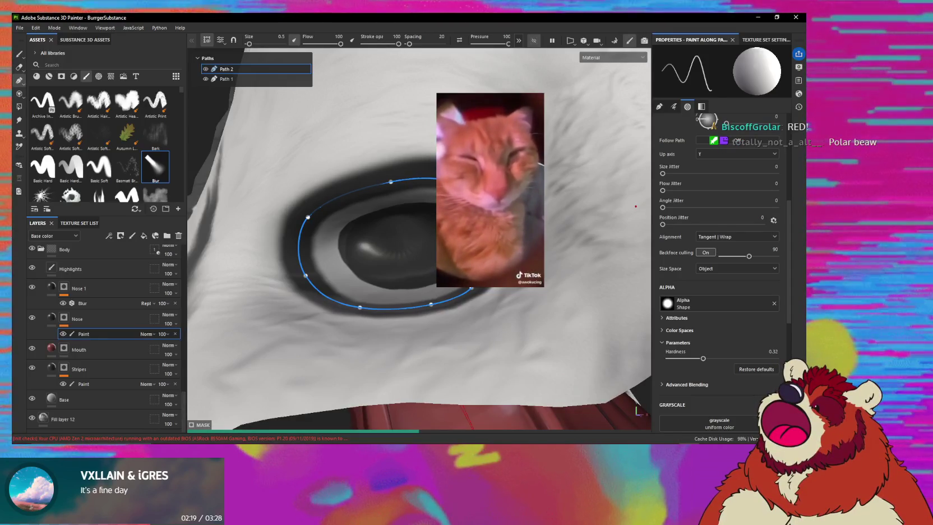
{"action": "mouse_move", "coordinate": [635, 206]}
{"action": "left_mouse_down", "text": "alt"}
{"action": "mouse_move", "coordinate": [558, 218]}
{"action": "mouse_move", "coordinate": [639, 225]}
{"action": "mouse_move", "coordinate": [561, 218]}
{"action": "mouse_move", "coordinate": [490, 260]}
{"action": "mouse_move", "coordinate": [527, 248]}
{"action": "mouse_move", "coordinate": [529, 256]}
{"action": "left_mouse_up", "text": "alt"}
{"action": "scroll", "coordinate": [559, 218], "scroll_direction": "down", "scroll_amount": 2}
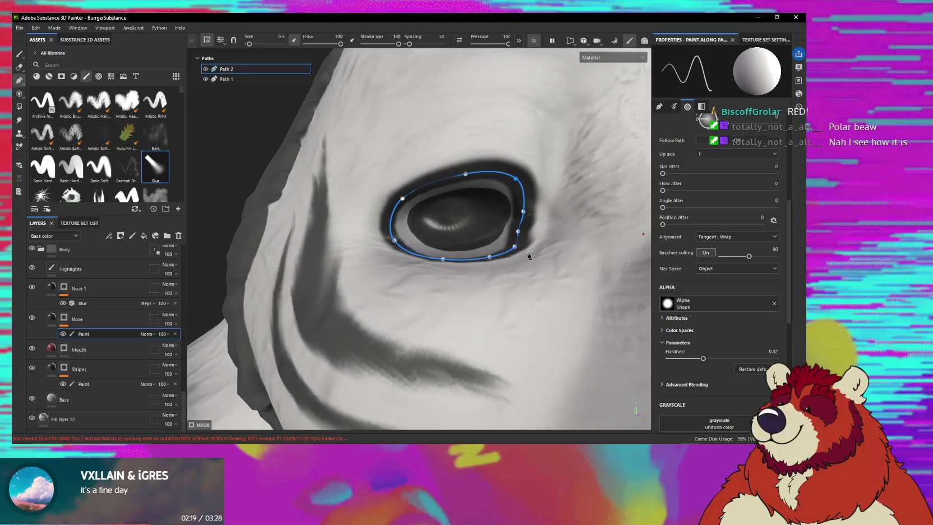
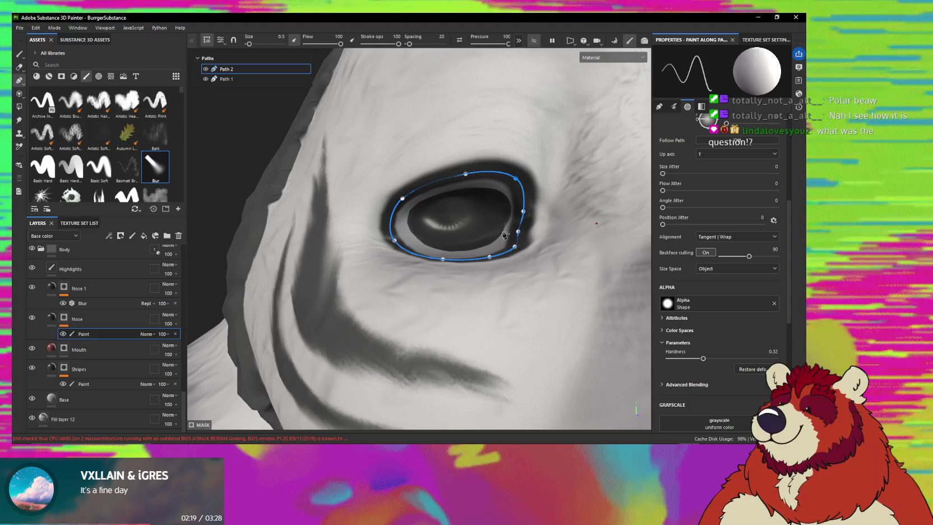
- Dismiss the pending alert while viewing the bear's eye
{"action": "left_click_drag", "start_coordinate": [504, 235], "coordinate": [470, 287], "text": "alt"}
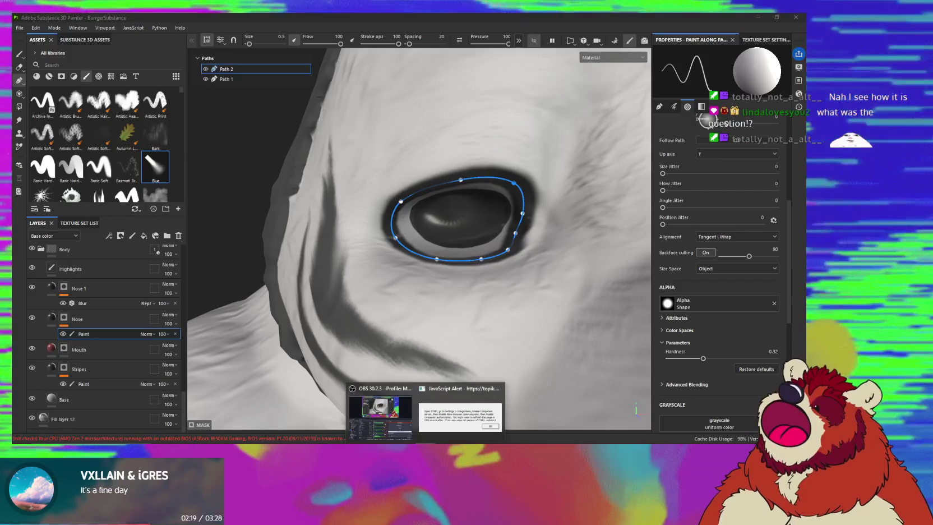
{"action": "left_click", "coordinate": [458, 429]}
{"action": "key", "text": "Return"}
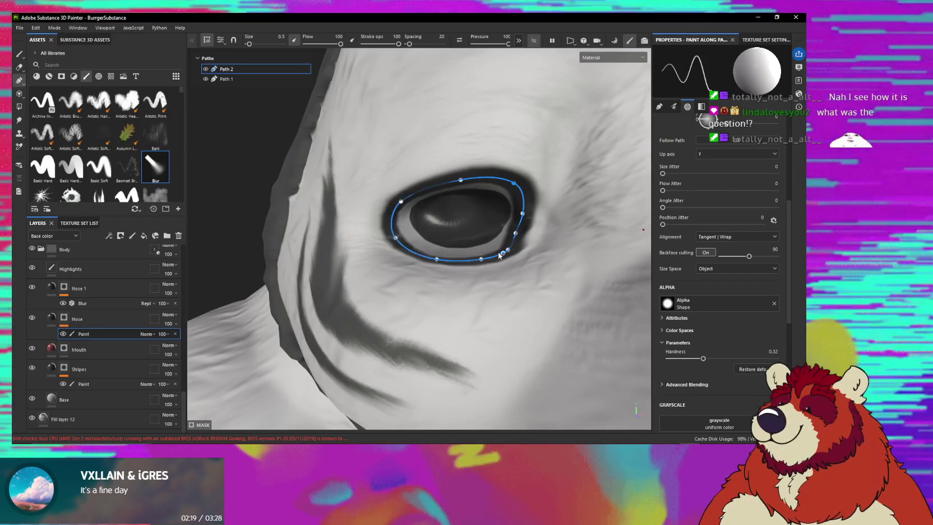
- Select the Nose layer to exit path editing and return to freehand painting
{"action": "left_click_drag", "start_coordinate": [516, 229], "coordinate": [452, 236], "text": "alt"}
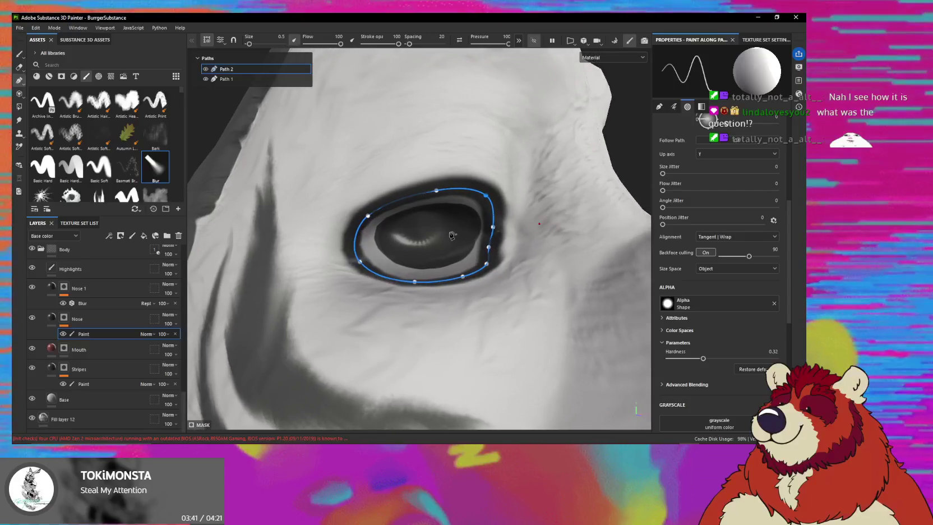
{"action": "left_click", "coordinate": [112, 320]}
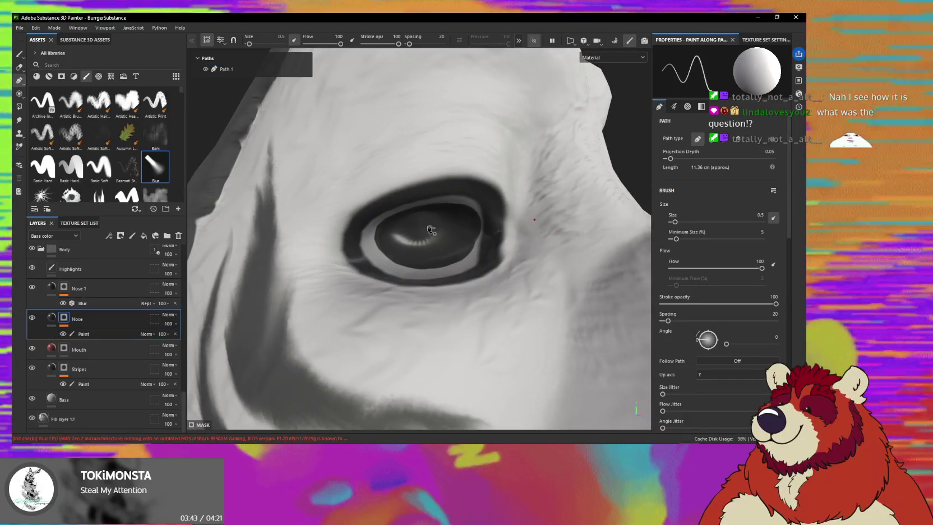
{"action": "key", "text": "1"}
{"action": "left_click_drag", "start_coordinate": [422, 222], "coordinate": [463, 216], "text": "alt"}
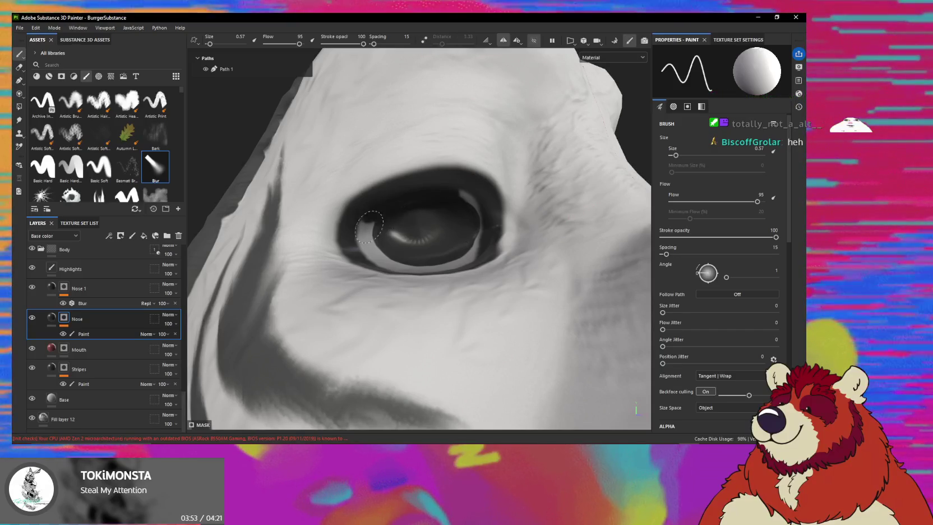
{"action": "left_click_drag", "start_coordinate": [384, 231], "coordinate": [400, 245], "text": "alt"}
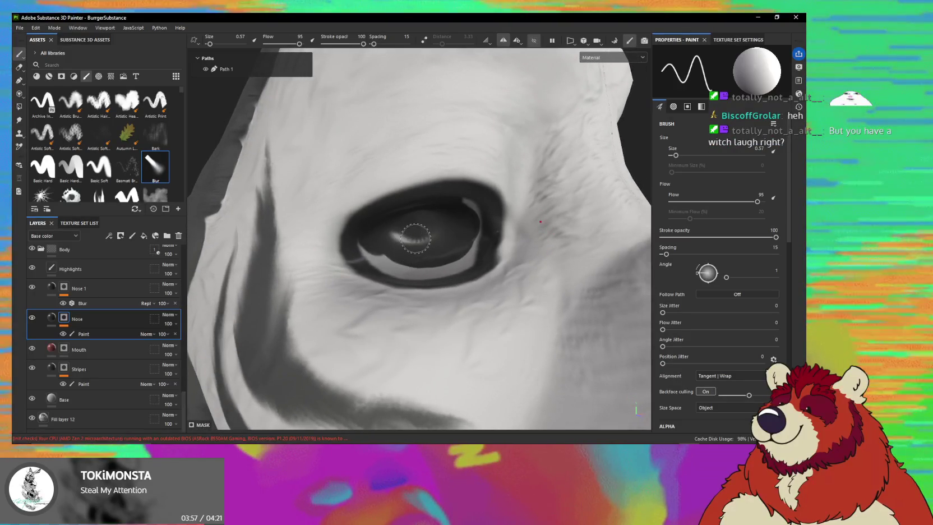
{"action": "left_click_drag", "start_coordinate": [419, 237], "coordinate": [419, 234], "text": "alt"}
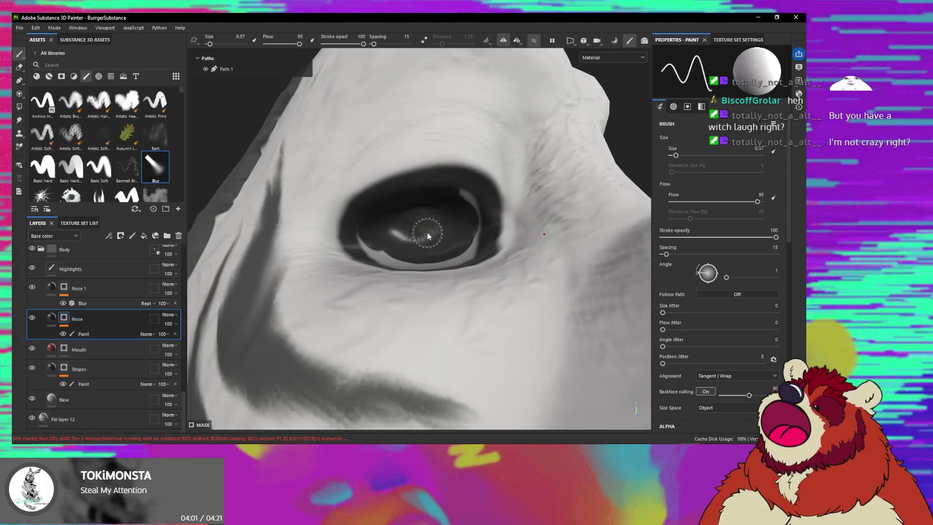
{"action": "mouse_move", "coordinate": [425, 229]}
{"action": "left_mouse_down", "text": "alt"}
{"action": "mouse_move", "coordinate": [417, 223]}
{"action": "mouse_move", "coordinate": [426, 261]}
{"action": "left_mouse_up", "text": "alt"}
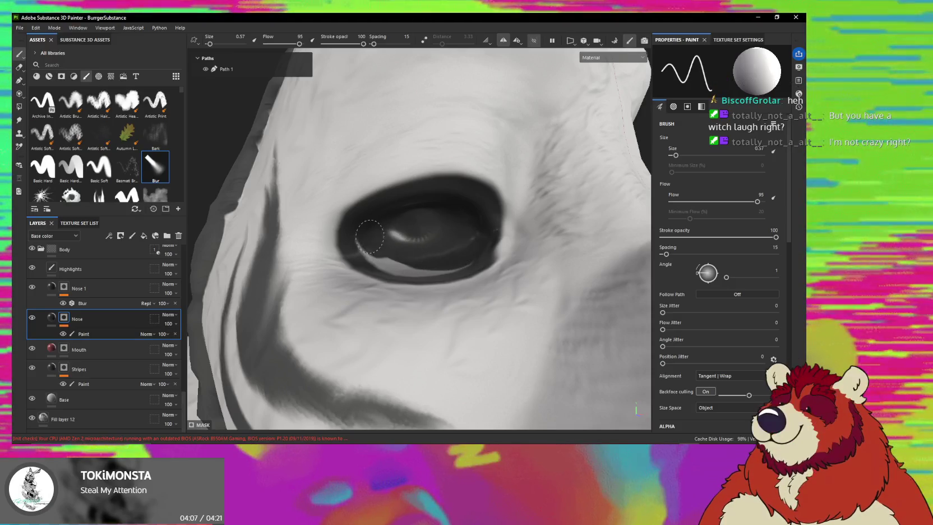
{"action": "mouse_move", "coordinate": [397, 265]}
{"action": "left_mouse_down", "text": "alt"}
{"action": "mouse_move", "coordinate": [417, 275]}
{"action": "mouse_move", "coordinate": [460, 259]}
{"action": "mouse_move", "coordinate": [478, 207]}
{"action": "mouse_move", "coordinate": [431, 233]}
{"action": "mouse_move", "coordinate": [475, 217]}
{"action": "mouse_move", "coordinate": [408, 208]}
{"action": "mouse_move", "coordinate": [385, 236]}
{"action": "mouse_move", "coordinate": [404, 257]}
{"action": "mouse_move", "coordinate": [389, 262]}
{"action": "mouse_move", "coordinate": [422, 266]}
{"action": "mouse_move", "coordinate": [364, 244]}
{"action": "mouse_move", "coordinate": [425, 262]}
{"action": "mouse_move", "coordinate": [431, 250]}
{"action": "mouse_move", "coordinate": [422, 258]}
{"action": "mouse_move", "coordinate": [396, 240]}
{"action": "mouse_move", "coordinate": [446, 298]}
{"action": "mouse_move", "coordinate": [437, 317]}
{"action": "mouse_move", "coordinate": [271, 281]}
{"action": "mouse_move", "coordinate": [345, 258]}
{"action": "mouse_move", "coordinate": [314, 236]}
{"action": "mouse_move", "coordinate": [398, 251]}
{"action": "left_mouse_up", "text": "alt"}
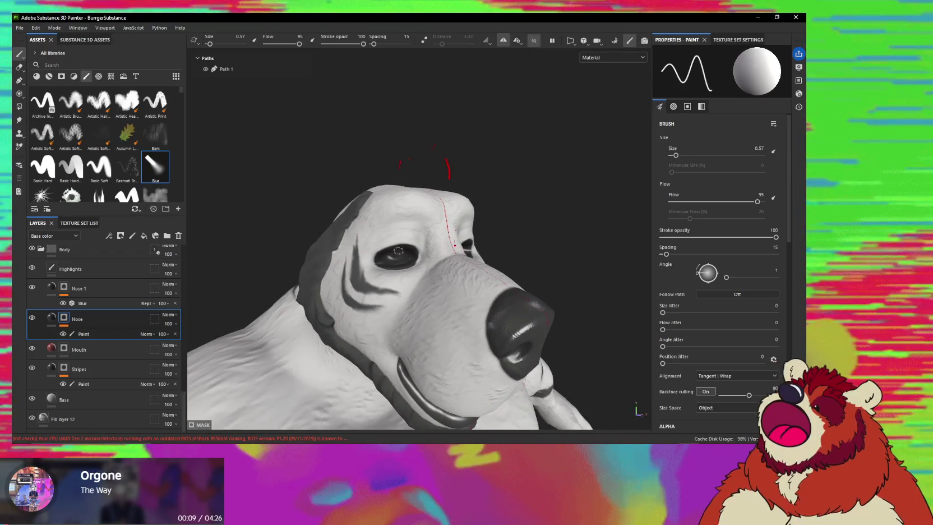
{"action": "left_click", "coordinate": [534, 46]}
- Select Path 2 and inspect the eye outline from lower and frontal angles
{"action": "mouse_move", "coordinate": [505, 168]}
{"action": "left_mouse_down", "text": "alt"}
{"action": "mouse_move", "coordinate": [529, 189]}
{"action": "mouse_move", "coordinate": [414, 225]}
{"action": "mouse_move", "coordinate": [409, 242]}
{"action": "mouse_move", "coordinate": [426, 266]}
{"action": "mouse_move", "coordinate": [431, 260]}
{"action": "mouse_move", "coordinate": [424, 295]}
{"action": "left_mouse_up", "text": "alt"}
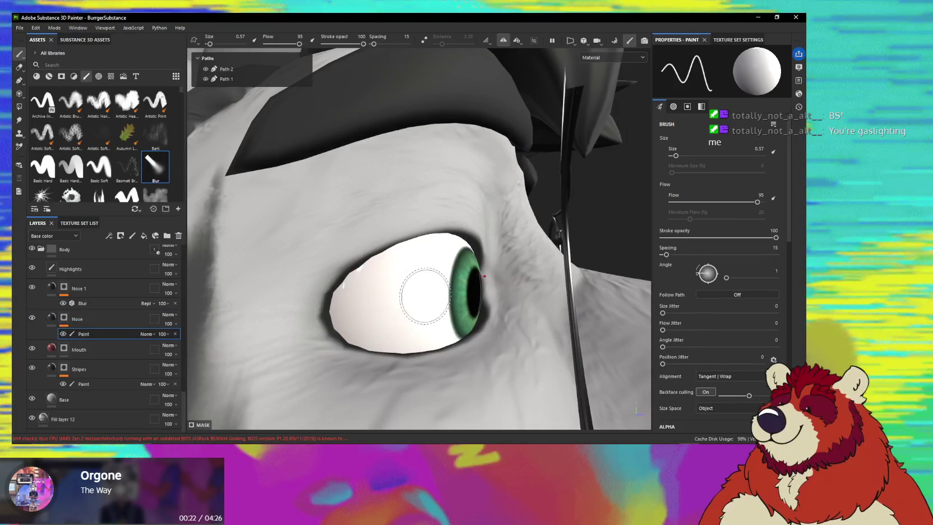
{"action": "left_click", "coordinate": [247, 71]}
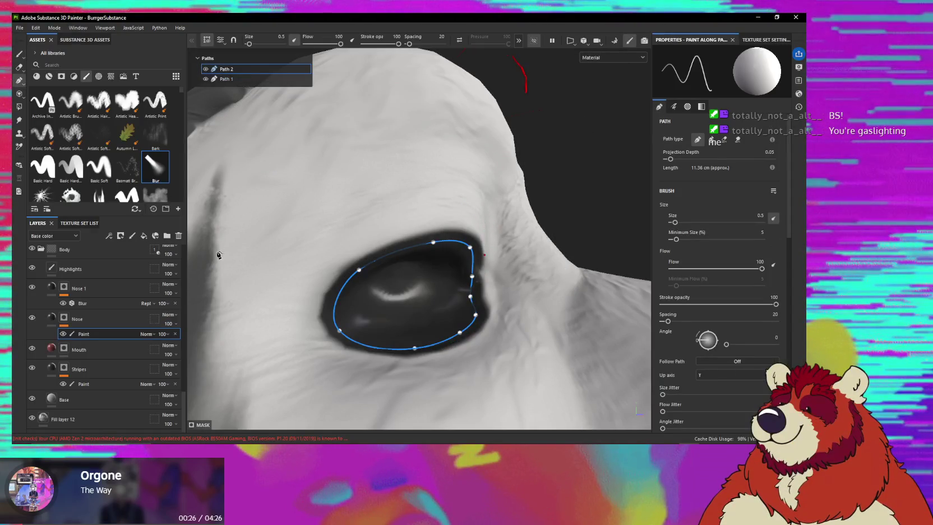
{"action": "left_click_drag", "start_coordinate": [474, 224], "coordinate": [424, 239], "text": "alt"}
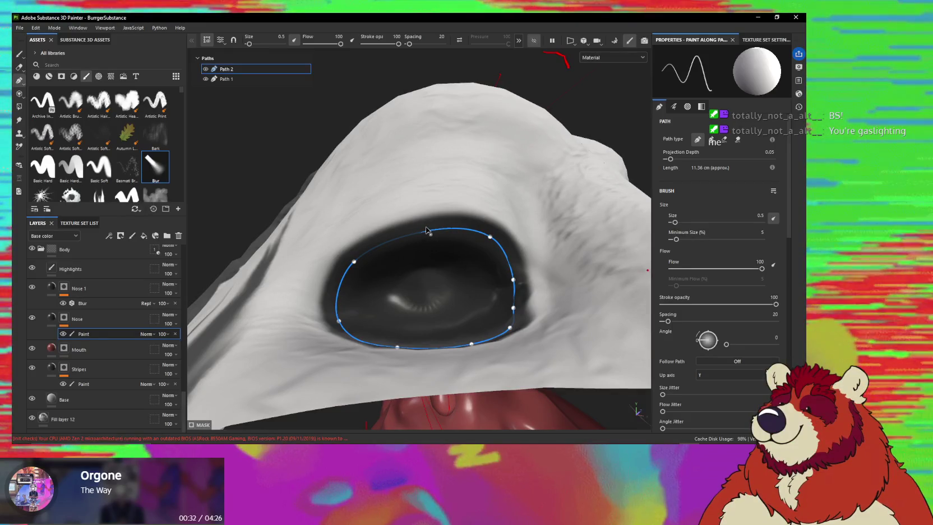
{"action": "mouse_move", "coordinate": [426, 230]}
{"action": "left_mouse_down", "text": "alt"}
{"action": "mouse_move", "coordinate": [469, 295]}
{"action": "mouse_move", "coordinate": [471, 269]}
{"action": "mouse_move", "coordinate": [482, 284]}
{"action": "left_mouse_up", "text": "alt"}
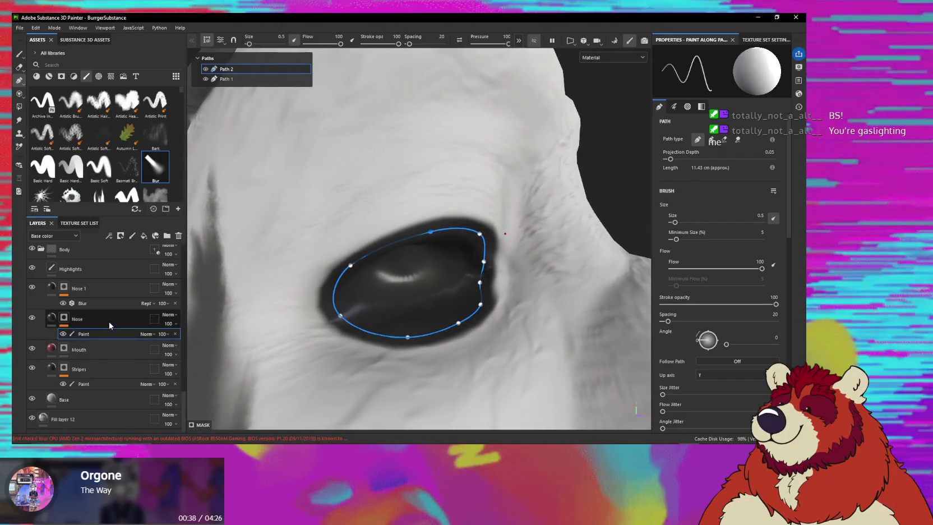
- Unhide the eyeball and surrounding parts, then zoom out to the whole face
{"action": "left_click", "coordinate": [535, 44]}
{"action": "mouse_move", "coordinate": [462, 202]}
{"action": "left_mouse_down", "text": "alt"}
{"action": "mouse_move", "coordinate": [475, 188]}
{"action": "mouse_move", "coordinate": [427, 257]}
{"action": "mouse_move", "coordinate": [398, 276]}
{"action": "mouse_move", "coordinate": [413, 292]}
{"action": "mouse_move", "coordinate": [437, 270]}
{"action": "left_mouse_up", "text": "alt"}
{"action": "mouse_move", "coordinate": [439, 295]}
{"action": "left_mouse_down", "text": "alt"}
{"action": "mouse_move", "coordinate": [459, 277]}
{"action": "mouse_move", "coordinate": [398, 272]}
{"action": "left_mouse_up", "text": "alt"}
{"action": "scroll", "coordinate": [460, 277], "scroll_direction": "down", "scroll_amount": 2}
{"action": "scroll", "coordinate": [460, 277], "scroll_direction": "down", "scroll_amount": 3}
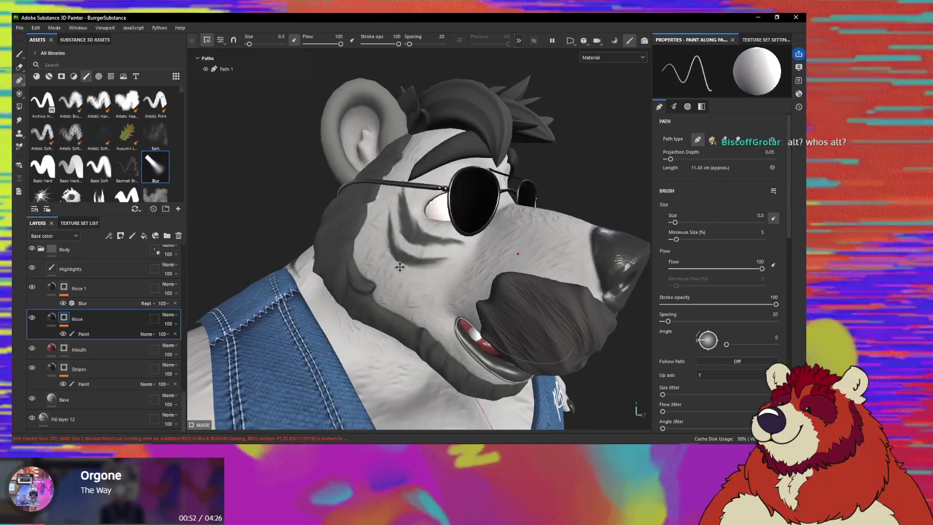
- Switch to the Paint brush and frame the bear's feet, viewed from below
{"action": "key", "text": "1"}
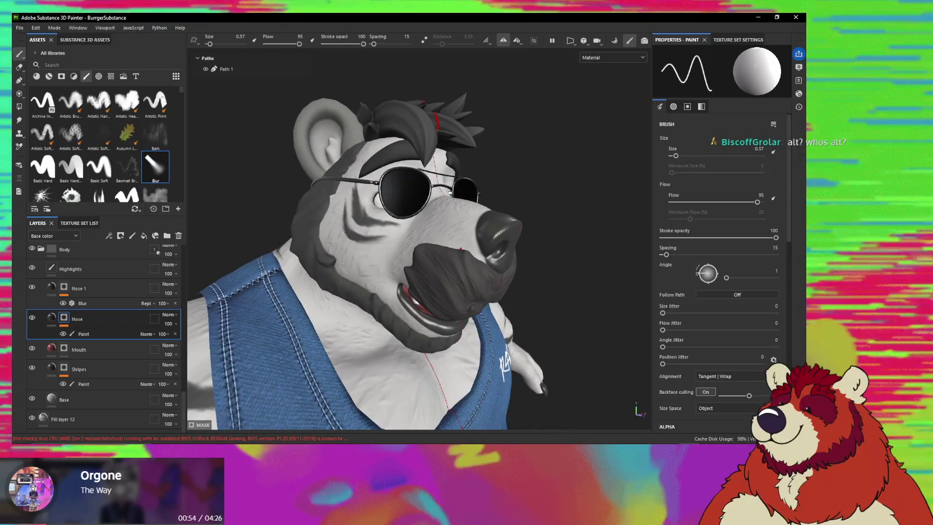
{"action": "mouse_move", "coordinate": [372, 272]}
{"action": "left_mouse_down", "text": "alt"}
{"action": "mouse_move", "coordinate": [433, 227]}
{"action": "mouse_move", "coordinate": [540, 282]}
{"action": "mouse_move", "coordinate": [521, 288]}
{"action": "mouse_move", "coordinate": [404, 274]}
{"action": "mouse_move", "coordinate": [439, 242]}
{"action": "mouse_move", "coordinate": [356, 279]}
{"action": "left_mouse_up", "text": "alt"}
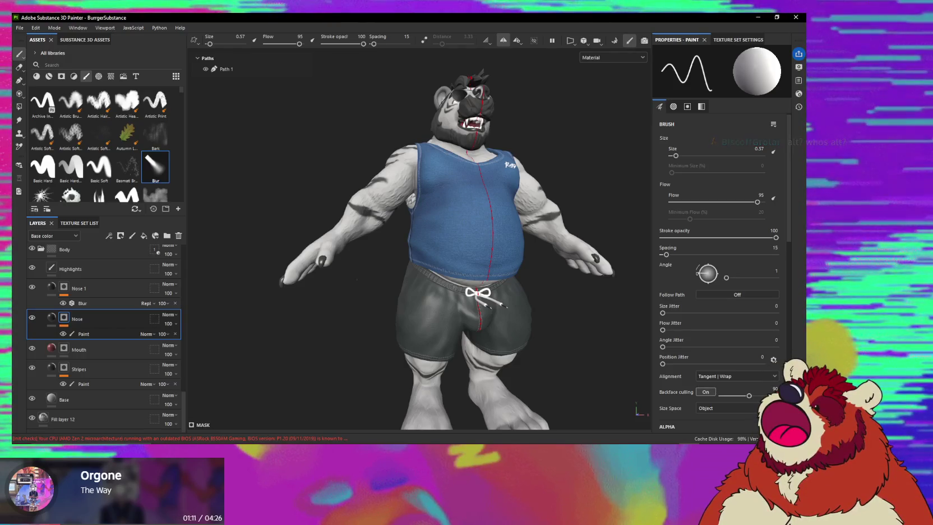
{"action": "left_click_drag", "start_coordinate": [392, 269], "coordinate": [448, 224], "text": "alt"}
{"action": "scroll", "coordinate": [448, 224], "scroll_direction": "up", "scroll_amount": 3}
{"action": "middle_click_drag", "start_coordinate": [449, 224], "coordinate": [455, 209], "text": "alt"}
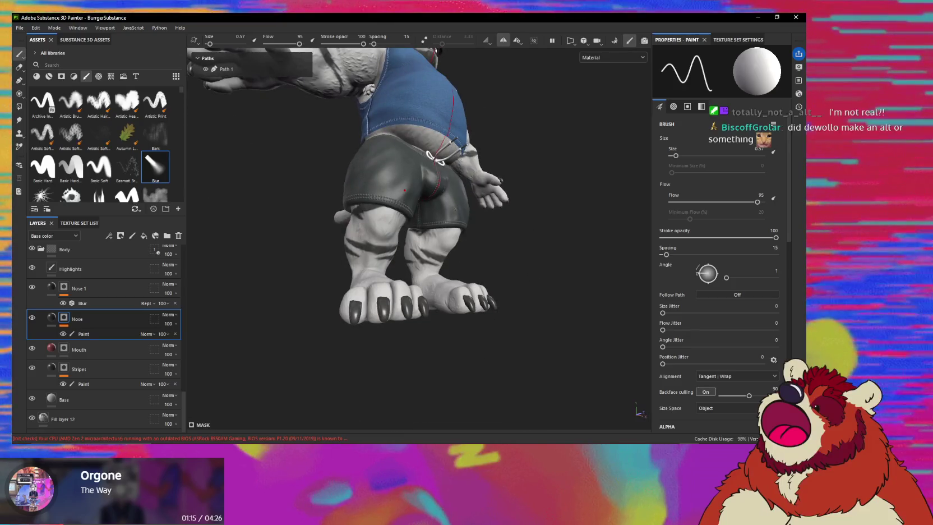
{"action": "middle_click_drag", "start_coordinate": [404, 190], "coordinate": [399, 319], "text": "alt"}
{"action": "scroll", "coordinate": [398, 318], "scroll_direction": "up", "scroll_amount": 3}
{"action": "left_click_drag", "start_coordinate": [398, 318], "coordinate": [431, 303], "text": "alt"}
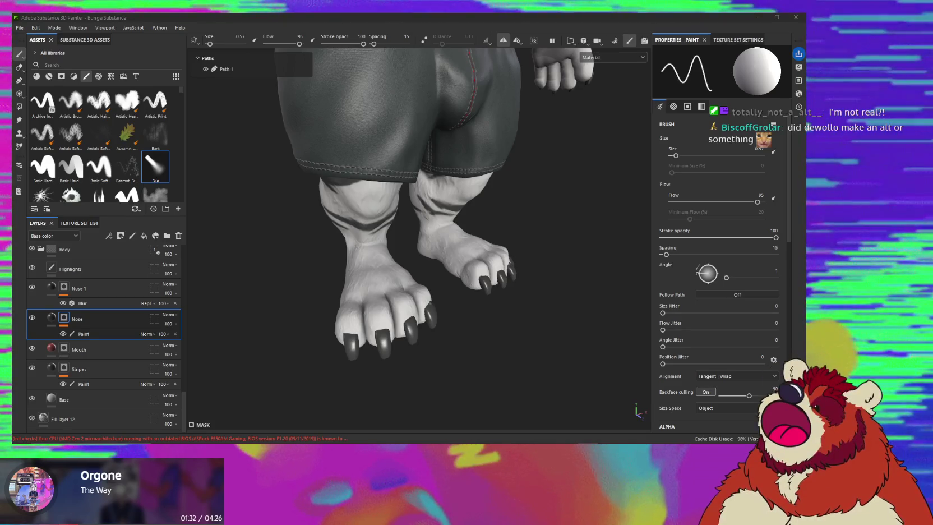
{"action": "mouse_move", "coordinate": [398, 260]}
{"action": "left_mouse_down", "text": "alt"}
{"action": "mouse_move", "coordinate": [211, 393]}
{"action": "mouse_move", "coordinate": [428, 246]}
{"action": "left_mouse_up", "text": "alt"}
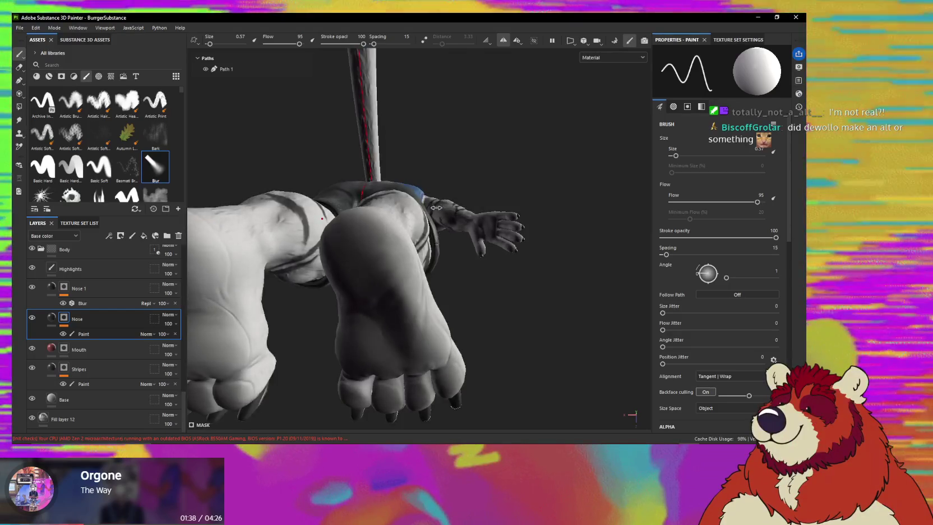
- Enlarge the brush to 2.41 and paint dark pads on both foot soles with symmetry
{"action": "mouse_move", "coordinate": [427, 246]}
{"action": "right_mouse_down", "text": "shift"}
{"action": "mouse_move", "coordinate": [496, 195]}
{"action": "mouse_move", "coordinate": [504, 200]}
{"action": "right_mouse_up", "text": "shift"}
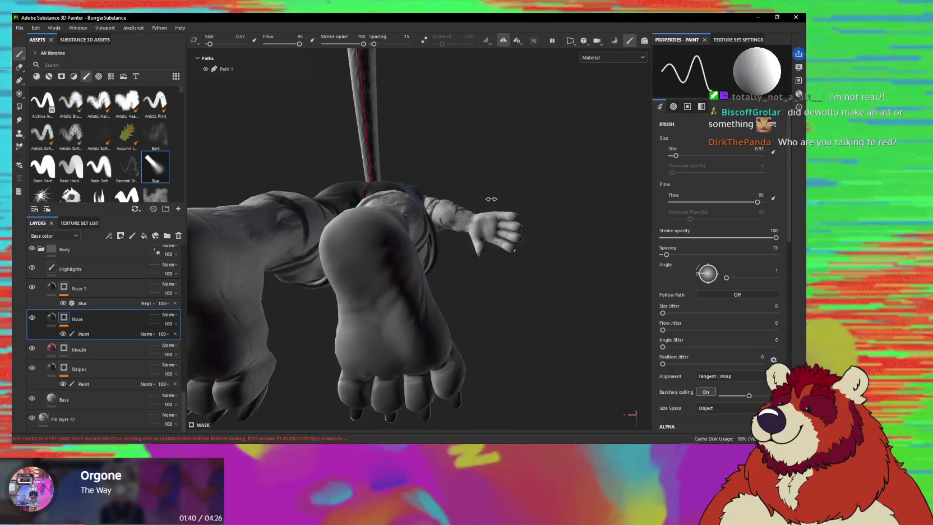
{"action": "left_click_drag", "start_coordinate": [504, 199], "coordinate": [417, 261], "text": "alt"}
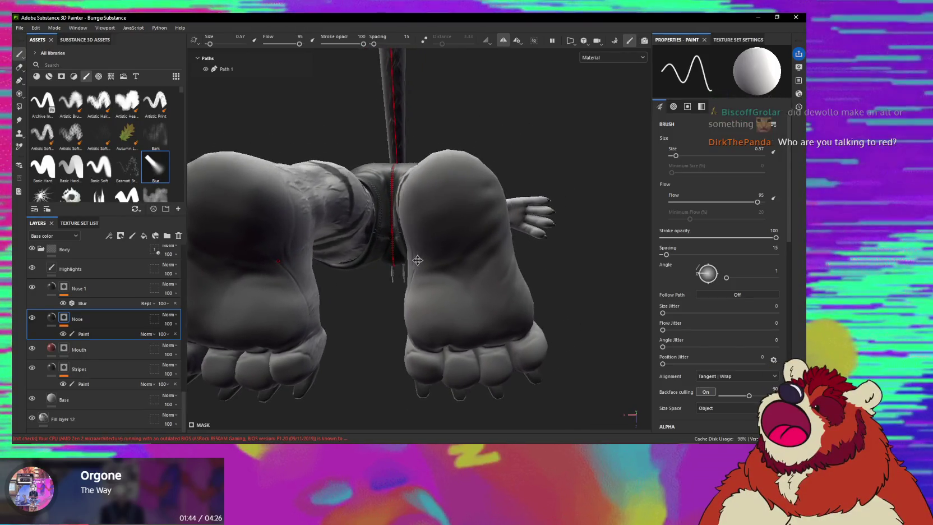
{"action": "left_click_drag", "start_coordinate": [451, 223], "coordinate": [449, 235], "text": "alt"}
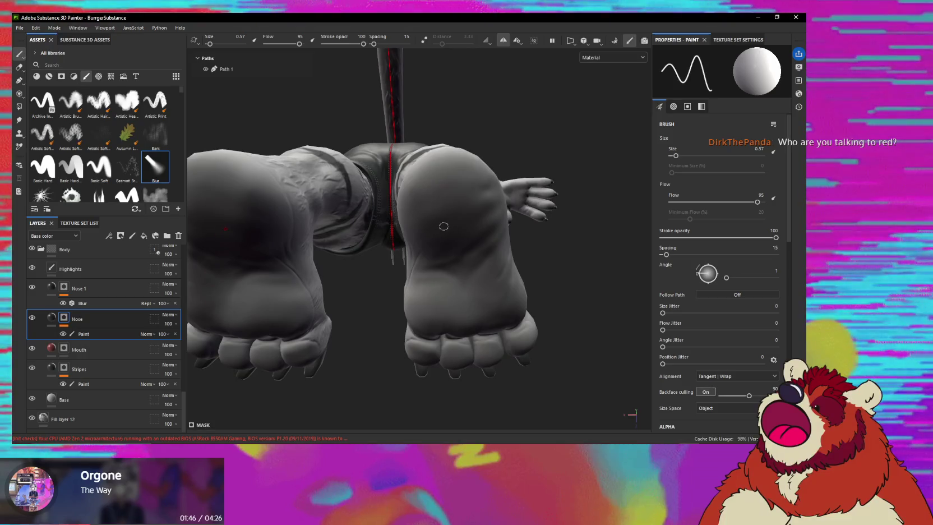
{"action": "right_click_drag", "start_coordinate": [477, 270], "coordinate": [462, 212], "text": "ctrl"}
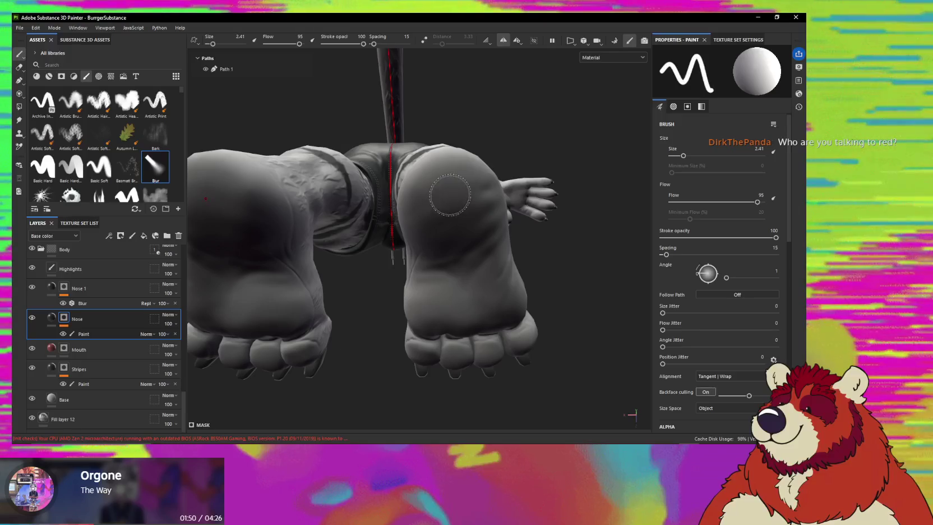
{"action": "left_click", "coordinate": [450, 194]}
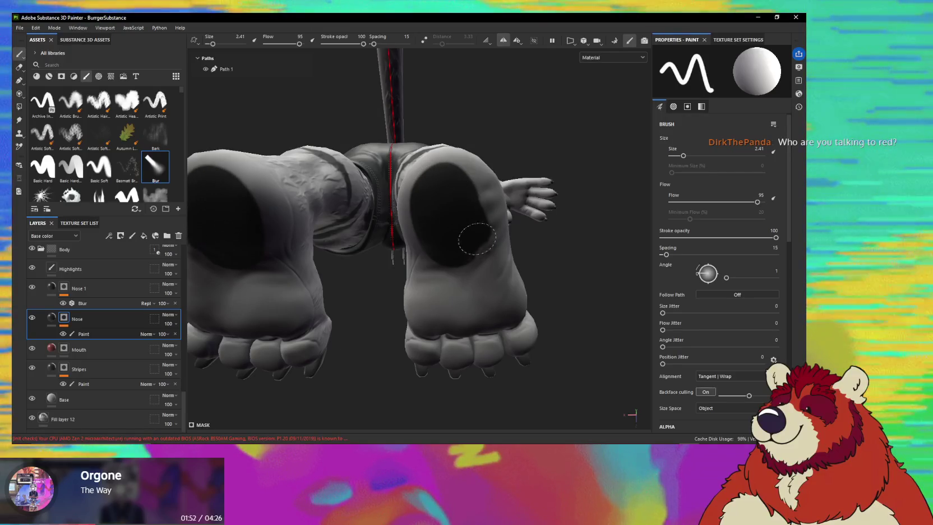
{"action": "mouse_move", "coordinate": [441, 283]}
{"action": "left_mouse_down"}
{"action": "mouse_move", "coordinate": [448, 254]}
{"action": "mouse_move", "coordinate": [426, 213]}
{"action": "mouse_move", "coordinate": [466, 218]}
{"action": "mouse_move", "coordinate": [453, 239]}
{"action": "left_mouse_up"}
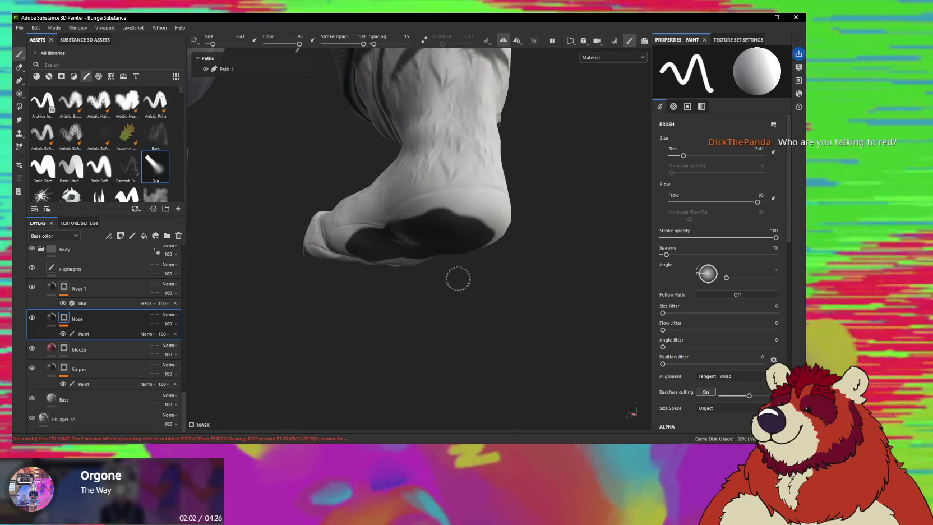
{"action": "left_click_drag", "start_coordinate": [443, 243], "coordinate": [420, 214], "text": "alt"}
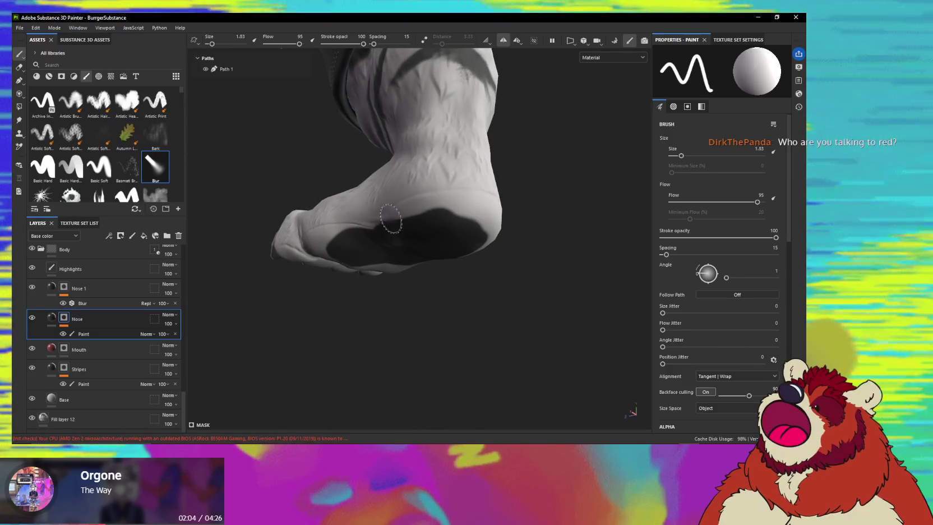
- Shrink the brush to 1.33 and extend the dark pad further down the sole
{"action": "right_click_drag", "start_coordinate": [431, 218], "coordinate": [414, 214], "text": "ctrl"}
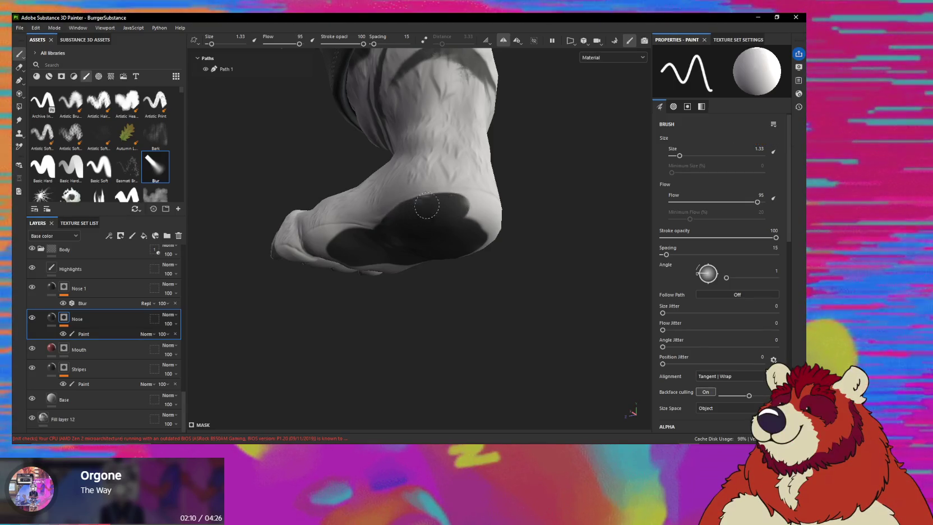
{"action": "mouse_move", "coordinate": [422, 207]}
{"action": "left_mouse_down", "text": "alt"}
{"action": "mouse_move", "coordinate": [465, 202]}
{"action": "mouse_move", "coordinate": [448, 224]}
{"action": "mouse_move", "coordinate": [441, 218]}
{"action": "left_mouse_up", "text": "alt"}
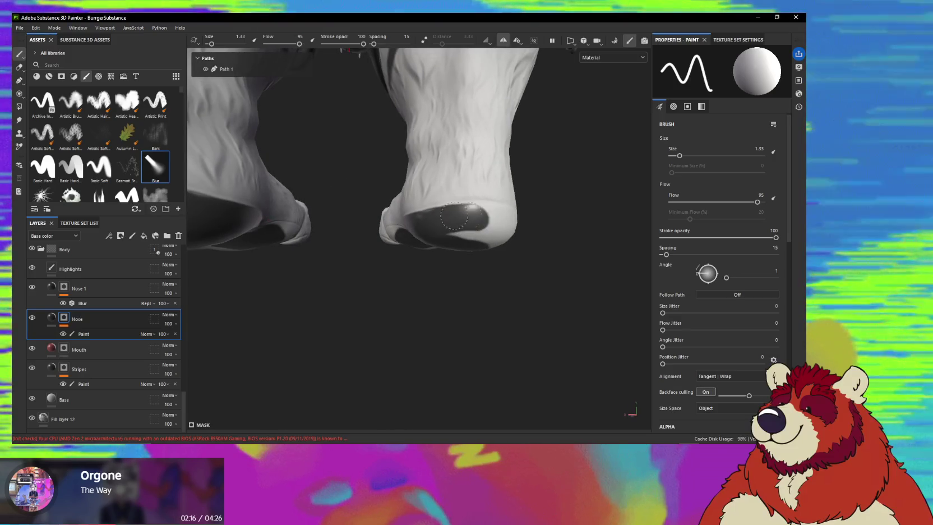
{"action": "mouse_move", "coordinate": [470, 222]}
{"action": "left_mouse_down", "text": "alt"}
{"action": "mouse_move", "coordinate": [468, 236]}
{"action": "mouse_move", "coordinate": [450, 223]}
{"action": "left_mouse_up", "text": "alt"}
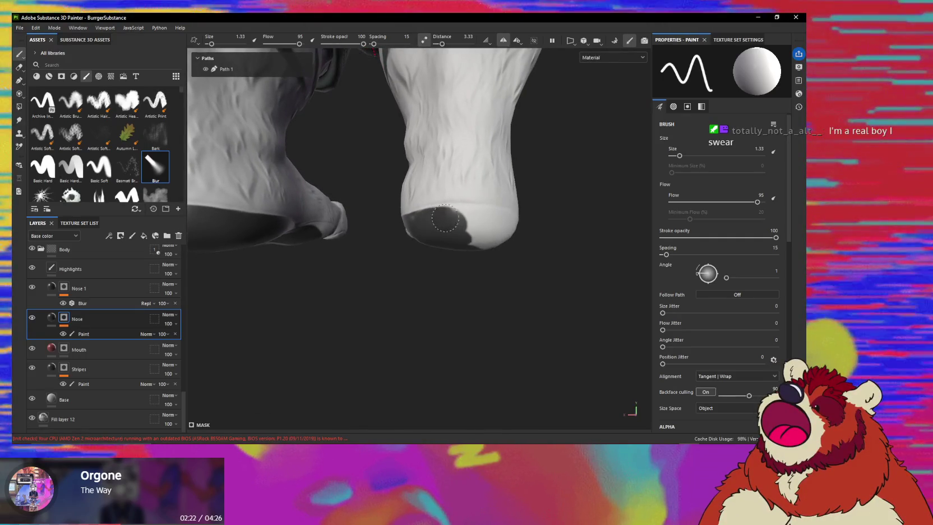
{"action": "mouse_move", "coordinate": [442, 218]}
{"action": "left_mouse_down", "text": "alt"}
{"action": "mouse_move", "coordinate": [462, 223]}
{"action": "mouse_move", "coordinate": [449, 219]}
{"action": "left_mouse_up", "text": "alt"}
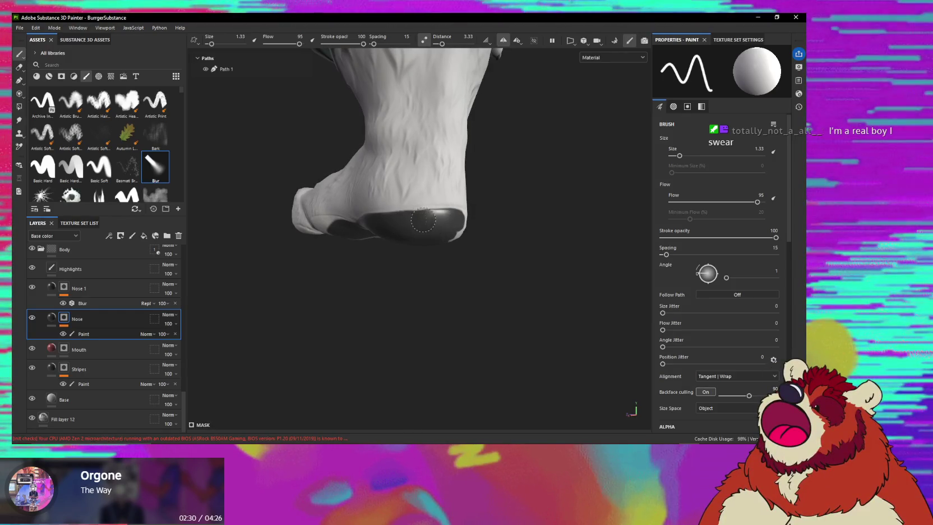
{"action": "left_click_drag", "start_coordinate": [453, 222], "coordinate": [423, 229], "text": "alt"}
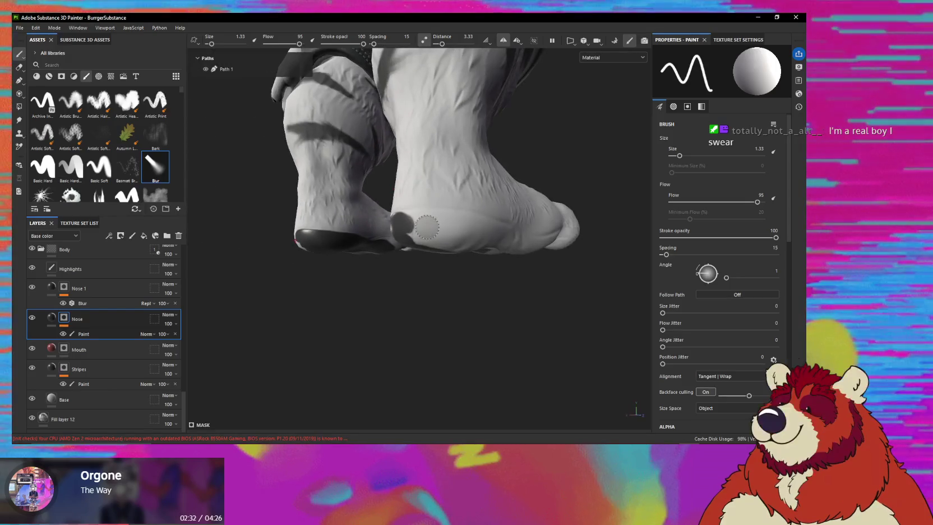
{"action": "left_click_drag", "start_coordinate": [476, 226], "coordinate": [446, 225], "text": "alt"}
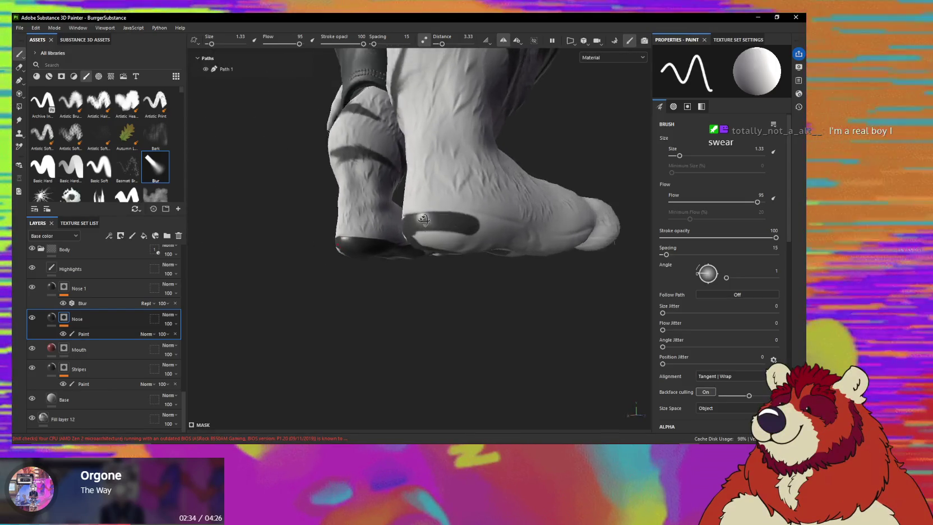
{"action": "left_click_drag", "start_coordinate": [516, 228], "coordinate": [452, 209], "text": "alt"}
{"action": "mouse_move", "coordinate": [506, 219]}
{"action": "left_mouse_down", "text": "alt"}
{"action": "mouse_move", "coordinate": [527, 197]}
{"action": "mouse_move", "coordinate": [471, 206]}
{"action": "left_mouse_up", "text": "alt"}
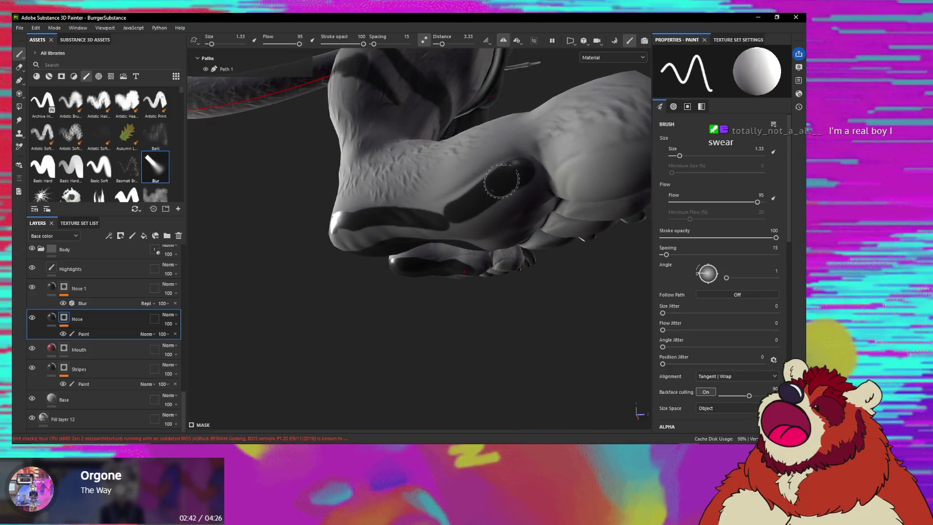
{"action": "mouse_move", "coordinate": [452, 206]}
{"action": "left_mouse_down", "text": "alt"}
{"action": "mouse_move", "coordinate": [491, 216]}
{"action": "mouse_move", "coordinate": [426, 191]}
{"action": "left_mouse_up", "text": "alt"}
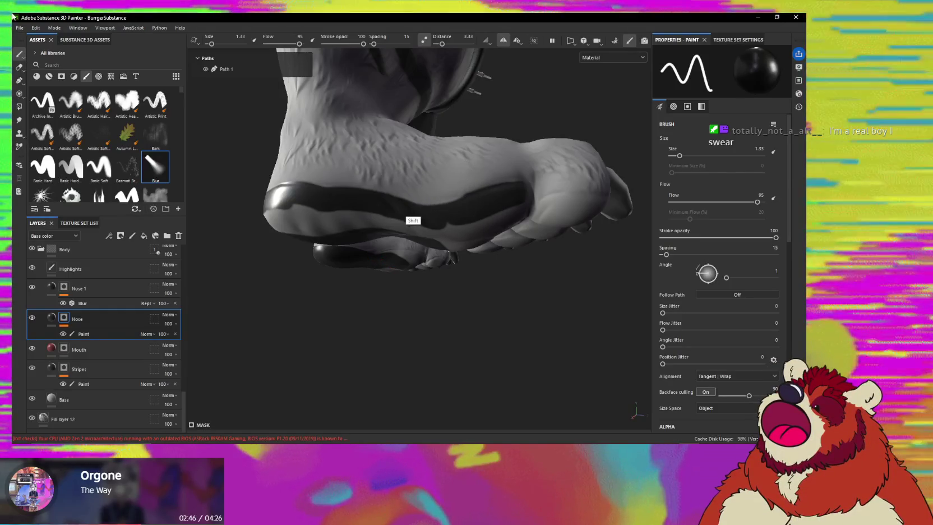
{"action": "right_click_drag", "start_coordinate": [310, 213], "coordinate": [360, 197], "text": "shift"}
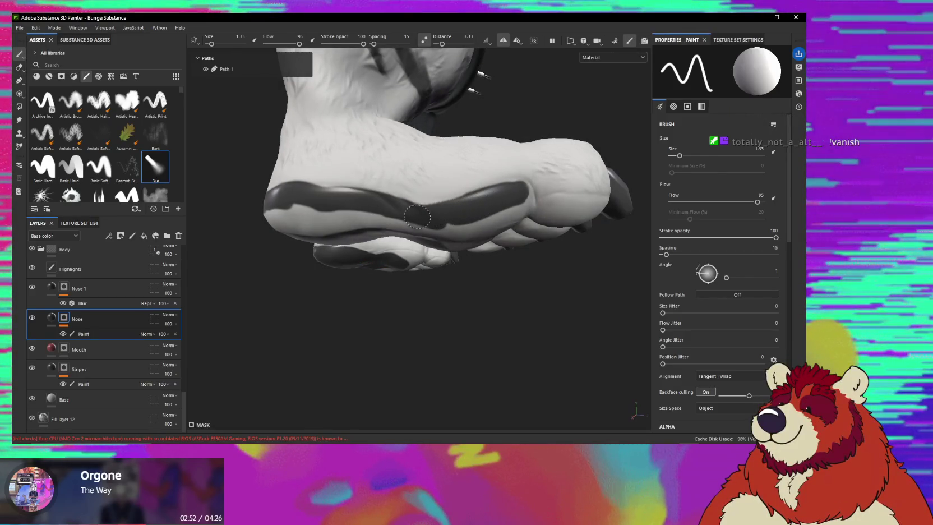
{"action": "mouse_move", "coordinate": [406, 221]}
{"action": "left_mouse_down", "text": "alt"}
{"action": "mouse_move", "coordinate": [521, 229]}
{"action": "mouse_move", "coordinate": [425, 240]}
{"action": "left_mouse_up", "text": "alt"}
{"action": "scroll", "coordinate": [443, 252], "scroll_direction": "up", "scroll_amount": 5}
{"action": "left_click_drag", "start_coordinate": [366, 188], "coordinate": [404, 241]}
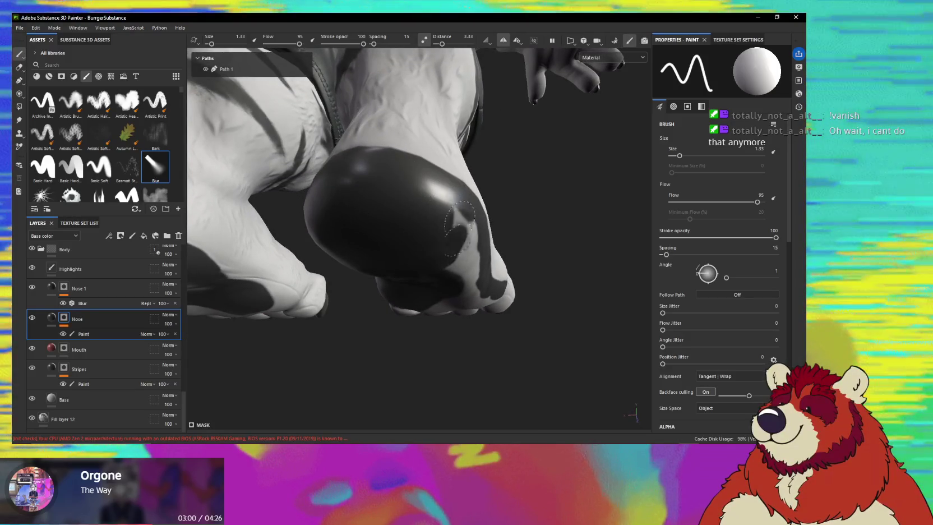
- Paint dark strokes across the toe beans below the blue cuff
{"action": "mouse_move", "coordinate": [460, 221]}
{"action": "left_mouse_down", "text": "alt"}
{"action": "mouse_move", "coordinate": [441, 233]}
{"action": "mouse_move", "coordinate": [433, 258]}
{"action": "mouse_move", "coordinate": [418, 224]}
{"action": "left_mouse_up", "text": "alt"}
{"action": "mouse_move", "coordinate": [477, 278]}
{"action": "left_mouse_down", "text": "alt"}
{"action": "mouse_move", "coordinate": [410, 260]}
{"action": "mouse_move", "coordinate": [524, 258]}
{"action": "mouse_move", "coordinate": [486, 247]}
{"action": "left_mouse_up", "text": "alt"}
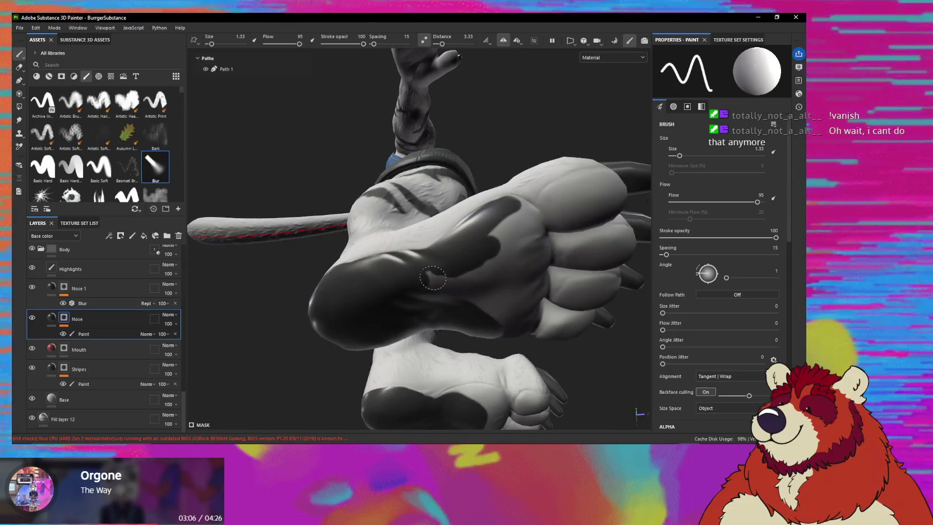
{"action": "mouse_move", "coordinate": [472, 282]}
{"action": "left_mouse_down", "text": "alt"}
{"action": "mouse_move", "coordinate": [501, 252]}
{"action": "mouse_move", "coordinate": [480, 243]}
{"action": "left_mouse_up", "text": "alt"}
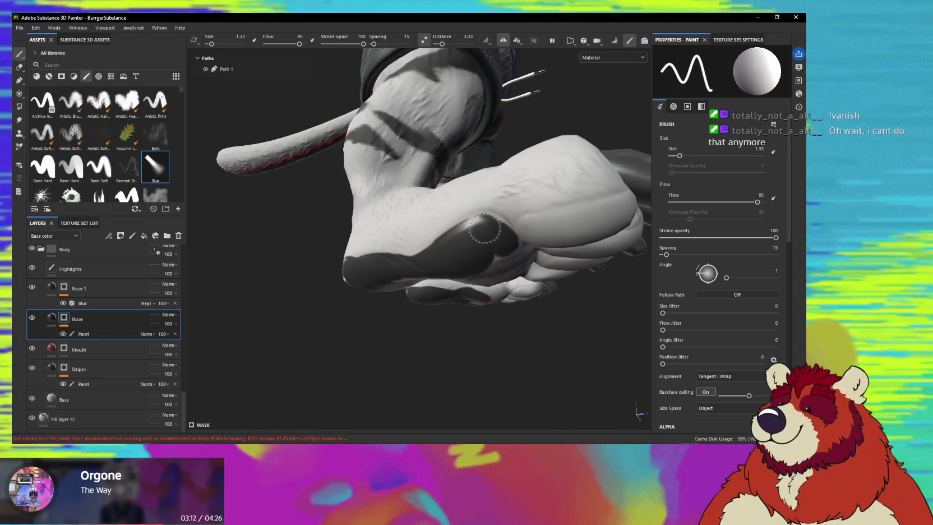
{"action": "mouse_move", "coordinate": [474, 223]}
{"action": "left_mouse_down", "text": "alt"}
{"action": "mouse_move", "coordinate": [458, 215]}
{"action": "mouse_move", "coordinate": [567, 172]}
{"action": "left_mouse_up", "text": "alt"}
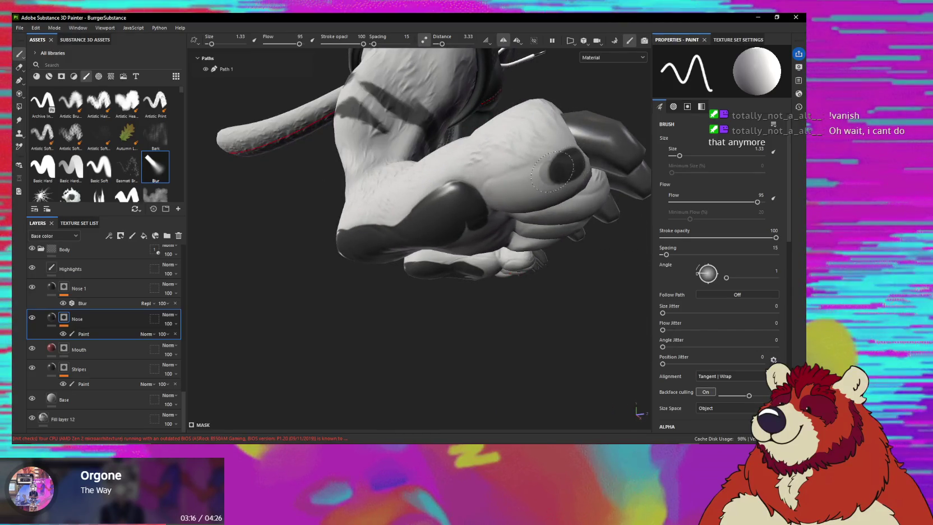
{"action": "mouse_move", "coordinate": [496, 196]}
{"action": "left_mouse_down", "text": "alt"}
{"action": "mouse_move", "coordinate": [542, 185]}
{"action": "mouse_move", "coordinate": [528, 182]}
{"action": "left_mouse_up", "text": "alt"}
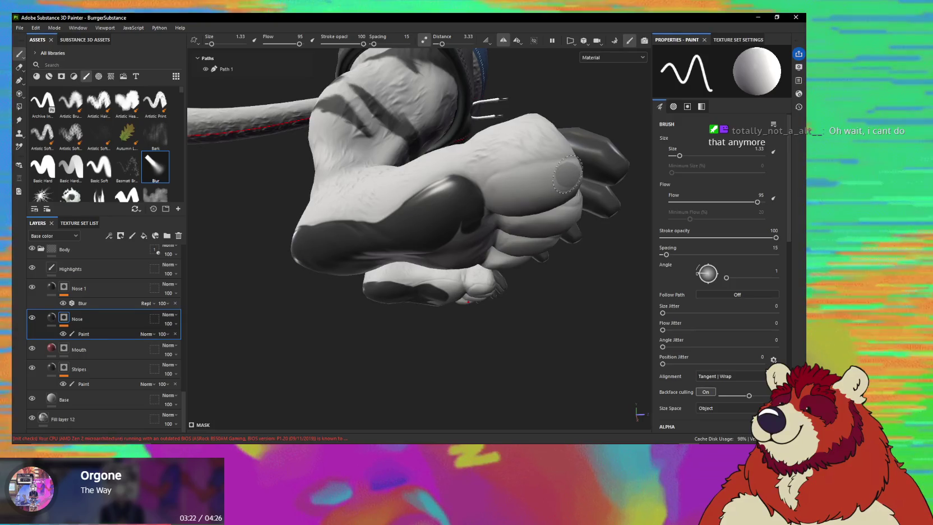
{"action": "left_click_drag", "start_coordinate": [552, 176], "coordinate": [496, 193]}
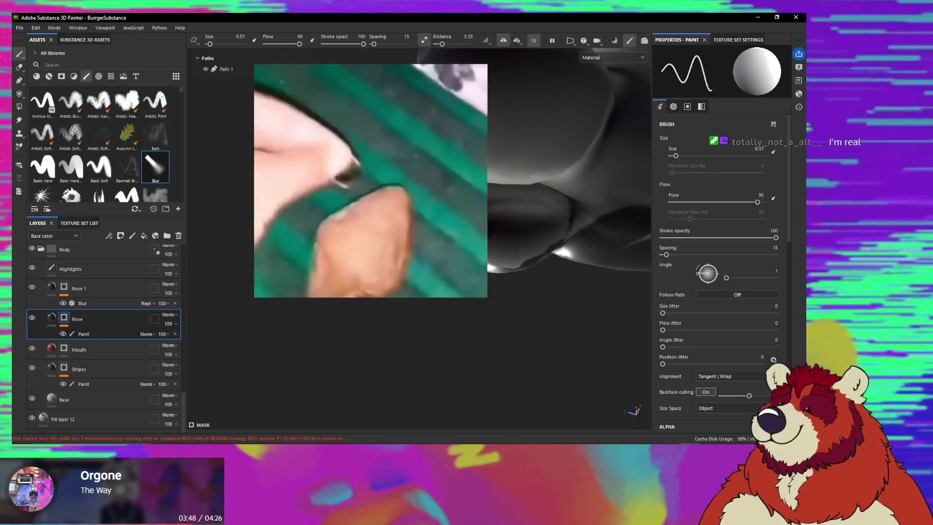
- Orbit under the bear's raised hand to bring the palm and fingers into view
{"action": "left_click_drag", "start_coordinate": [553, 218], "coordinate": [527, 190], "text": "alt"}
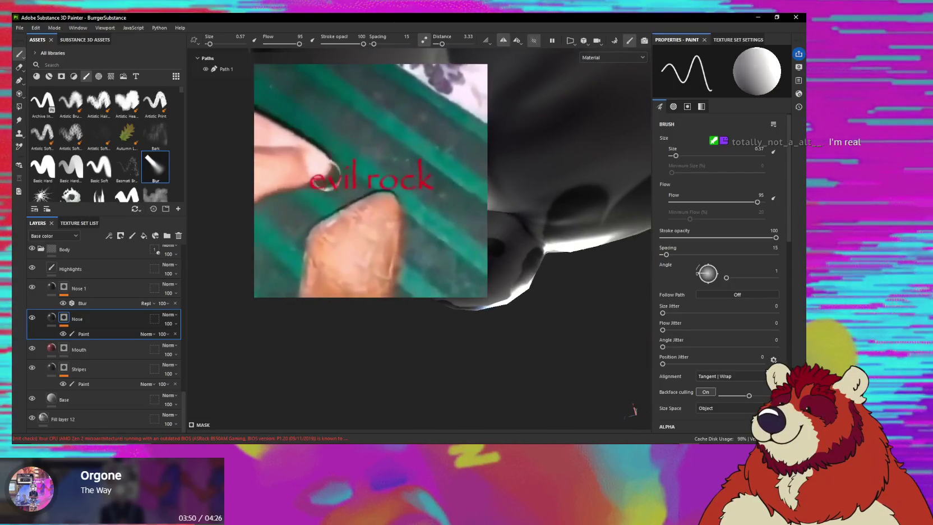
{"action": "left_click_drag", "start_coordinate": [494, 228], "coordinate": [505, 247], "text": "alt"}
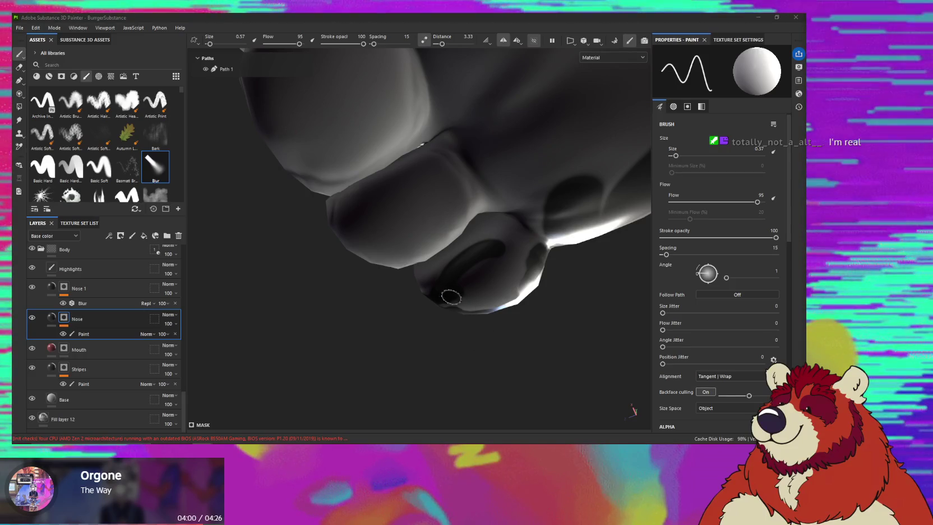
{"action": "left_click_drag", "start_coordinate": [453, 299], "coordinate": [471, 291], "text": "alt"}
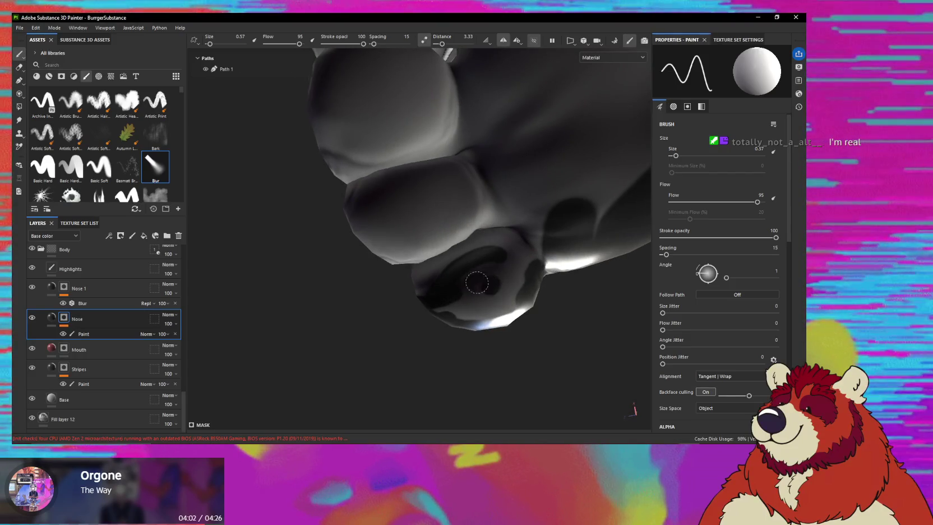
{"action": "mouse_move", "coordinate": [491, 282]}
{"action": "left_mouse_down", "text": "alt"}
{"action": "mouse_move", "coordinate": [495, 271]}
{"action": "mouse_move", "coordinate": [443, 273]}
{"action": "mouse_move", "coordinate": [485, 279]}
{"action": "left_mouse_up", "text": "alt"}
{"action": "left_click_drag", "start_coordinate": [486, 276], "coordinate": [463, 279], "text": "alt"}
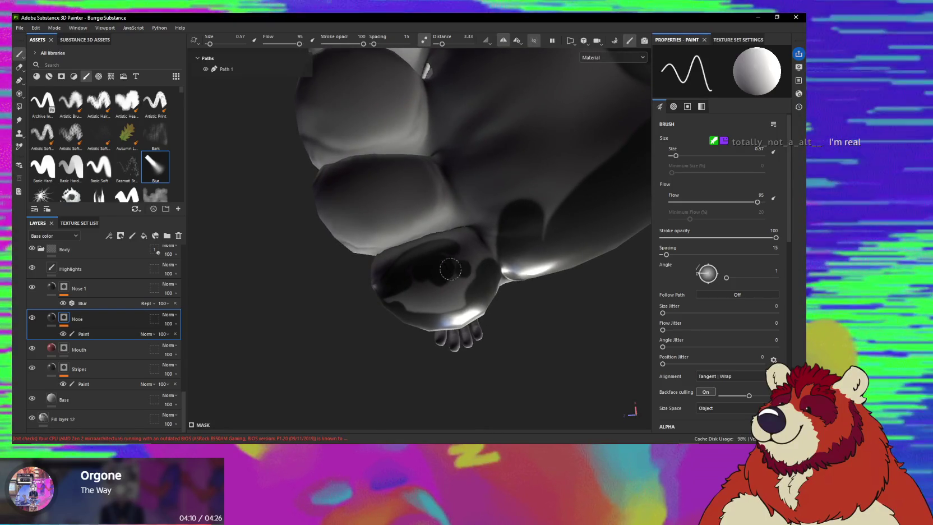
{"action": "mouse_move", "coordinate": [466, 279]}
{"action": "left_mouse_down", "text": "alt"}
{"action": "mouse_move", "coordinate": [403, 264]}
{"action": "mouse_move", "coordinate": [296, 271]}
{"action": "mouse_move", "coordinate": [475, 246]}
{"action": "mouse_move", "coordinate": [379, 271]}
{"action": "mouse_move", "coordinate": [391, 264]}
{"action": "mouse_move", "coordinate": [394, 240]}
{"action": "mouse_move", "coordinate": [432, 236]}
{"action": "left_mouse_up", "text": "alt"}
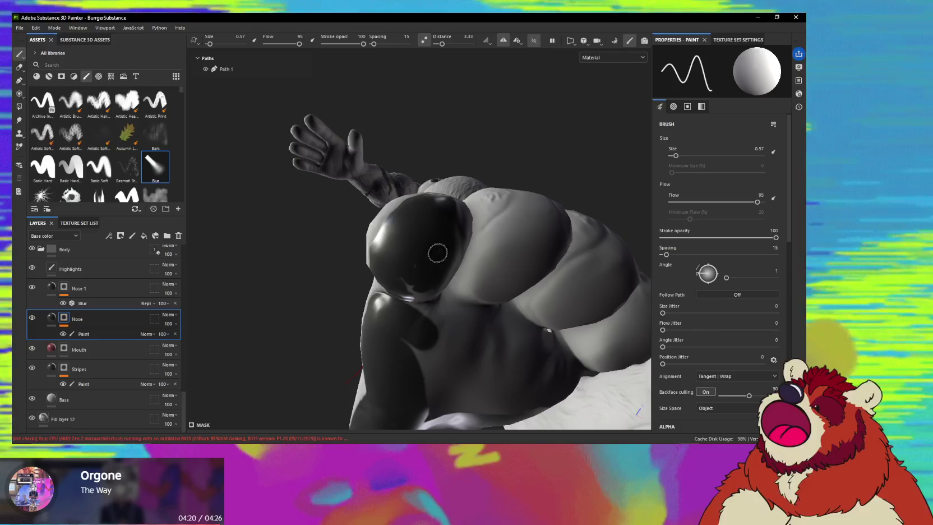
- Orbit around the other paw to view its dark palm pad from several sides
{"action": "mouse_move", "coordinate": [421, 271]}
{"action": "left_mouse_down", "text": "alt"}
{"action": "mouse_move", "coordinate": [420, 241]}
{"action": "mouse_move", "coordinate": [418, 252]}
{"action": "mouse_move", "coordinate": [435, 267]}
{"action": "left_mouse_up", "text": "alt"}
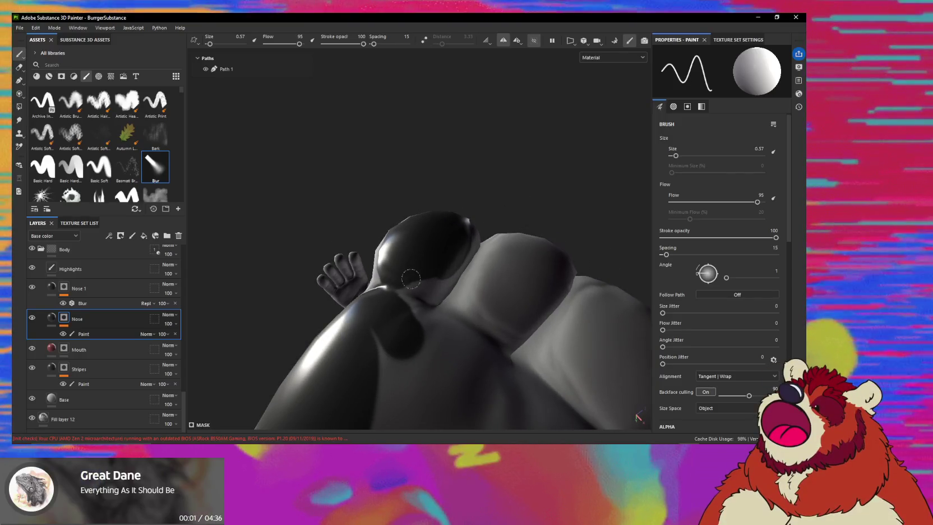
{"action": "mouse_move", "coordinate": [426, 275]}
{"action": "left_mouse_down", "text": "alt"}
{"action": "mouse_move", "coordinate": [407, 257]}
{"action": "mouse_move", "coordinate": [426, 275]}
{"action": "mouse_move", "coordinate": [412, 269]}
{"action": "mouse_move", "coordinate": [442, 267]}
{"action": "mouse_move", "coordinate": [403, 266]}
{"action": "mouse_move", "coordinate": [434, 293]}
{"action": "mouse_move", "coordinate": [404, 305]}
{"action": "mouse_move", "coordinate": [465, 231]}
{"action": "left_mouse_up", "text": "alt"}
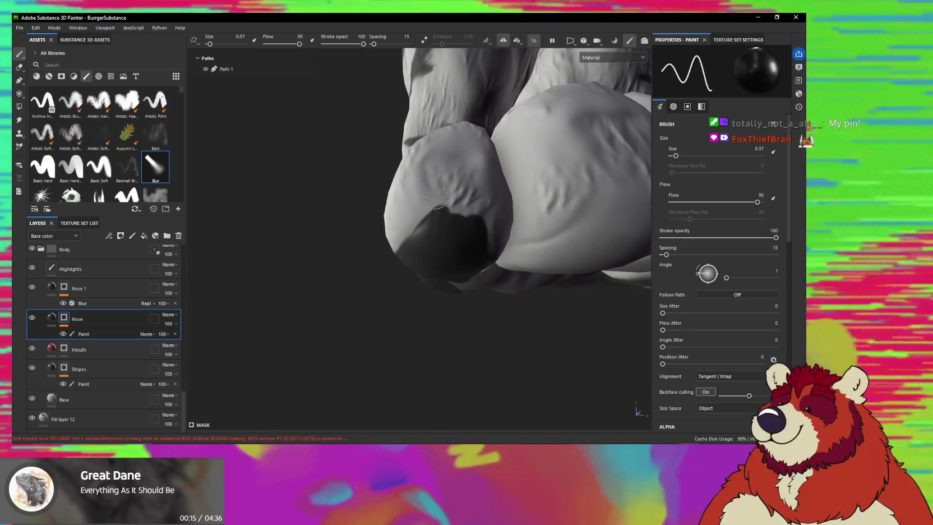
{"action": "left_click_drag", "start_coordinate": [417, 212], "coordinate": [470, 195], "text": "alt"}
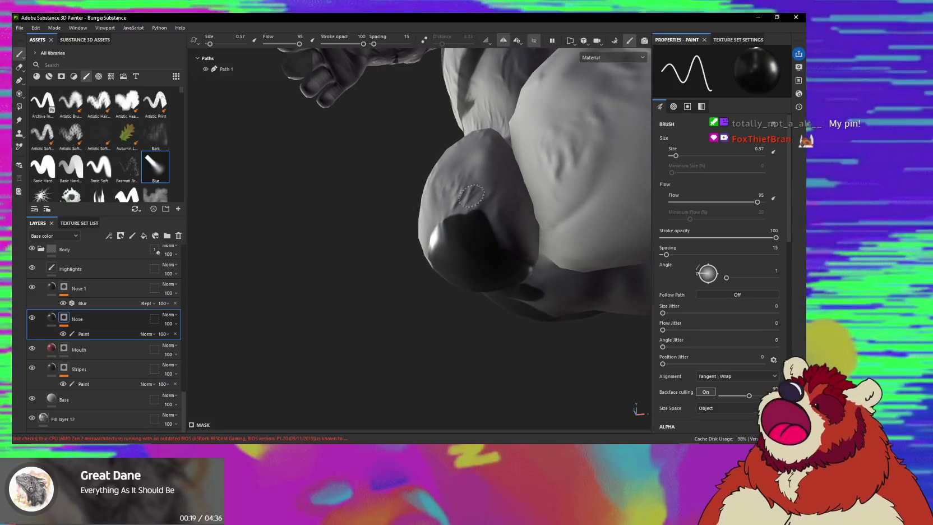
{"action": "mouse_move", "coordinate": [477, 207]}
{"action": "left_mouse_down", "text": "alt"}
{"action": "mouse_move", "coordinate": [517, 227]}
{"action": "mouse_move", "coordinate": [471, 182]}
{"action": "mouse_move", "coordinate": [527, 212]}
{"action": "mouse_move", "coordinate": [437, 277]}
{"action": "mouse_move", "coordinate": [575, 236]}
{"action": "left_mouse_up", "text": "alt"}
{"action": "mouse_move", "coordinate": [488, 260]}
{"action": "left_mouse_down", "text": "alt"}
{"action": "mouse_move", "coordinate": [499, 307]}
{"action": "mouse_move", "coordinate": [431, 239]}
{"action": "mouse_move", "coordinate": [447, 273]}
{"action": "mouse_move", "coordinate": [475, 277]}
{"action": "mouse_move", "coordinate": [470, 288]}
{"action": "left_mouse_up", "text": "alt"}
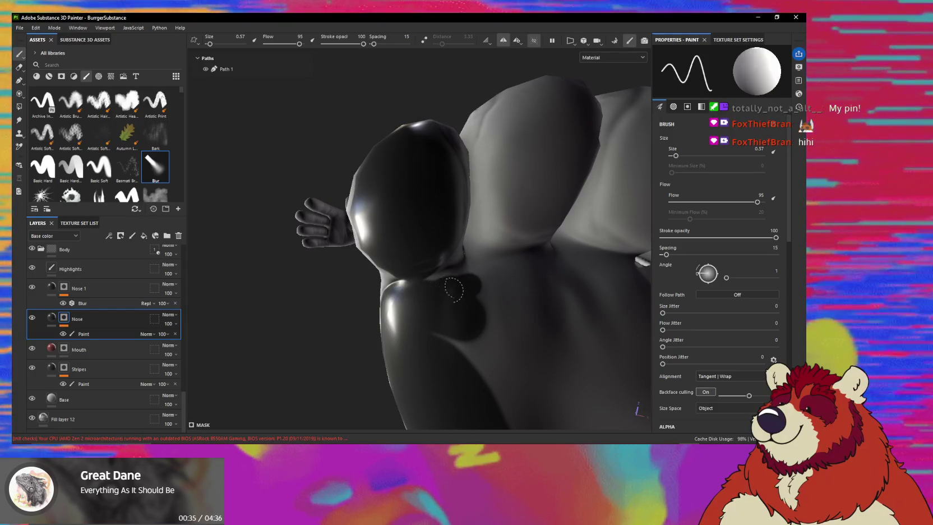
{"action": "mouse_move", "coordinate": [475, 296]}
{"action": "left_mouse_down", "text": "alt"}
{"action": "mouse_move", "coordinate": [416, 266]}
{"action": "mouse_move", "coordinate": [485, 273]}
{"action": "mouse_move", "coordinate": [470, 315]}
{"action": "mouse_move", "coordinate": [476, 248]}
{"action": "mouse_move", "coordinate": [449, 247]}
{"action": "mouse_move", "coordinate": [479, 239]}
{"action": "mouse_move", "coordinate": [426, 247]}
{"action": "left_mouse_up", "text": "alt"}
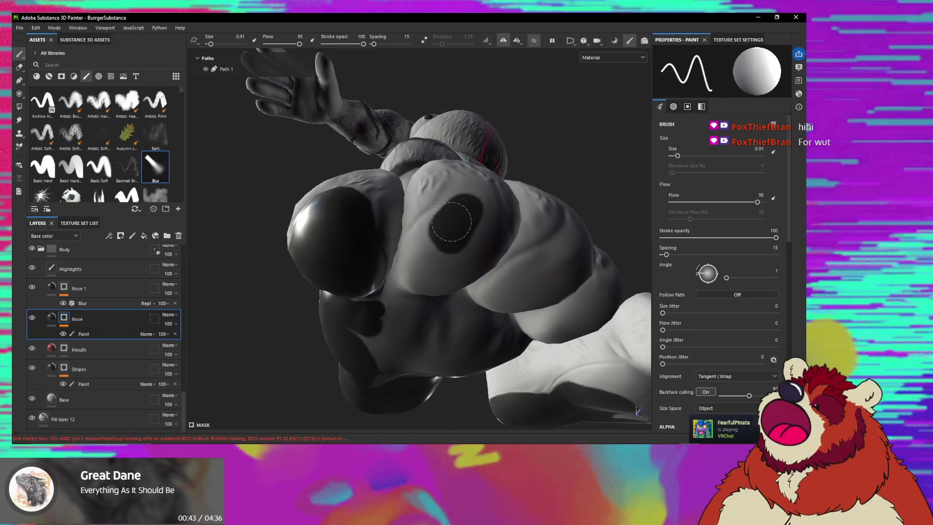
- Zoom in on the raised hand to inspect the painted palm pad
{"action": "mouse_move", "coordinate": [454, 215]}
{"action": "left_mouse_down", "text": "alt"}
{"action": "mouse_move", "coordinate": [448, 233]}
{"action": "mouse_move", "coordinate": [446, 210]}
{"action": "mouse_move", "coordinate": [469, 195]}
{"action": "mouse_move", "coordinate": [454, 216]}
{"action": "mouse_move", "coordinate": [510, 197]}
{"action": "left_mouse_up", "text": "alt"}
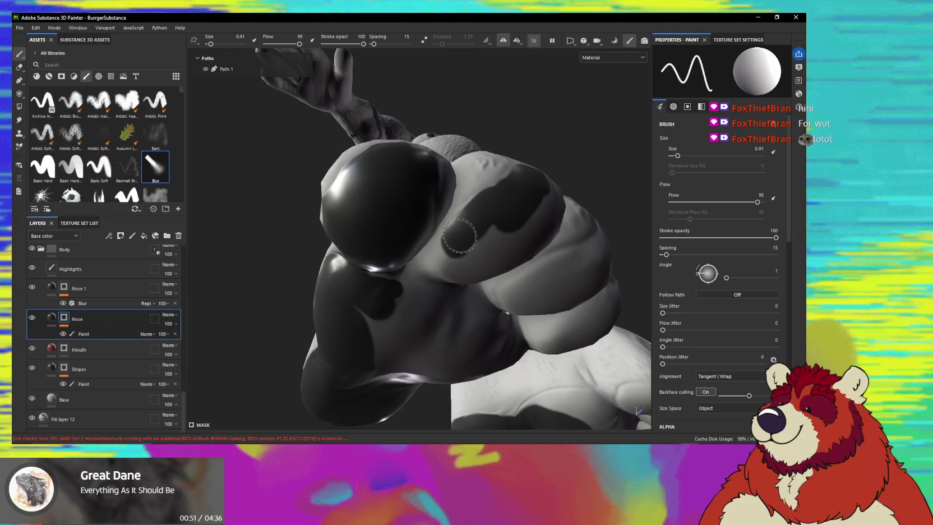
{"action": "left_click_drag", "start_coordinate": [456, 244], "coordinate": [463, 228], "text": "alt"}
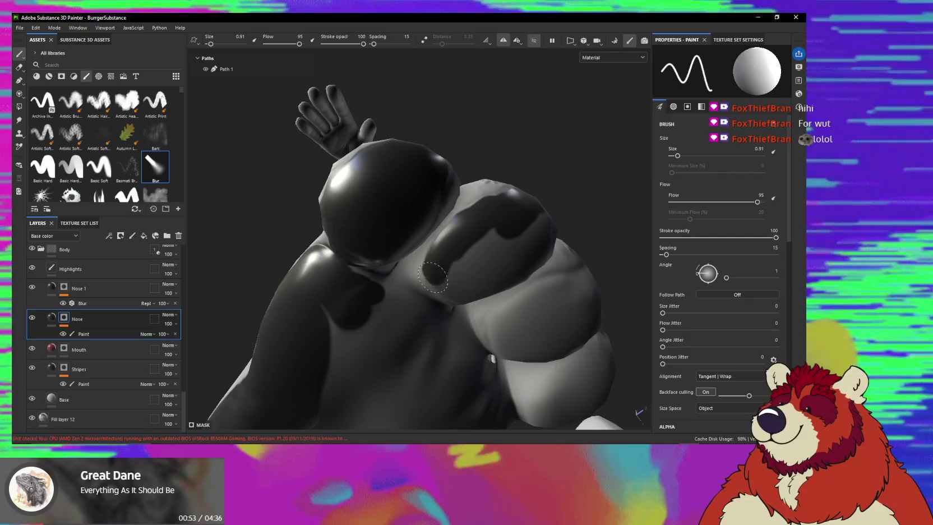
{"action": "mouse_move", "coordinate": [486, 254]}
{"action": "left_mouse_down", "text": "alt"}
{"action": "mouse_move", "coordinate": [510, 267]}
{"action": "mouse_move", "coordinate": [501, 235]}
{"action": "mouse_move", "coordinate": [499, 254]}
{"action": "mouse_move", "coordinate": [536, 220]}
{"action": "left_mouse_up", "text": "alt"}
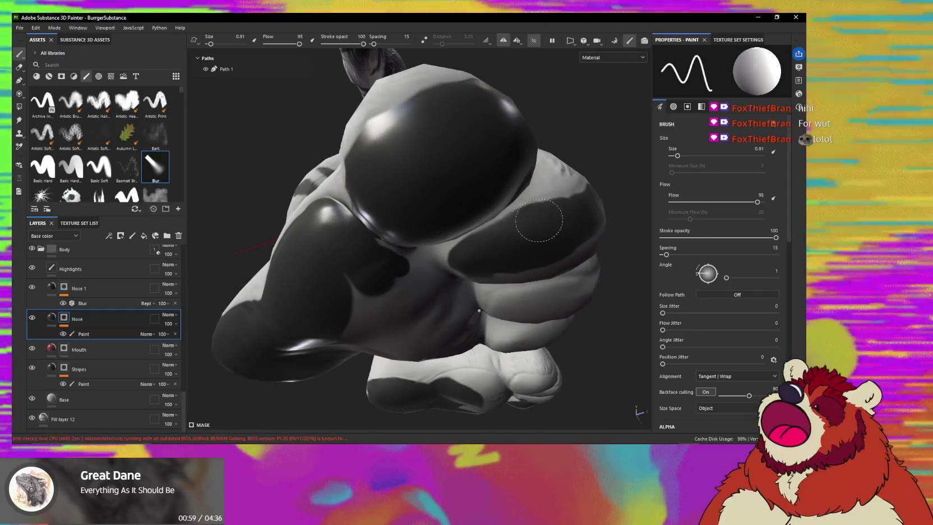
{"action": "scroll", "coordinate": [563, 212], "scroll_direction": "up", "scroll_amount": 2}
{"action": "scroll", "coordinate": [533, 222], "scroll_direction": "up", "scroll_amount": 2}
{"action": "scroll", "coordinate": [508, 232], "scroll_direction": "up", "scroll_amount": 2}
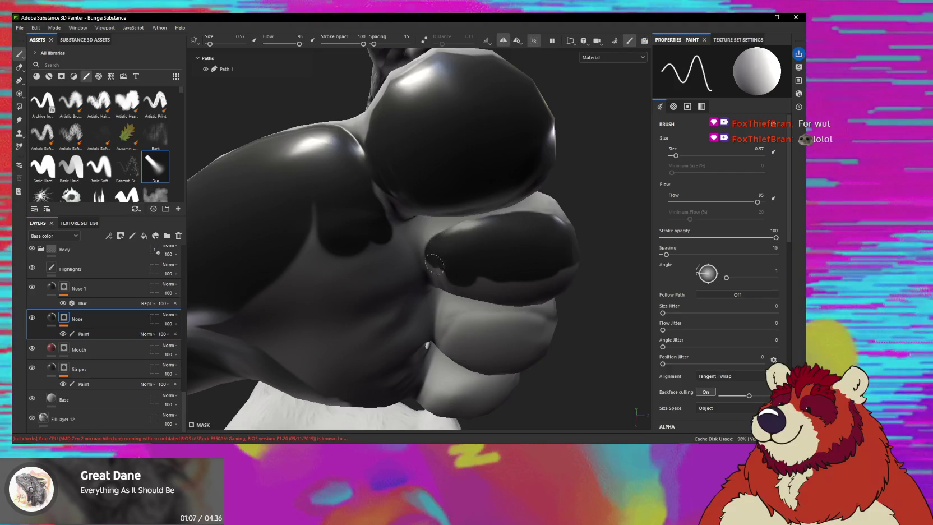
{"action": "mouse_move", "coordinate": [455, 260]}
{"action": "left_mouse_down", "text": "alt"}
{"action": "mouse_move", "coordinate": [381, 208]}
{"action": "mouse_move", "coordinate": [431, 272]}
{"action": "left_mouse_up", "text": "alt"}
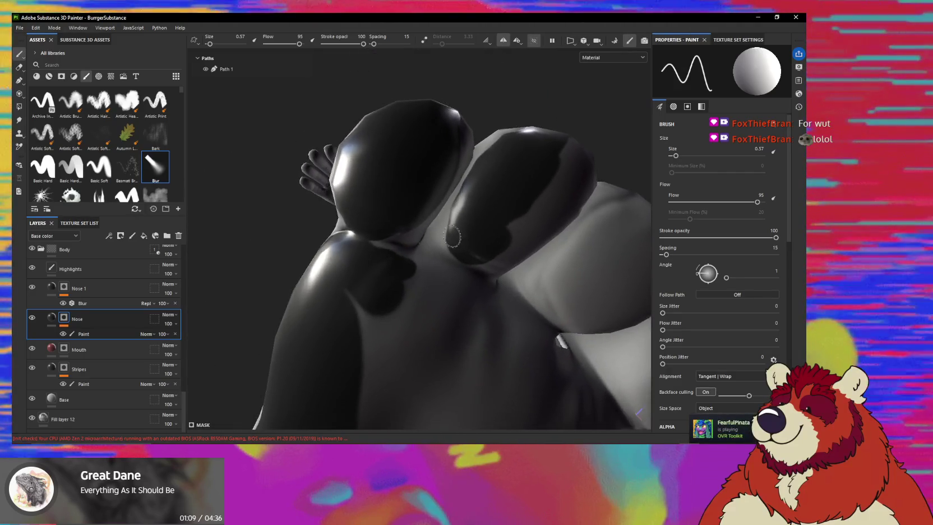
- Reduce the brush to 0.31 and refine the black edges around finger pads and palm
{"action": "mouse_move", "coordinate": [387, 387]}
{"action": "left_mouse_down", "text": "alt"}
{"action": "mouse_move", "coordinate": [385, 237]}
{"action": "mouse_move", "coordinate": [421, 275]}
{"action": "mouse_move", "coordinate": [444, 267]}
{"action": "left_mouse_up", "text": "alt"}
{"action": "left_click_drag", "start_coordinate": [396, 222], "coordinate": [408, 279], "text": "alt"}
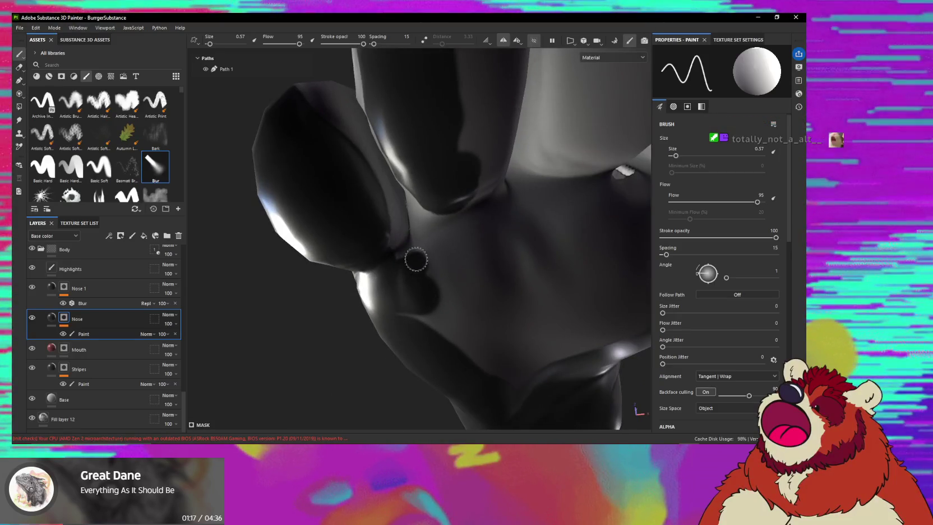
{"action": "left_click_drag", "start_coordinate": [422, 229], "coordinate": [489, 201], "text": "alt"}
{"action": "mouse_move", "coordinate": [475, 234]}
{"action": "left_mouse_down", "text": "alt"}
{"action": "mouse_move", "coordinate": [487, 198]}
{"action": "mouse_move", "coordinate": [446, 227]}
{"action": "mouse_move", "coordinate": [499, 245]}
{"action": "mouse_move", "coordinate": [439, 223]}
{"action": "mouse_move", "coordinate": [440, 250]}
{"action": "mouse_move", "coordinate": [455, 252]}
{"action": "left_mouse_up", "text": "alt"}
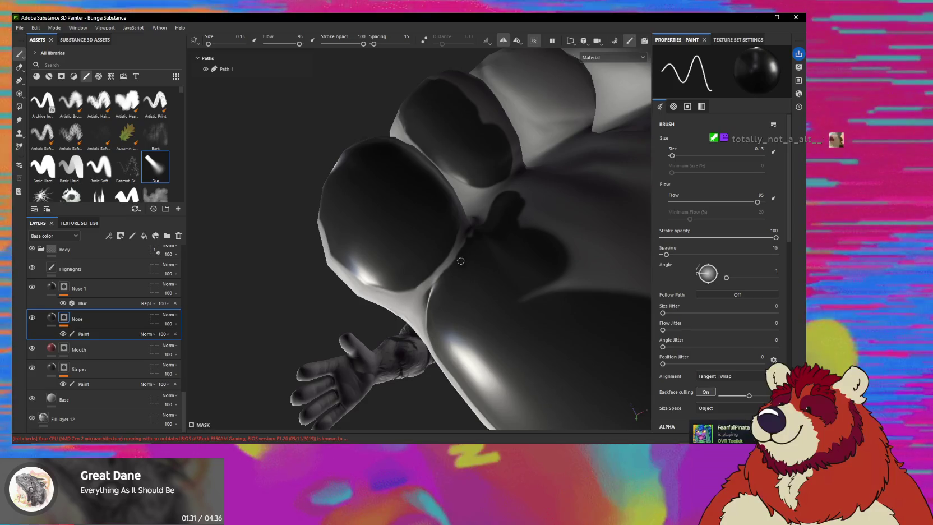
{"action": "right_click_drag", "start_coordinate": [471, 248], "coordinate": [467, 254], "text": "ctrl"}
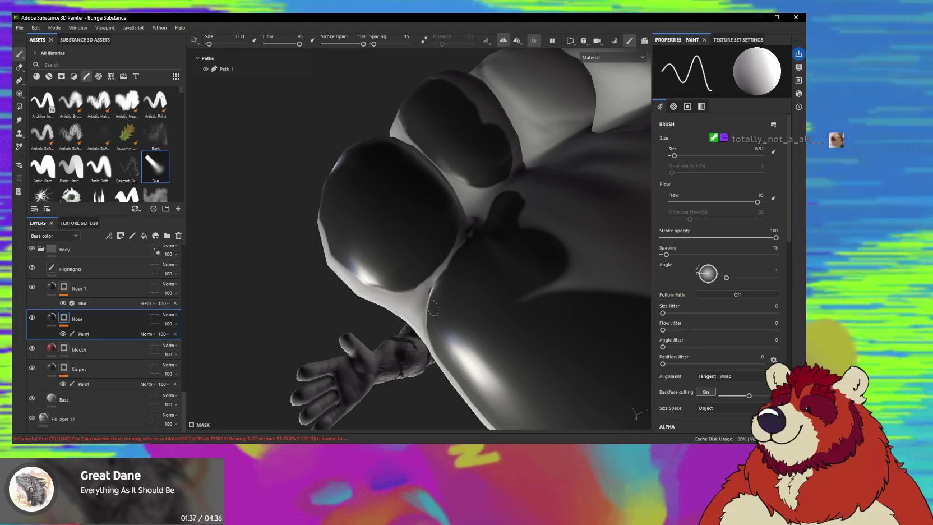
{"action": "mouse_move", "coordinate": [437, 307]}
{"action": "left_mouse_down", "text": "alt"}
{"action": "mouse_move", "coordinate": [502, 279]}
{"action": "mouse_move", "coordinate": [478, 283]}
{"action": "mouse_move", "coordinate": [536, 244]}
{"action": "mouse_move", "coordinate": [569, 333]}
{"action": "left_mouse_up", "text": "alt"}
{"action": "right_click_drag", "start_coordinate": [569, 333], "coordinate": [392, 284], "text": "alt"}
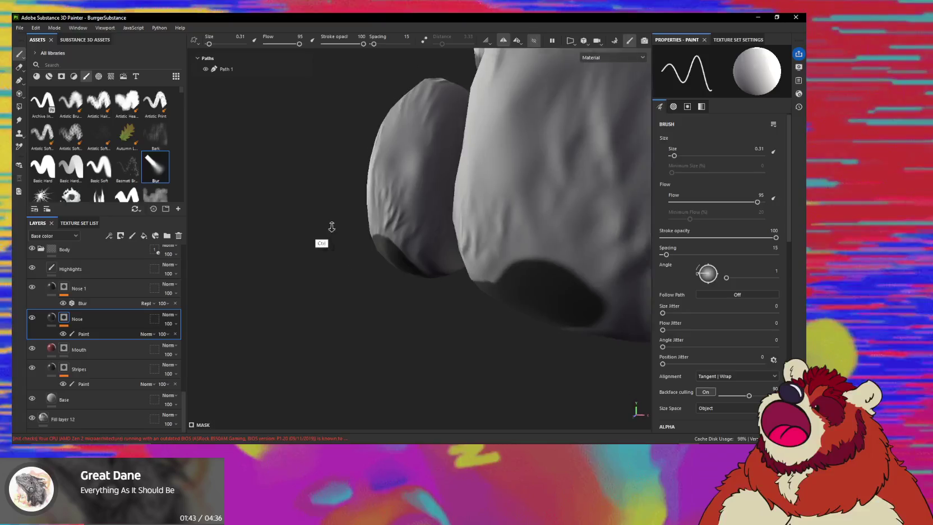
{"action": "left_click_drag", "start_coordinate": [392, 283], "coordinate": [533, 223], "text": "alt"}
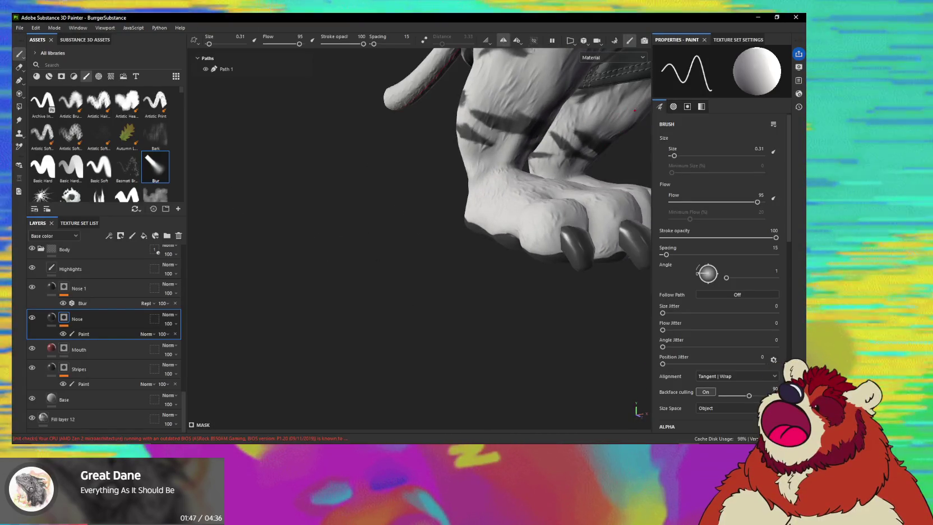
{"action": "mouse_move", "coordinate": [532, 223]}
{"action": "left_mouse_down", "text": "alt"}
{"action": "mouse_move", "coordinate": [405, 292]}
{"action": "mouse_move", "coordinate": [482, 269]}
{"action": "mouse_move", "coordinate": [484, 289]}
{"action": "left_mouse_up", "text": "alt"}
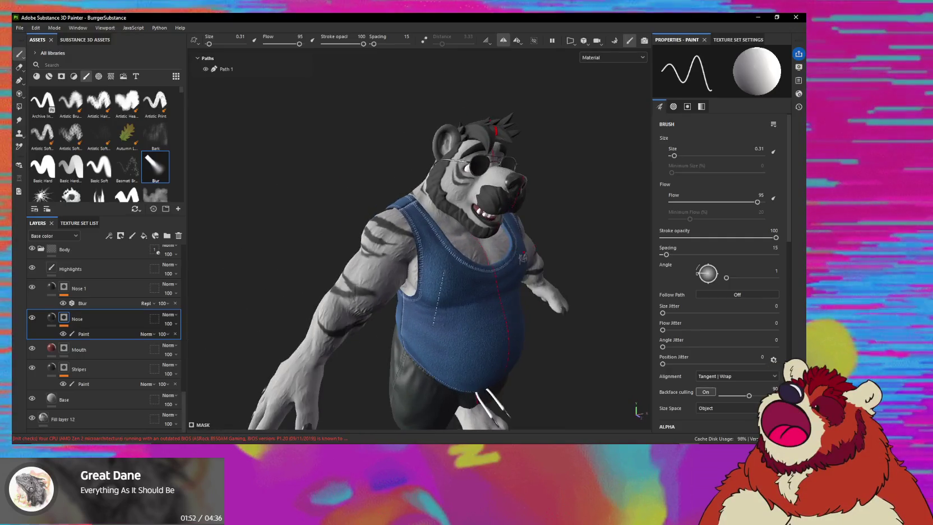
{"action": "mouse_move", "coordinate": [454, 395]}
{"action": "left_mouse_down", "text": "alt"}
{"action": "mouse_move", "coordinate": [509, 186]}
{"action": "mouse_move", "coordinate": [441, 198]}
{"action": "mouse_move", "coordinate": [452, 316]}
{"action": "mouse_move", "coordinate": [439, 279]}
{"action": "left_mouse_up", "text": "alt"}
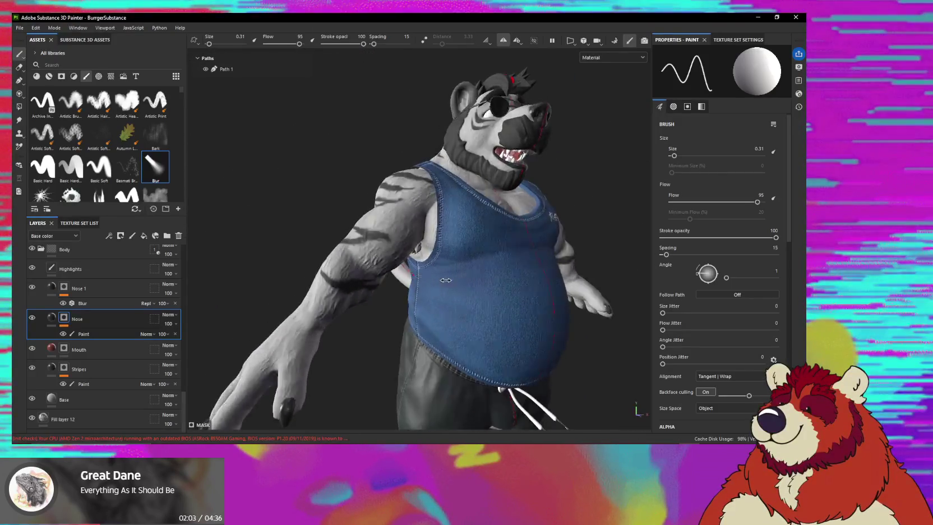
{"action": "right_click_drag", "start_coordinate": [400, 286], "coordinate": [422, 291], "text": "shift"}
{"action": "mouse_move", "coordinate": [422, 290]}
{"action": "left_mouse_down", "text": "alt"}
{"action": "mouse_move", "coordinate": [403, 313]}
{"action": "mouse_move", "coordinate": [392, 280]}
{"action": "left_mouse_up", "text": "alt"}
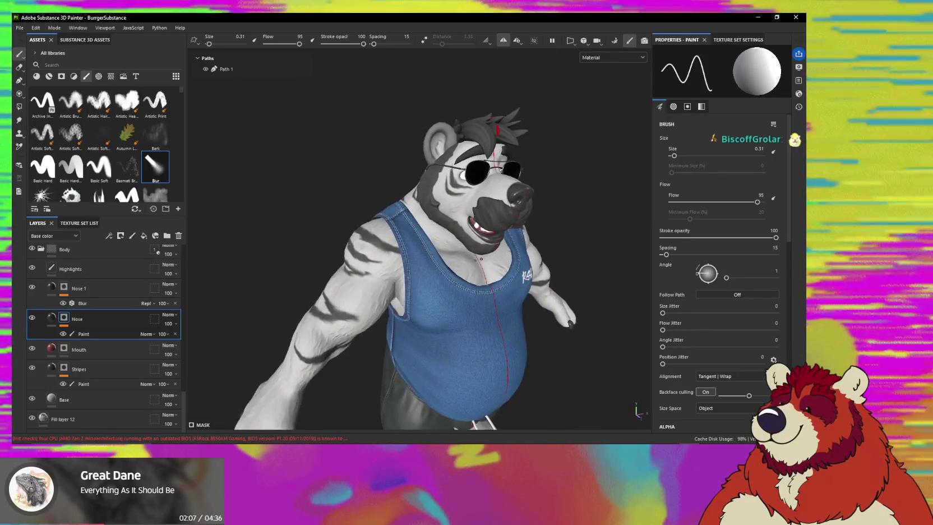
{"action": "middle_click_drag", "start_coordinate": [477, 256], "coordinate": [432, 97], "text": "alt"}
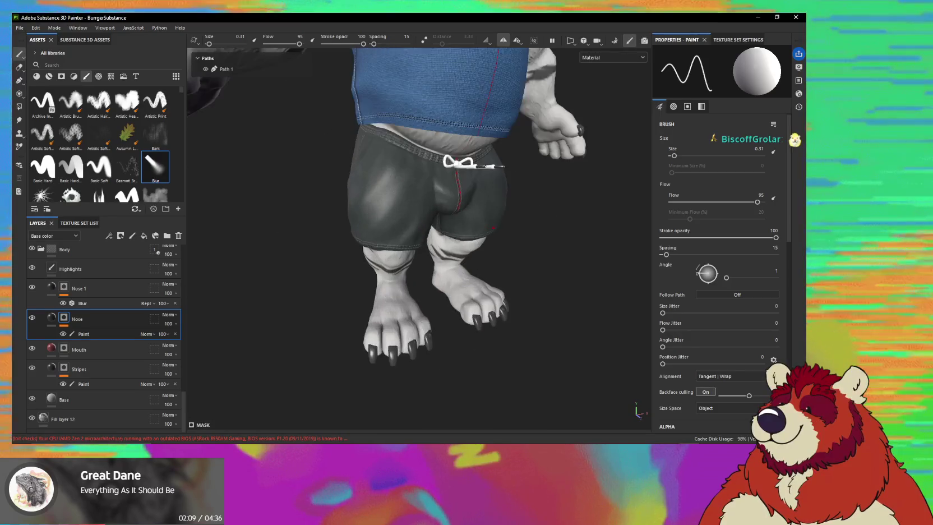
{"action": "left_click_drag", "start_coordinate": [341, 286], "coordinate": [350, 174], "text": "alt"}
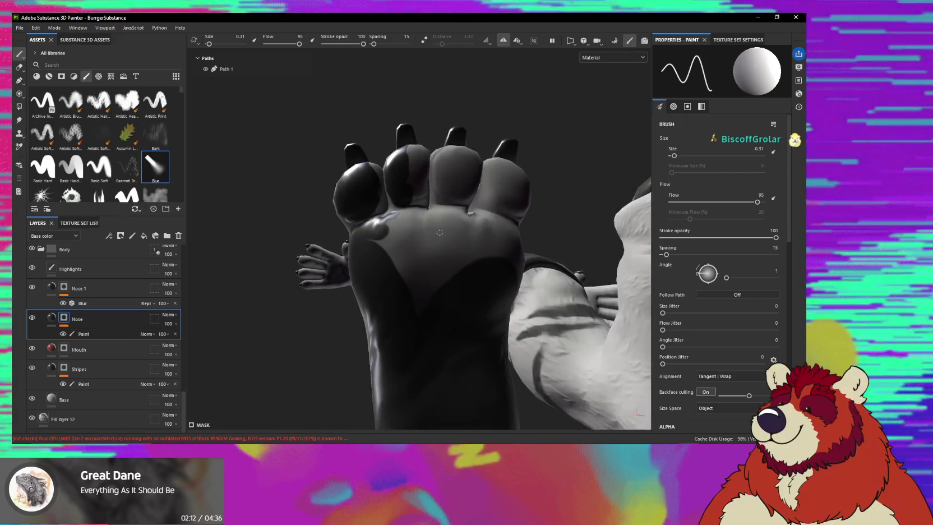
- Paint a dark pad onto the foot sole beneath the toe beans, viewed close-up from underneath
{"action": "left_click_drag", "start_coordinate": [439, 232], "coordinate": [443, 213], "text": "alt"}
{"action": "mouse_move", "coordinate": [427, 285]}
{"action": "left_mouse_down", "text": "alt"}
{"action": "mouse_move", "coordinate": [436, 270]}
{"action": "mouse_move", "coordinate": [461, 324]}
{"action": "mouse_move", "coordinate": [590, 392]}
{"action": "mouse_move", "coordinate": [723, 349]}
{"action": "mouse_move", "coordinate": [531, 233]}
{"action": "mouse_move", "coordinate": [471, 235]}
{"action": "mouse_move", "coordinate": [465, 226]}
{"action": "left_mouse_up", "text": "alt"}
{"action": "middle_click_drag", "start_coordinate": [465, 225], "coordinate": [465, 255], "text": "alt"}
{"action": "mouse_move", "coordinate": [464, 256]}
{"action": "left_mouse_down", "text": "alt"}
{"action": "mouse_move", "coordinate": [441, 357]}
{"action": "mouse_move", "coordinate": [483, 385]}
{"action": "mouse_move", "coordinate": [494, 369]}
{"action": "mouse_move", "coordinate": [440, 286]}
{"action": "left_mouse_up", "text": "alt"}
{"action": "middle_click_drag", "start_coordinate": [440, 286], "coordinate": [437, 281], "text": "alt"}
{"action": "mouse_move", "coordinate": [437, 280]}
{"action": "left_mouse_down", "text": "alt"}
{"action": "mouse_move", "coordinate": [542, 338]}
{"action": "mouse_move", "coordinate": [555, 366]}
{"action": "mouse_move", "coordinate": [466, 269]}
{"action": "mouse_move", "coordinate": [414, 257]}
{"action": "left_mouse_up", "text": "alt"}
{"action": "mouse_move", "coordinate": [436, 345]}
{"action": "left_mouse_down", "text": "alt"}
{"action": "mouse_move", "coordinate": [419, 259]}
{"action": "mouse_move", "coordinate": [416, 273]}
{"action": "left_mouse_up", "text": "alt"}
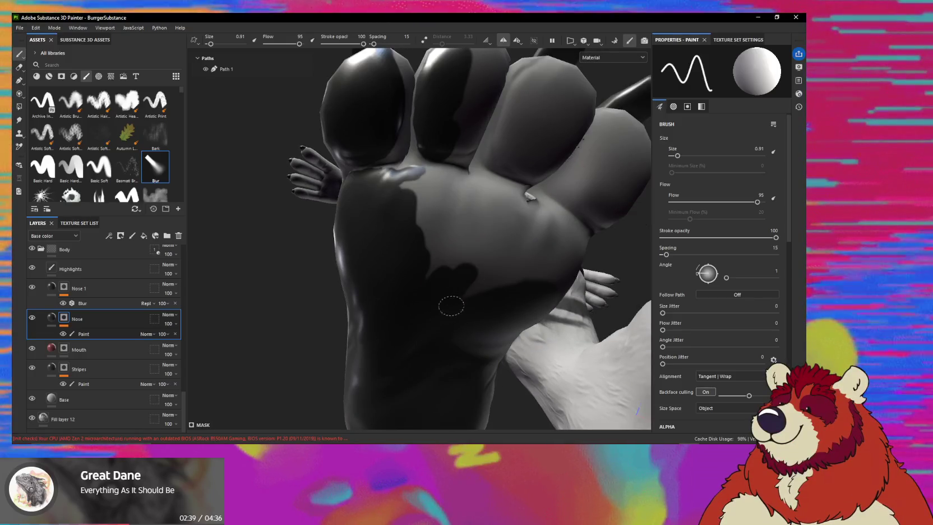
{"action": "mouse_move", "coordinate": [429, 250]}
{"action": "left_mouse_down"}
{"action": "mouse_move", "coordinate": [460, 238]}
{"action": "mouse_move", "coordinate": [410, 213]}
{"action": "mouse_move", "coordinate": [399, 266]}
{"action": "mouse_move", "coordinate": [458, 253]}
{"action": "mouse_move", "coordinate": [438, 252]}
{"action": "mouse_move", "coordinate": [451, 263]}
{"action": "mouse_move", "coordinate": [403, 272]}
{"action": "left_mouse_up"}
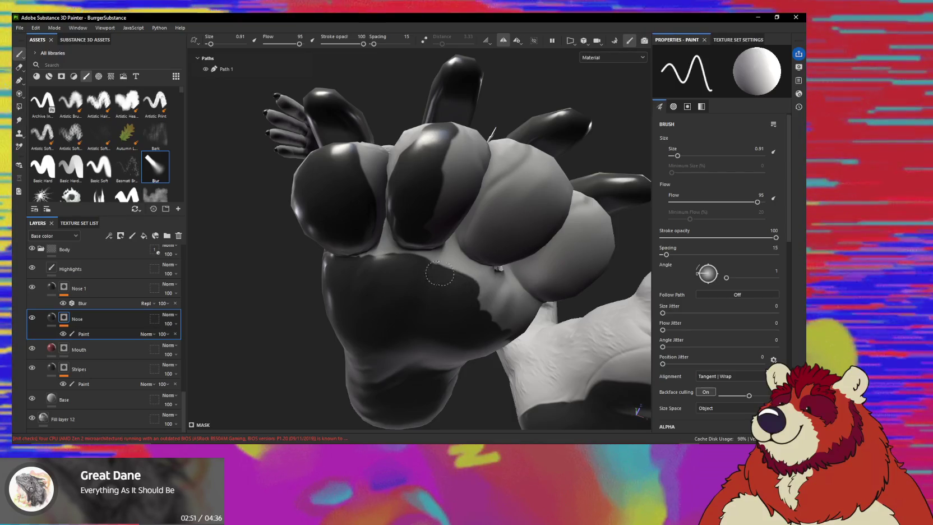
{"action": "left_click_drag", "start_coordinate": [426, 271], "coordinate": [400, 270], "text": "alt"}
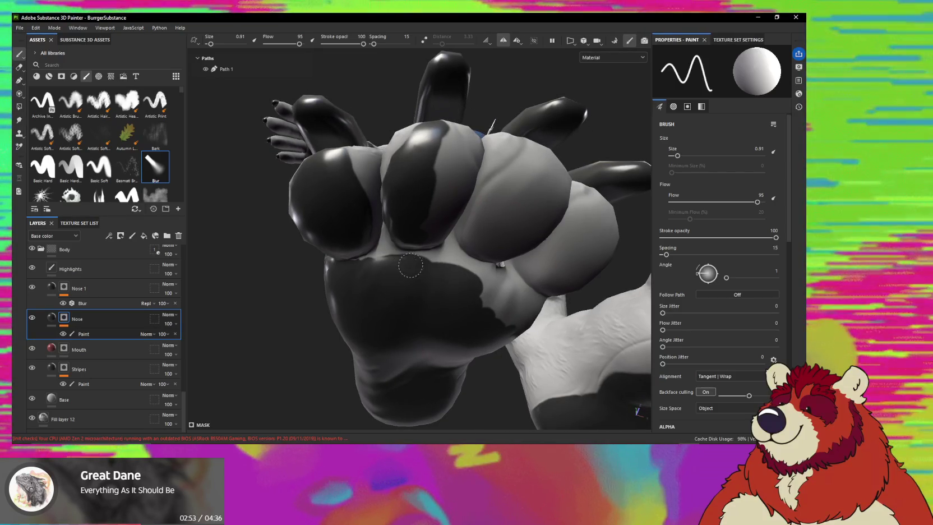
{"action": "mouse_move", "coordinate": [417, 281]}
{"action": "left_mouse_down", "text": "alt"}
{"action": "mouse_move", "coordinate": [399, 270]}
{"action": "mouse_move", "coordinate": [350, 377]}
{"action": "mouse_move", "coordinate": [370, 314]}
{"action": "mouse_move", "coordinate": [406, 255]}
{"action": "mouse_move", "coordinate": [464, 247]}
{"action": "left_mouse_up", "text": "alt"}
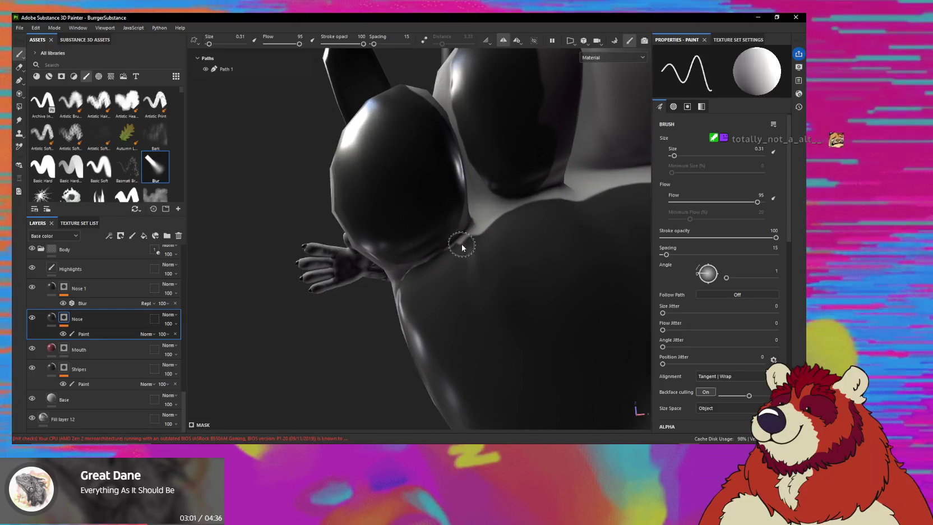
{"action": "left_click_drag", "start_coordinate": [472, 236], "coordinate": [471, 235], "text": "alt"}
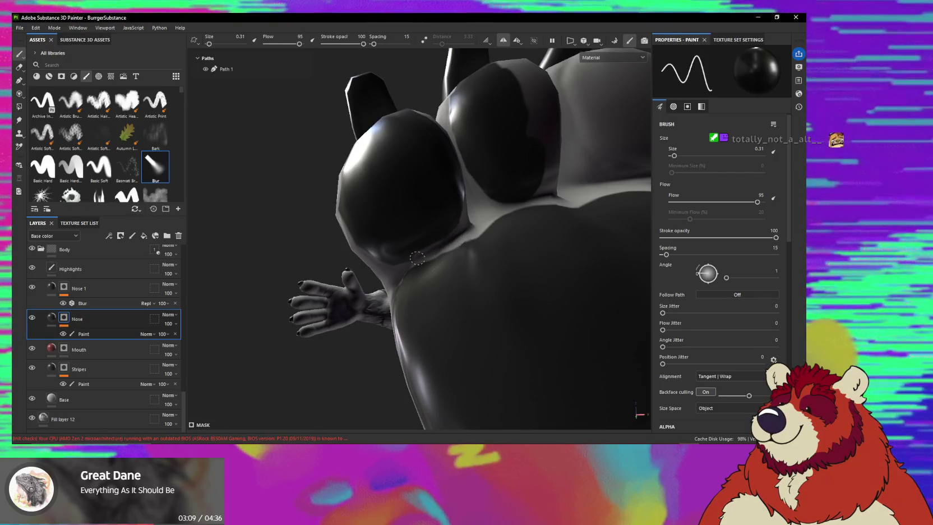
{"action": "mouse_move", "coordinate": [384, 266]}
{"action": "left_mouse_down", "text": "alt"}
{"action": "mouse_move", "coordinate": [387, 230]}
{"action": "mouse_move", "coordinate": [417, 260]}
{"action": "mouse_move", "coordinate": [485, 215]}
{"action": "mouse_move", "coordinate": [402, 267]}
{"action": "mouse_move", "coordinate": [450, 199]}
{"action": "left_mouse_up", "text": "alt"}
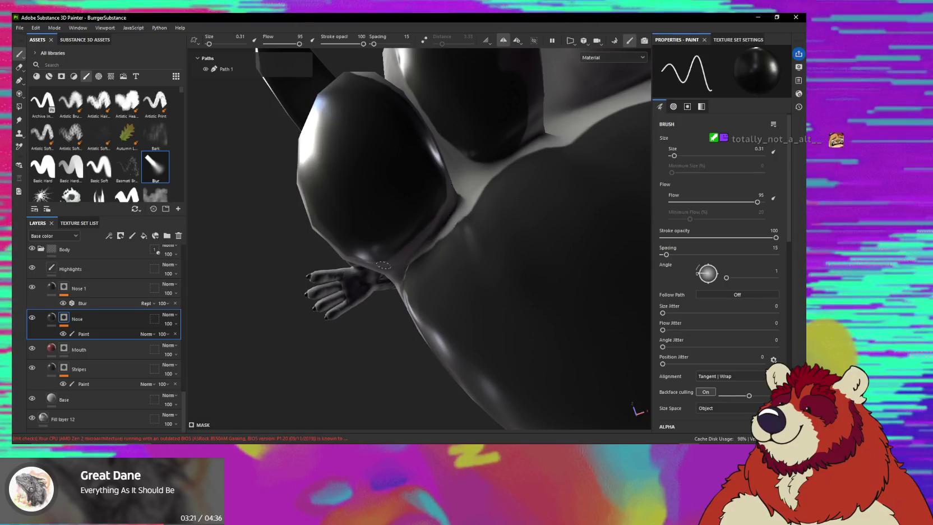
{"action": "left_click_drag", "start_coordinate": [468, 229], "coordinate": [464, 251], "text": "alt"}
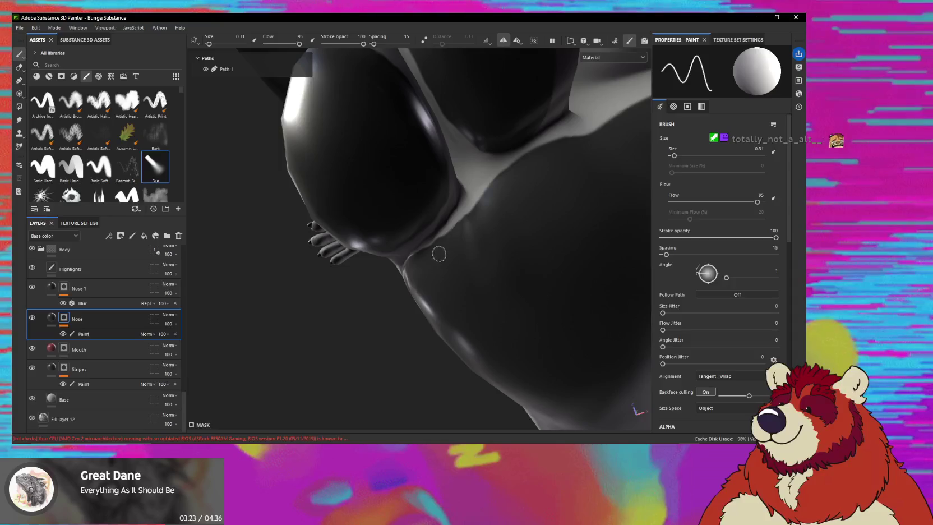
{"action": "mouse_move", "coordinate": [481, 211]}
{"action": "left_mouse_down", "text": "alt"}
{"action": "mouse_move", "coordinate": [457, 258]}
{"action": "mouse_move", "coordinate": [475, 263]}
{"action": "left_mouse_up", "text": "alt"}
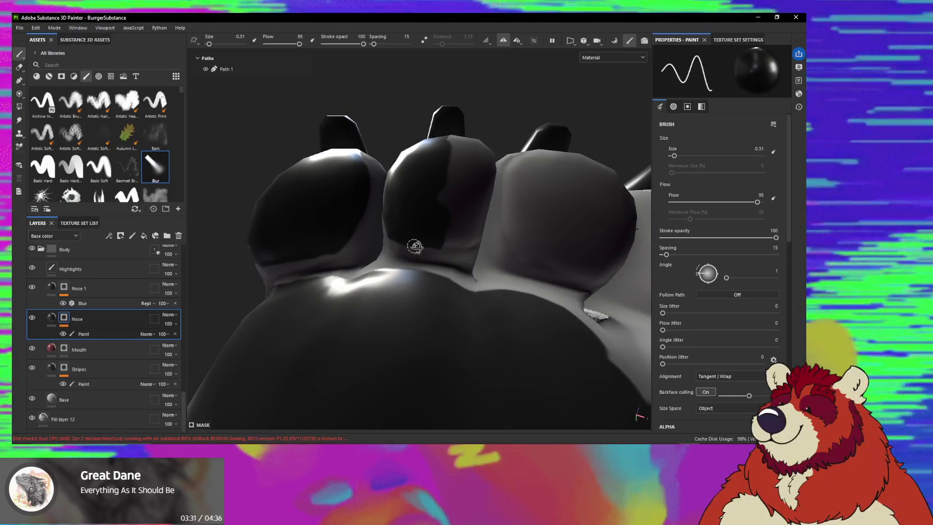
- Orbit around the toe beans, adjust the lighting, and shrink the brush to 0.31
{"action": "left_click_drag", "start_coordinate": [413, 245], "coordinate": [392, 263], "text": "alt"}
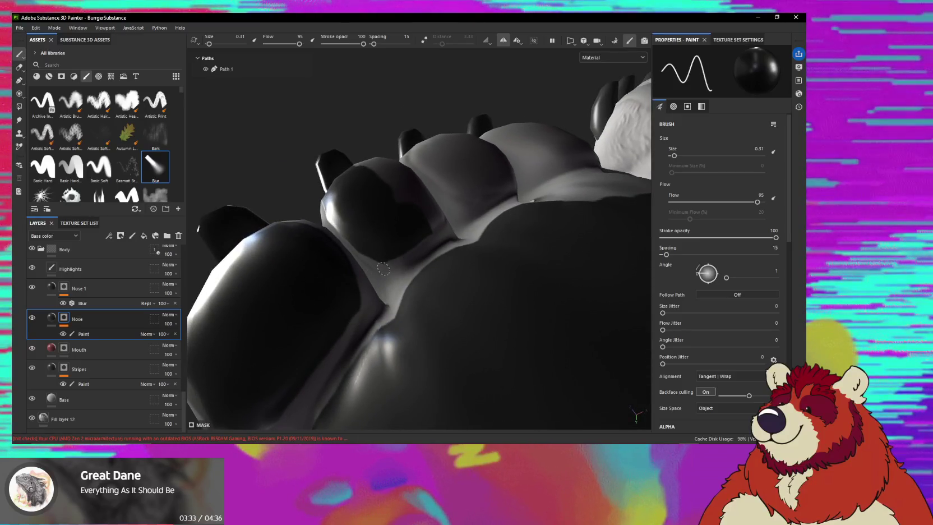
{"action": "left_click_drag", "start_coordinate": [398, 265], "coordinate": [440, 265], "text": "alt"}
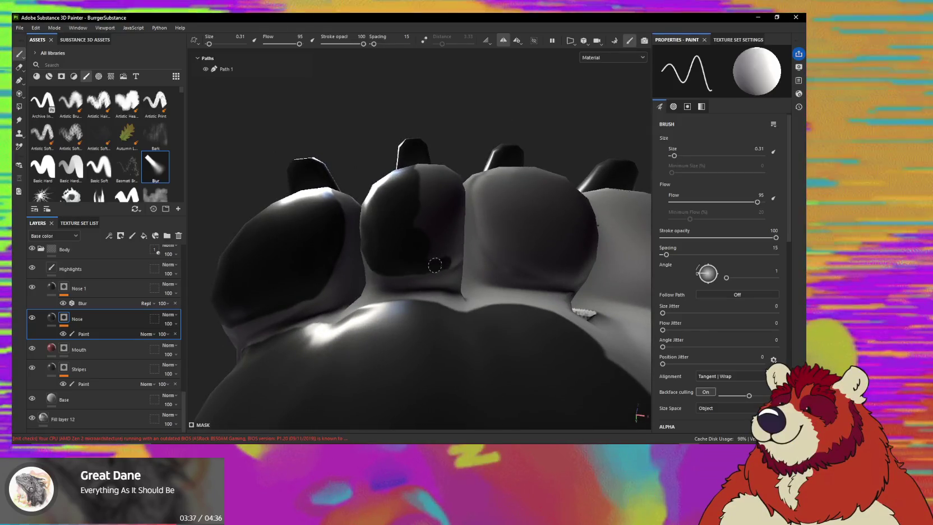
{"action": "mouse_move", "coordinate": [440, 264]}
{"action": "left_mouse_down", "text": "alt"}
{"action": "mouse_move", "coordinate": [408, 244]}
{"action": "mouse_move", "coordinate": [424, 249]}
{"action": "left_mouse_up", "text": "alt"}
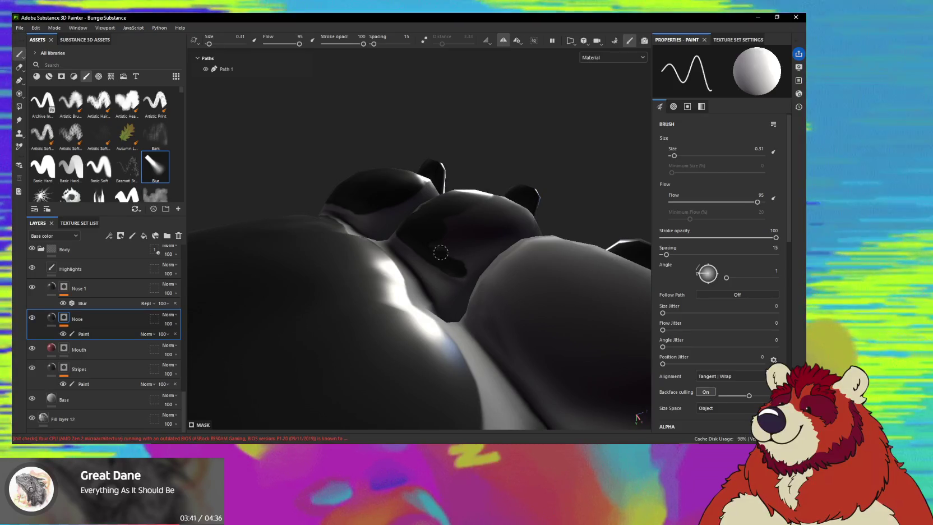
{"action": "right_click_drag", "start_coordinate": [479, 244], "coordinate": [415, 244], "text": "shift"}
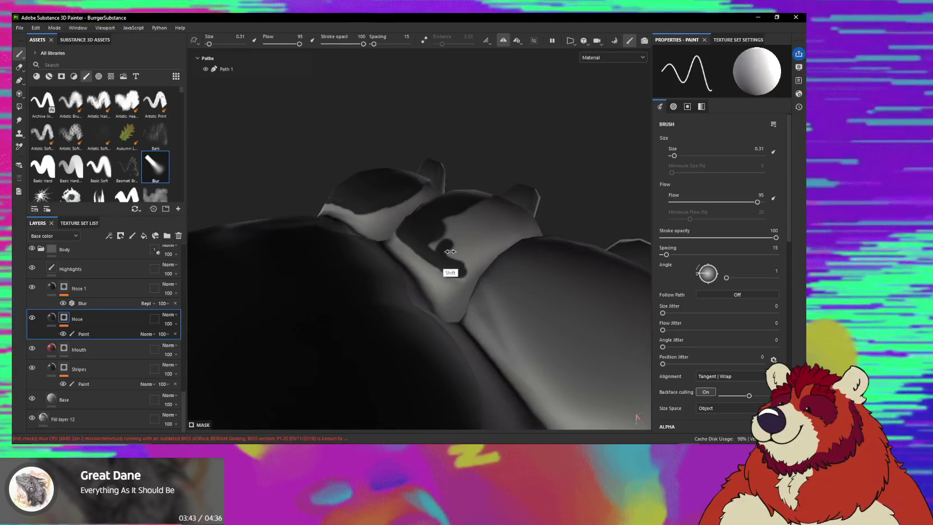
{"action": "left_click_drag", "start_coordinate": [415, 244], "coordinate": [429, 249], "text": "alt"}
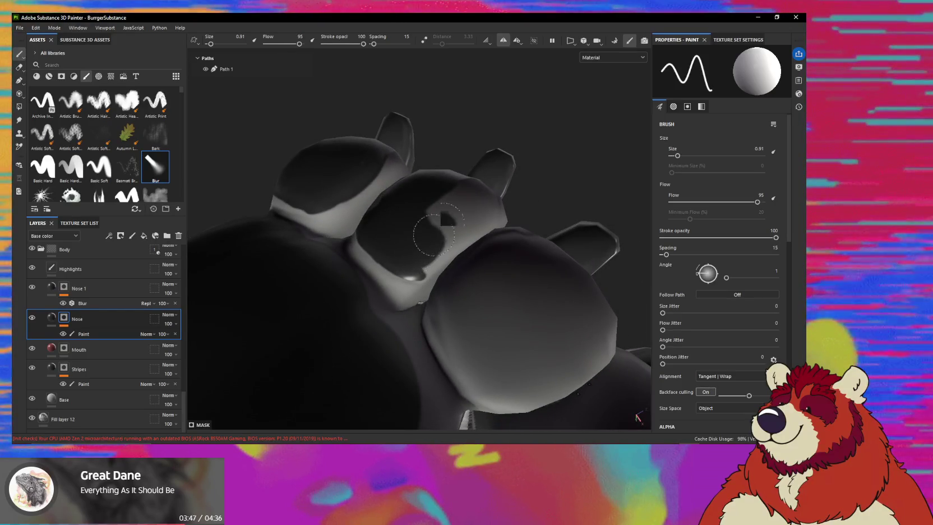
{"action": "mouse_move", "coordinate": [428, 212]}
{"action": "left_mouse_down", "text": "alt"}
{"action": "mouse_move", "coordinate": [407, 251]}
{"action": "mouse_move", "coordinate": [452, 204]}
{"action": "mouse_move", "coordinate": [446, 212]}
{"action": "left_mouse_up", "text": "alt"}
{"action": "right_click_drag", "start_coordinate": [447, 211], "coordinate": [421, 196], "text": "ctrl"}
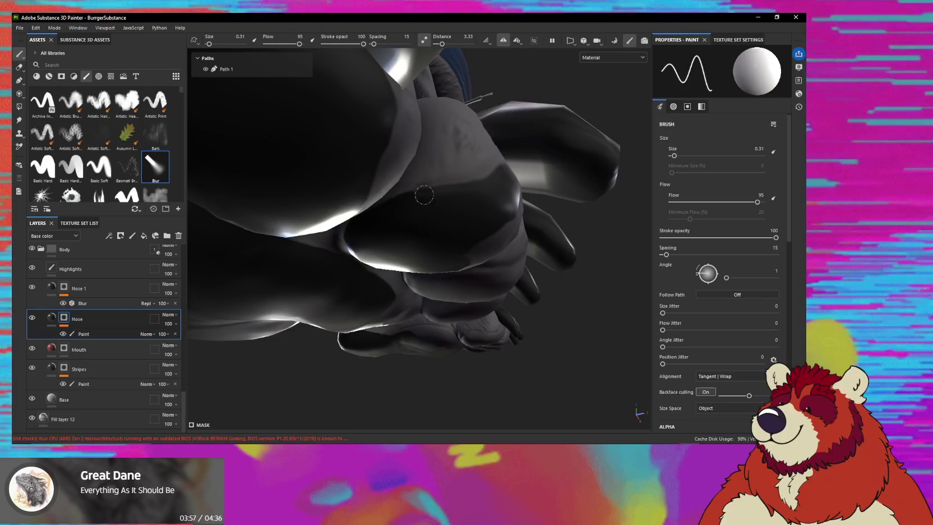
- Orbit beneath the bear's foot to face and check the dark sole pad, then switch to the music player
{"action": "left_click_drag", "start_coordinate": [476, 197], "coordinate": [464, 213], "text": "alt"}
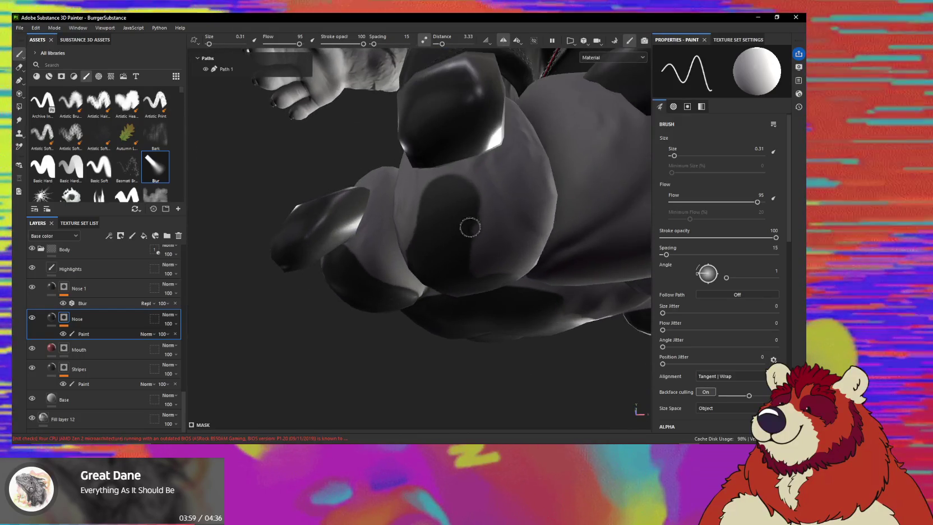
{"action": "mouse_move", "coordinate": [466, 174]}
{"action": "left_mouse_down", "text": "alt"}
{"action": "mouse_move", "coordinate": [481, 196]}
{"action": "mouse_move", "coordinate": [423, 193]}
{"action": "left_mouse_up", "text": "alt"}
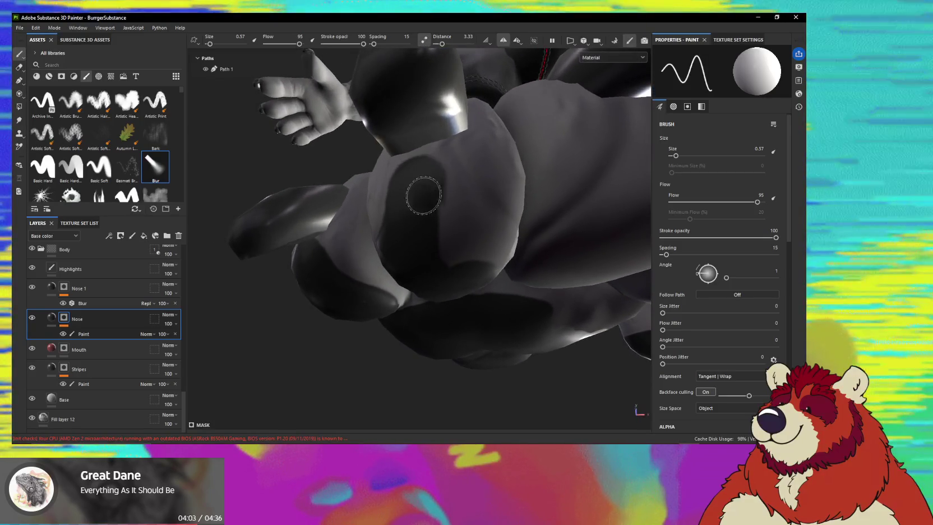
{"action": "mouse_move", "coordinate": [471, 219]}
{"action": "left_mouse_down", "text": "alt"}
{"action": "mouse_move", "coordinate": [427, 184]}
{"action": "mouse_move", "coordinate": [483, 158]}
{"action": "mouse_move", "coordinate": [492, 215]}
{"action": "left_mouse_up", "text": "alt"}
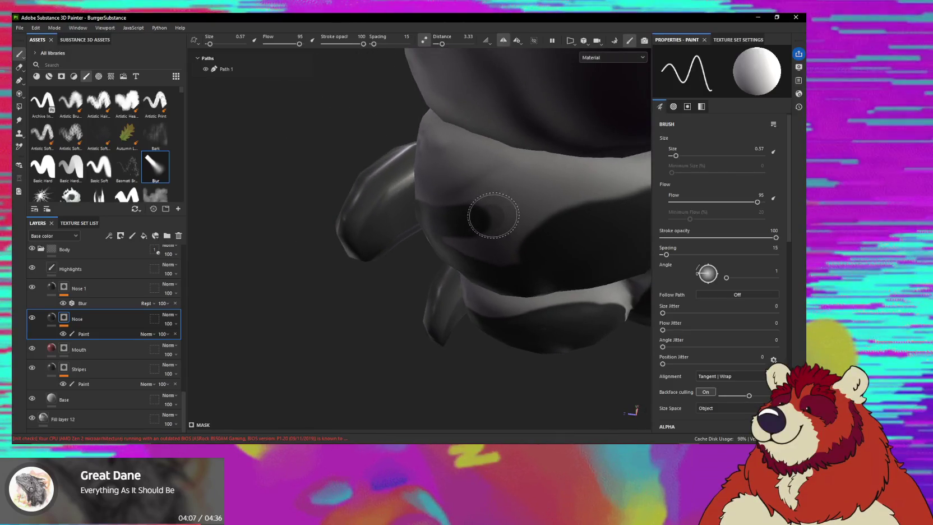
{"action": "mouse_move", "coordinate": [578, 201]}
{"action": "left_mouse_down", "text": "alt"}
{"action": "mouse_move", "coordinate": [454, 229]}
{"action": "mouse_move", "coordinate": [461, 202]}
{"action": "mouse_move", "coordinate": [474, 260]}
{"action": "mouse_move", "coordinate": [402, 230]}
{"action": "left_mouse_up", "text": "alt"}
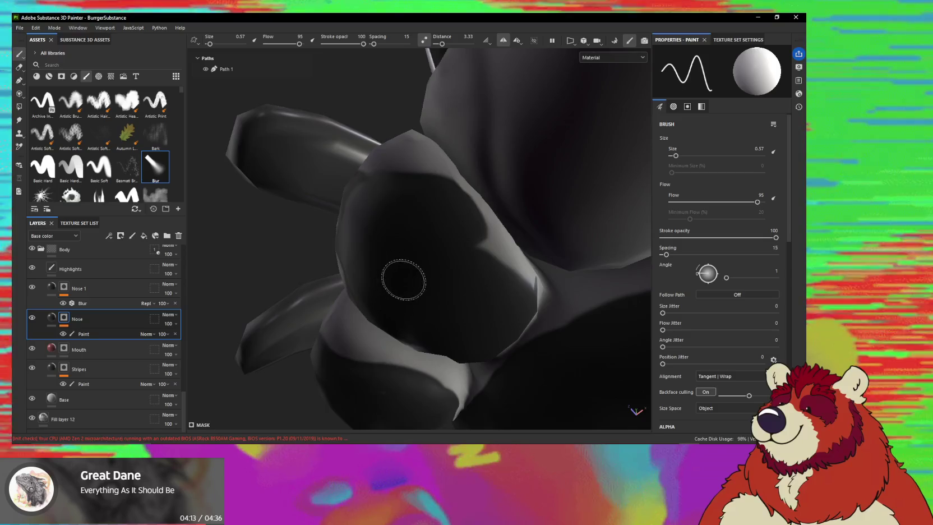
{"action": "mouse_move", "coordinate": [403, 280]}
{"action": "left_mouse_down", "text": "alt"}
{"action": "mouse_move", "coordinate": [460, 267]}
{"action": "mouse_move", "coordinate": [437, 141]}
{"action": "mouse_move", "coordinate": [453, 134]}
{"action": "left_mouse_up", "text": "alt"}
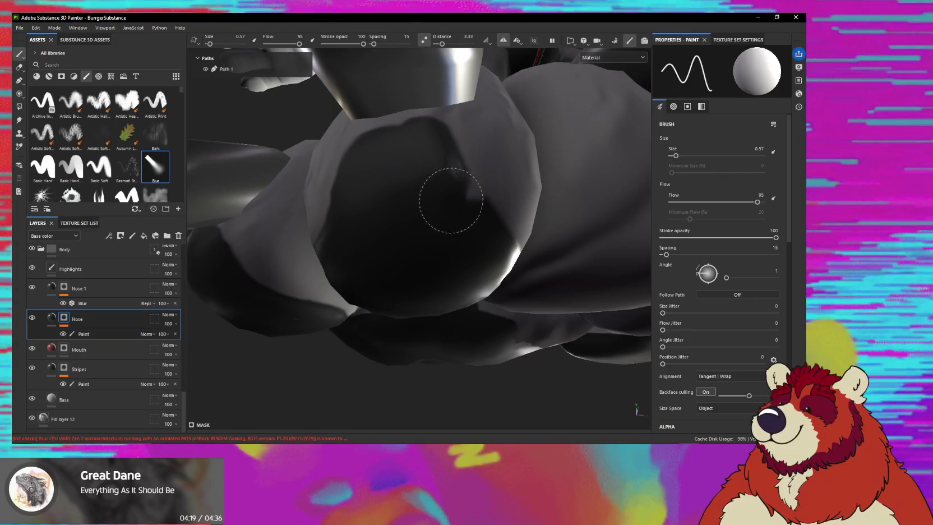
{"action": "left_click_drag", "start_coordinate": [465, 228], "coordinate": [461, 184], "text": "alt"}
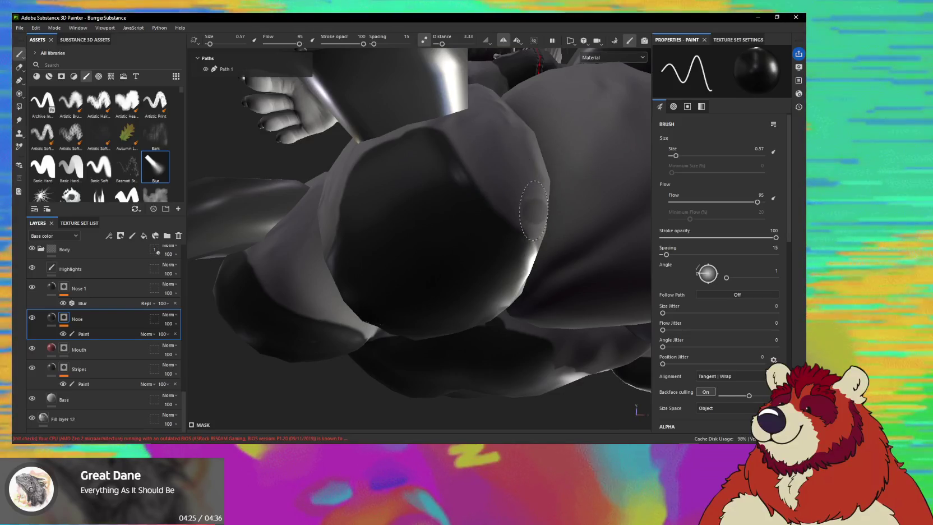
{"action": "left_click_drag", "start_coordinate": [495, 191], "coordinate": [489, 130], "text": "alt"}
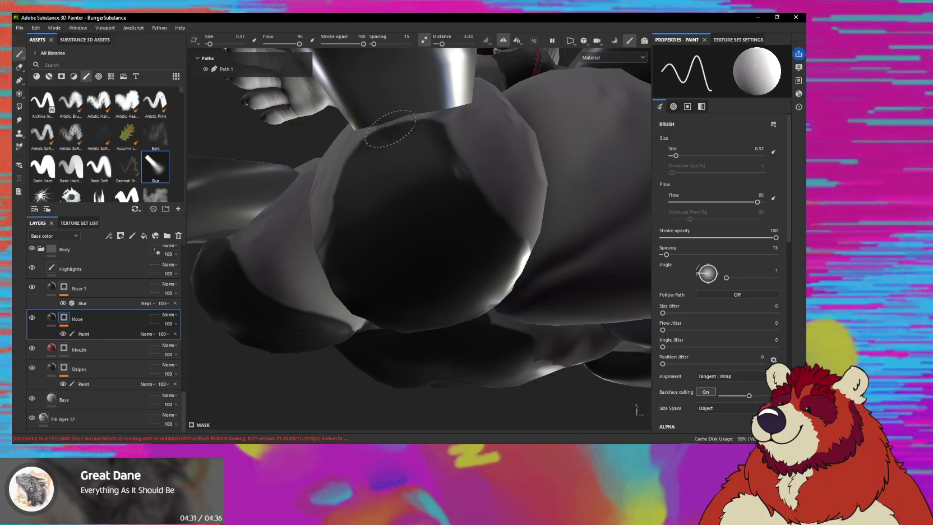
{"action": "mouse_move", "coordinate": [416, 171]}
{"action": "left_mouse_down", "text": "alt"}
{"action": "mouse_move", "coordinate": [488, 188]}
{"action": "mouse_move", "coordinate": [437, 216]}
{"action": "mouse_move", "coordinate": [521, 271]}
{"action": "mouse_move", "coordinate": [346, 244]}
{"action": "mouse_move", "coordinate": [422, 283]}
{"action": "mouse_move", "coordinate": [475, 245]}
{"action": "left_mouse_up", "text": "alt"}
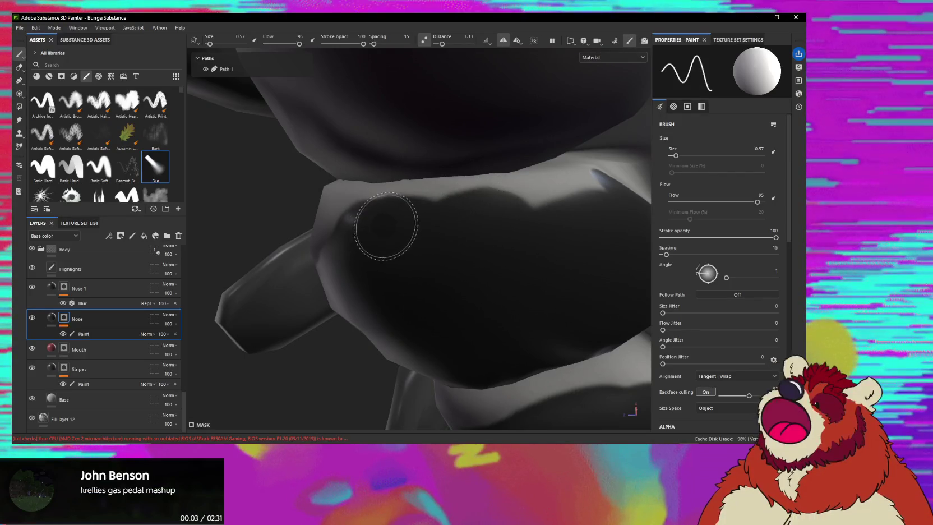
{"action": "key", "text": "alt+Tab"}
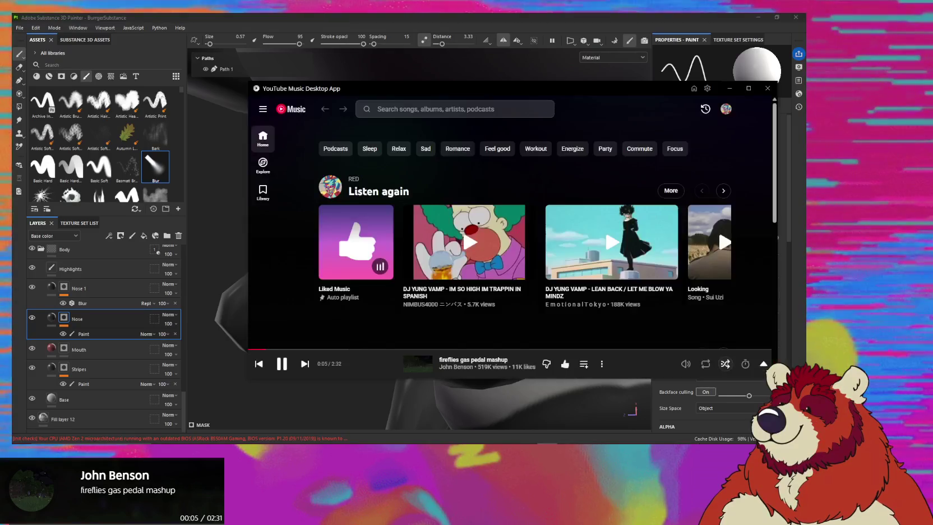
- Skip ahead to Purple Sun in the music player, then orbit the painting view around the paw
{"action": "left_click", "coordinate": [305, 364]}
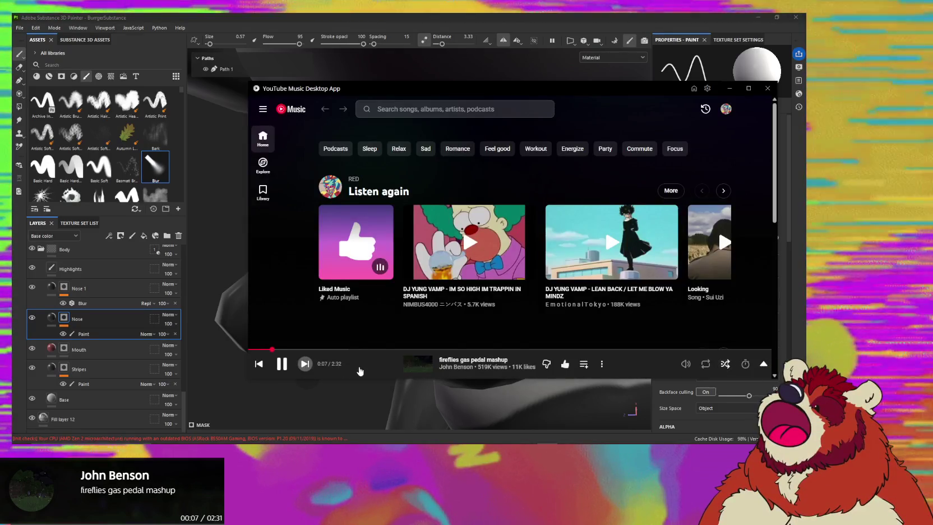
{"action": "left_click", "coordinate": [358, 367]}
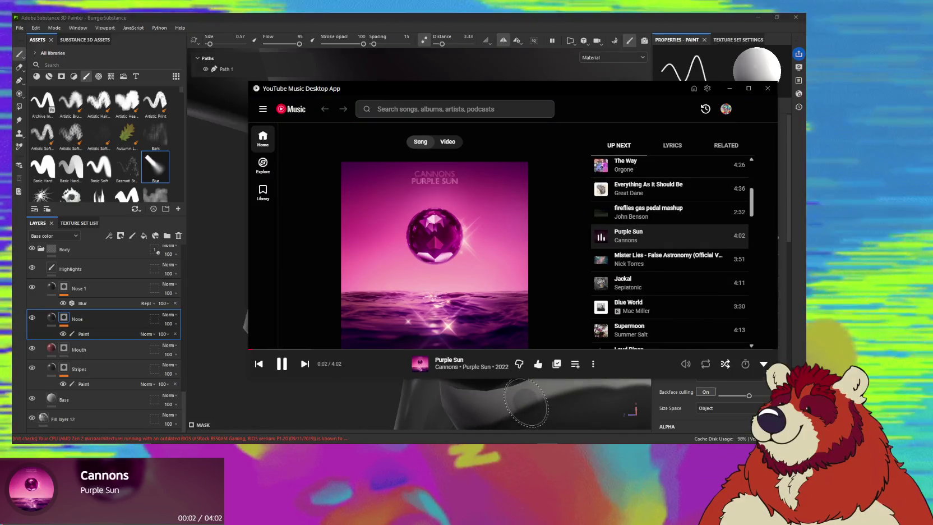
{"action": "left_click", "coordinate": [520, 396]}
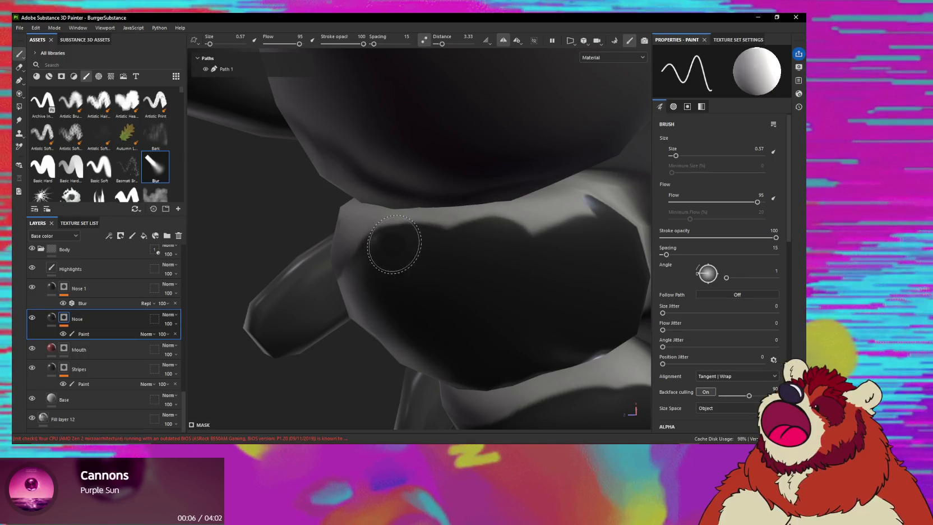
{"action": "left_click_drag", "start_coordinate": [549, 229], "coordinate": [406, 250], "text": "alt"}
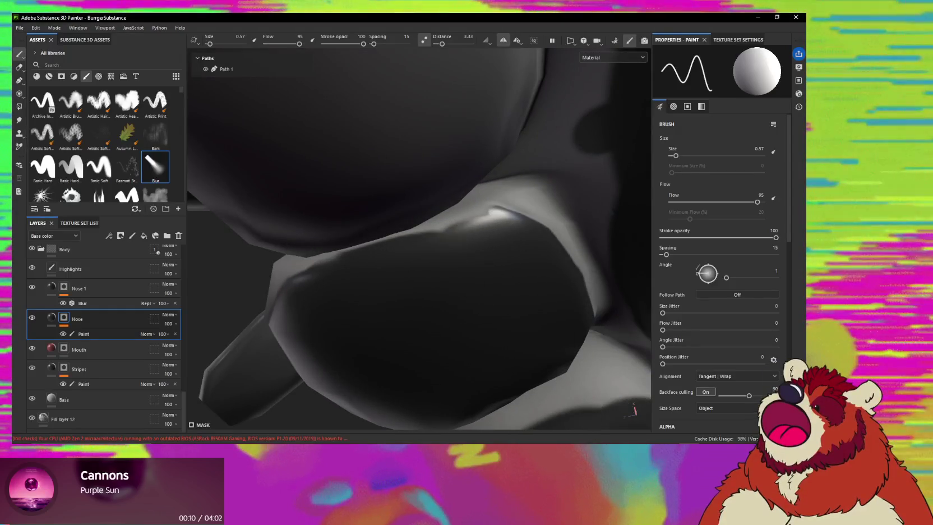
- Remove a queued track from liked music and return to Substance Painter
{"action": "key", "text": "alt+Tab"}
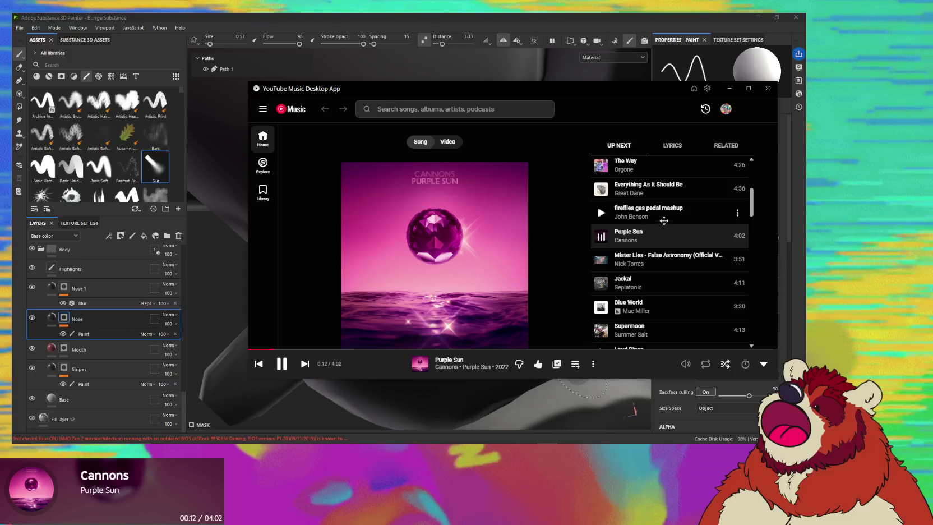
{"action": "right_click", "coordinate": [663, 223]}
{"action": "left_click", "coordinate": [724, 294]}
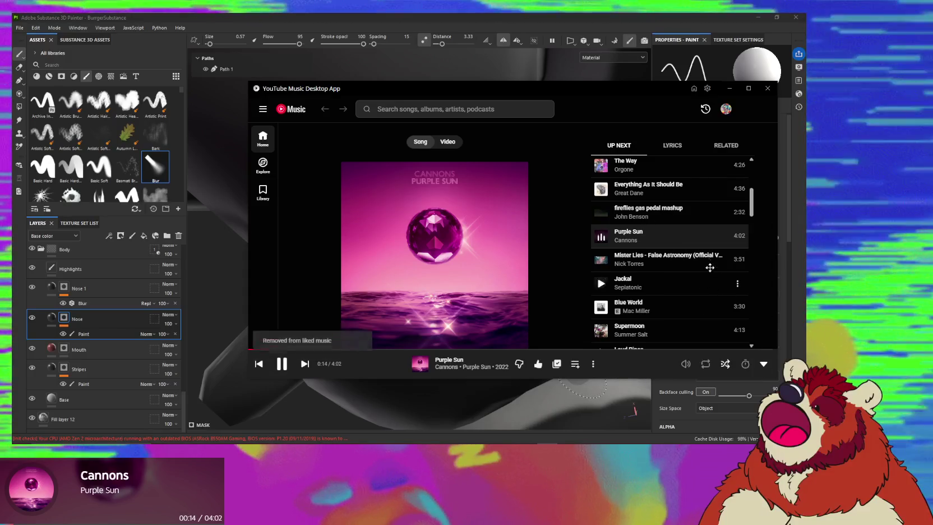
{"action": "key", "text": "alt+Tab"}
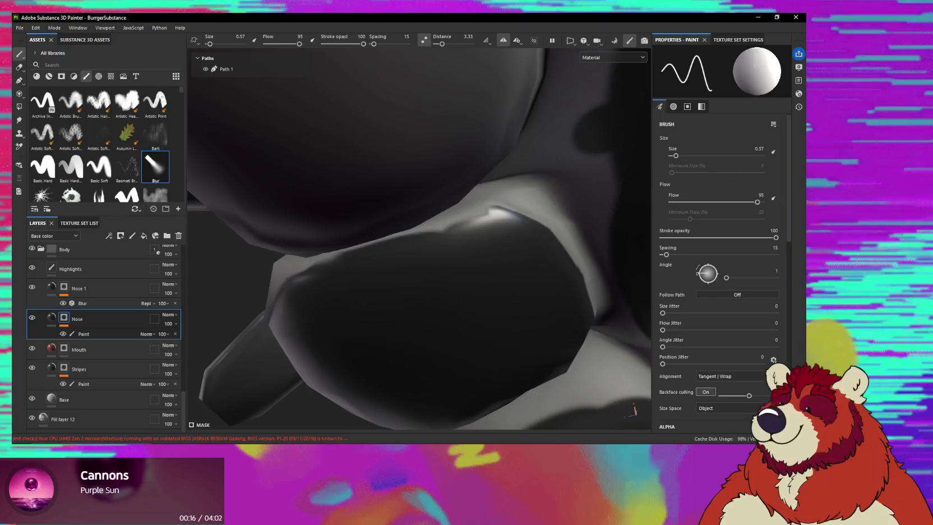
- Orbit around the bear's paw to bring the toe beans and palm into view
{"action": "left_click_drag", "start_coordinate": [495, 225], "coordinate": [443, 225], "text": "alt"}
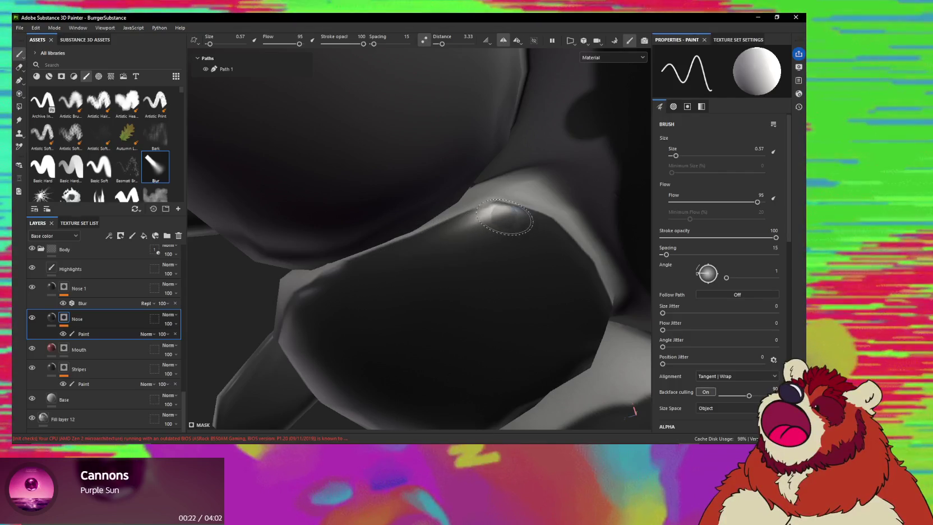
{"action": "mouse_move", "coordinate": [427, 254]}
{"action": "left_mouse_down", "text": "alt"}
{"action": "mouse_move", "coordinate": [453, 269]}
{"action": "mouse_move", "coordinate": [485, 217]}
{"action": "left_mouse_up", "text": "alt"}
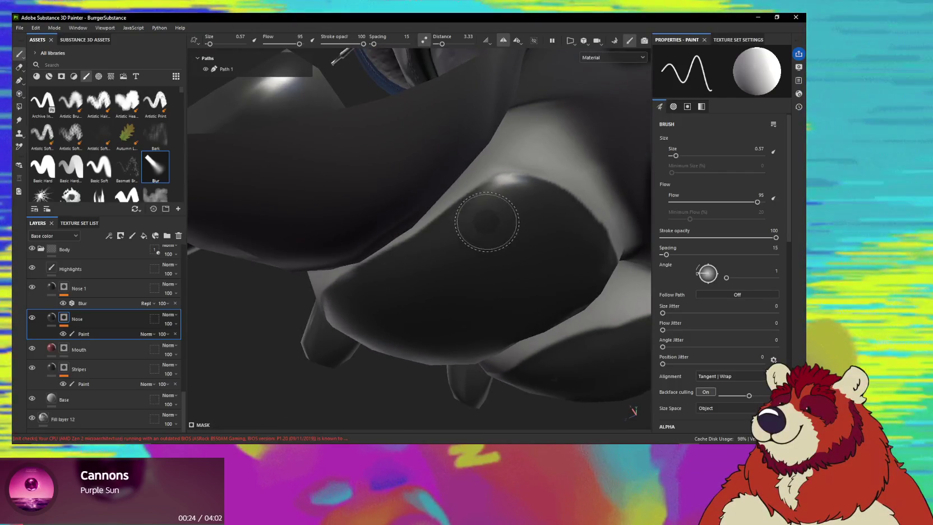
{"action": "mouse_move", "coordinate": [369, 291]}
{"action": "left_mouse_down", "text": "alt"}
{"action": "mouse_move", "coordinate": [410, 222]}
{"action": "mouse_move", "coordinate": [382, 218]}
{"action": "mouse_move", "coordinate": [459, 218]}
{"action": "left_mouse_up", "text": "alt"}
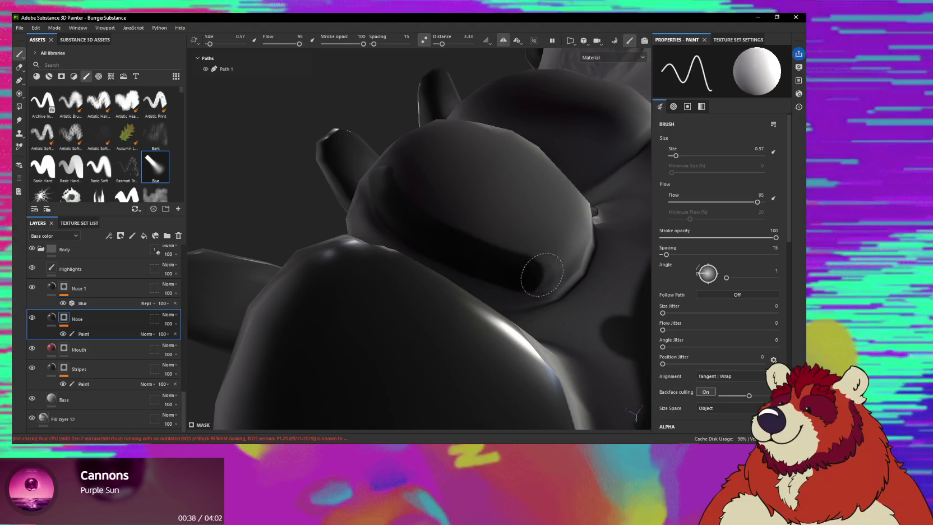
{"action": "mouse_move", "coordinate": [463, 188]}
{"action": "left_mouse_down", "text": "alt"}
{"action": "mouse_move", "coordinate": [473, 232]}
{"action": "mouse_move", "coordinate": [453, 232]}
{"action": "left_mouse_up", "text": "alt"}
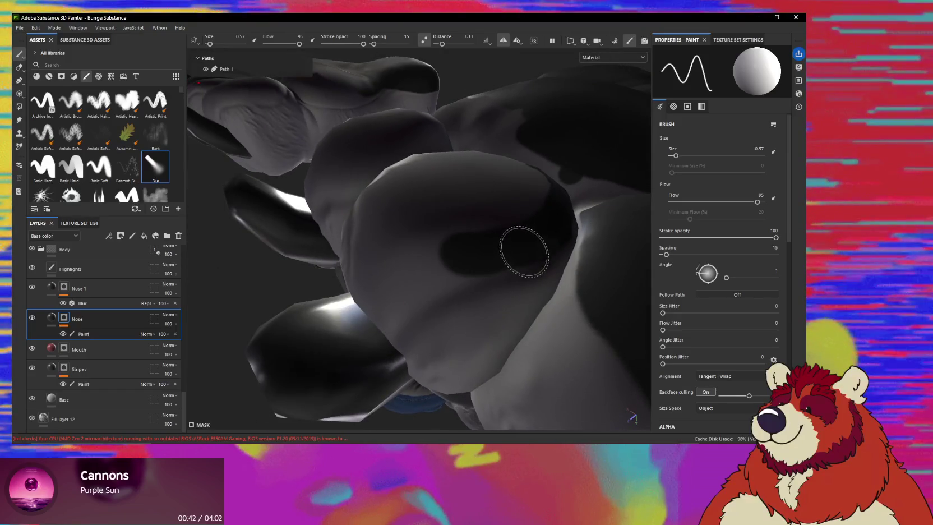